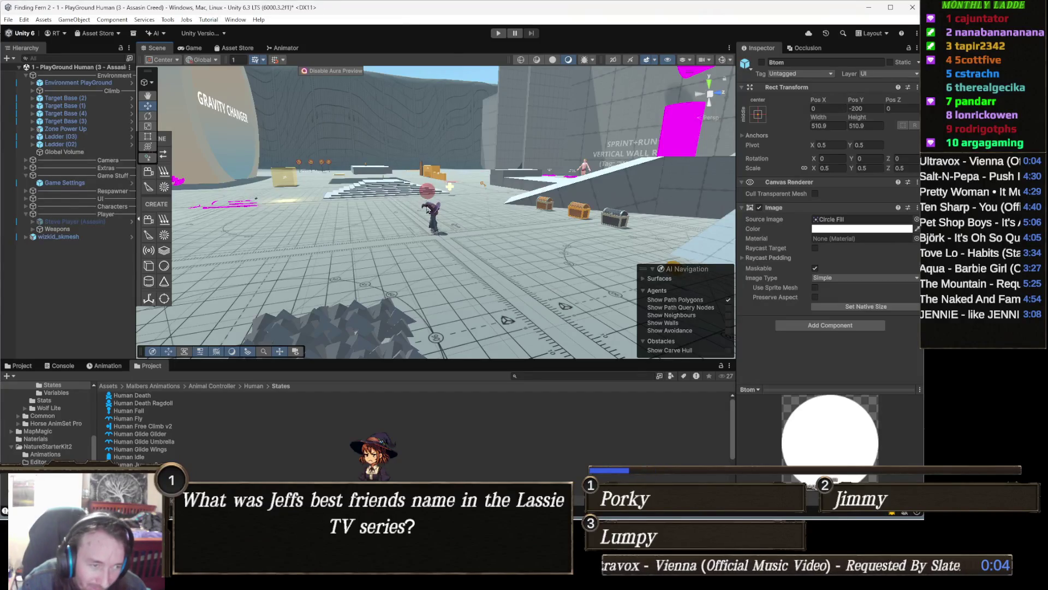
- Select wizkid_skmesh and scroll its Animal Controller to the Human Free Climb v2 Climb parameters
click(435, 217)
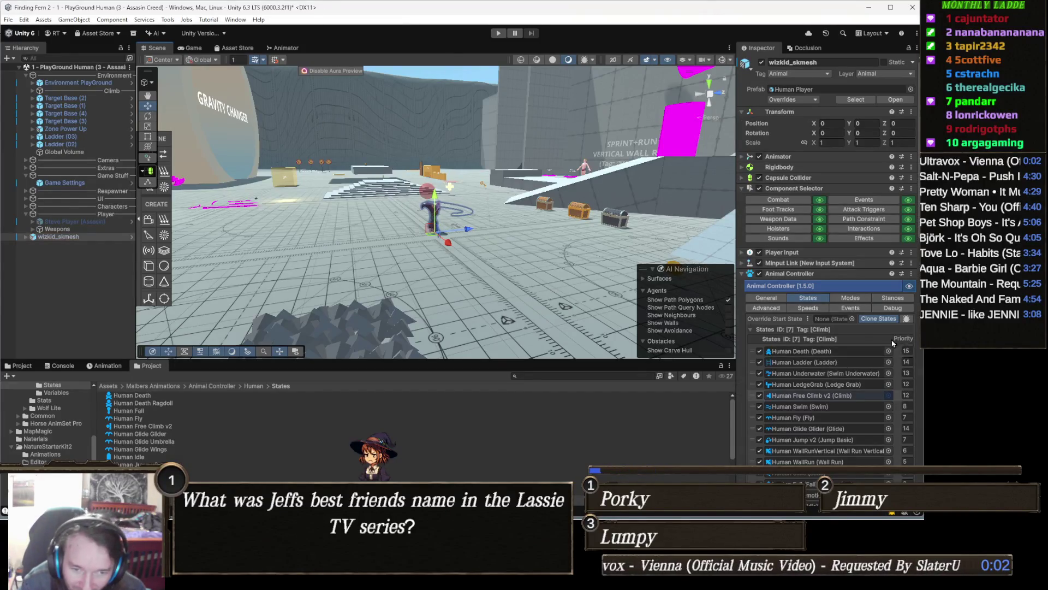
scroll(886, 355, down, 15)
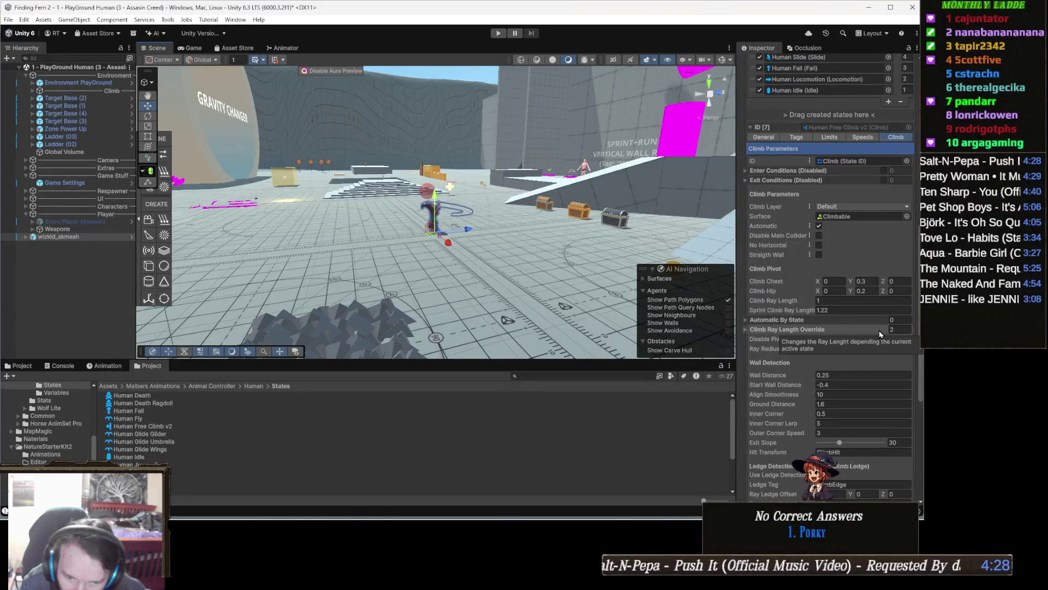
scroll(862, 345, down, 2)
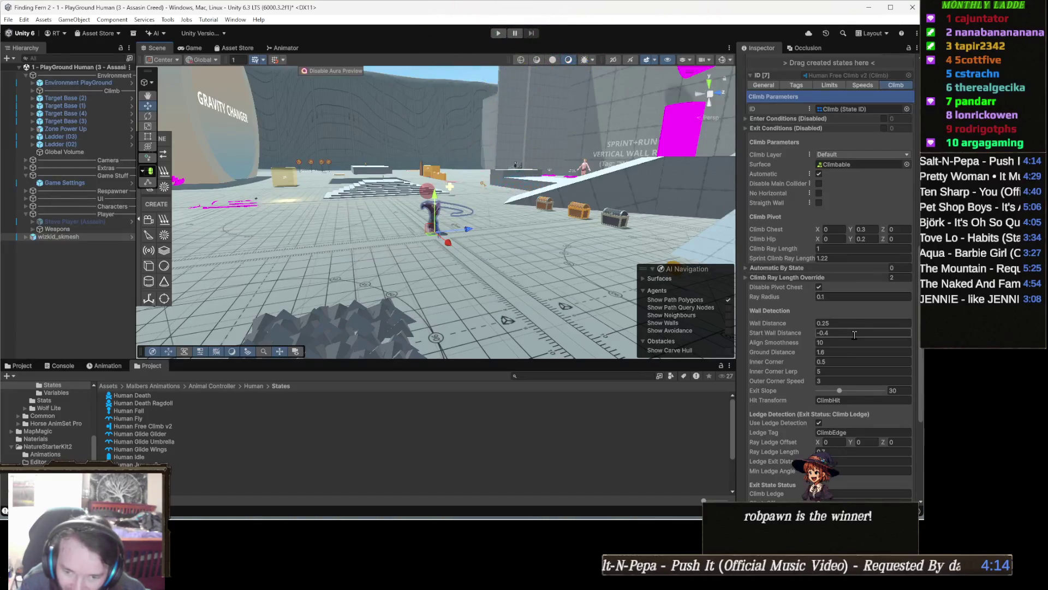
scroll(855, 335, down, 3)
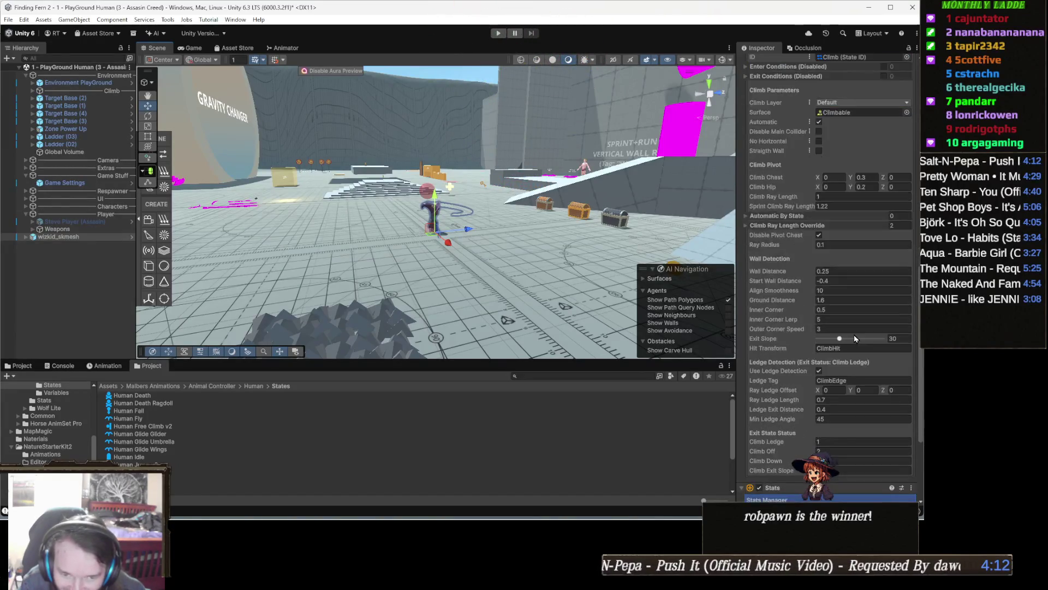
scroll(854, 337, down, 3)
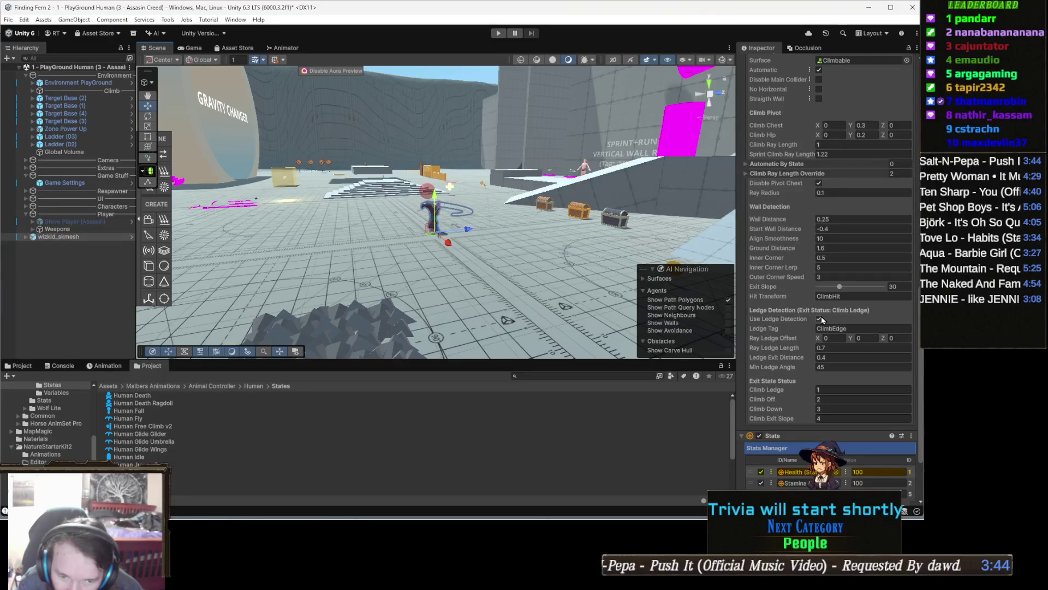
- On Steve Player, set the Climb Ray Ledge Offset Y to 0.3, then reselect wizkid_skmesh
click(82, 222)
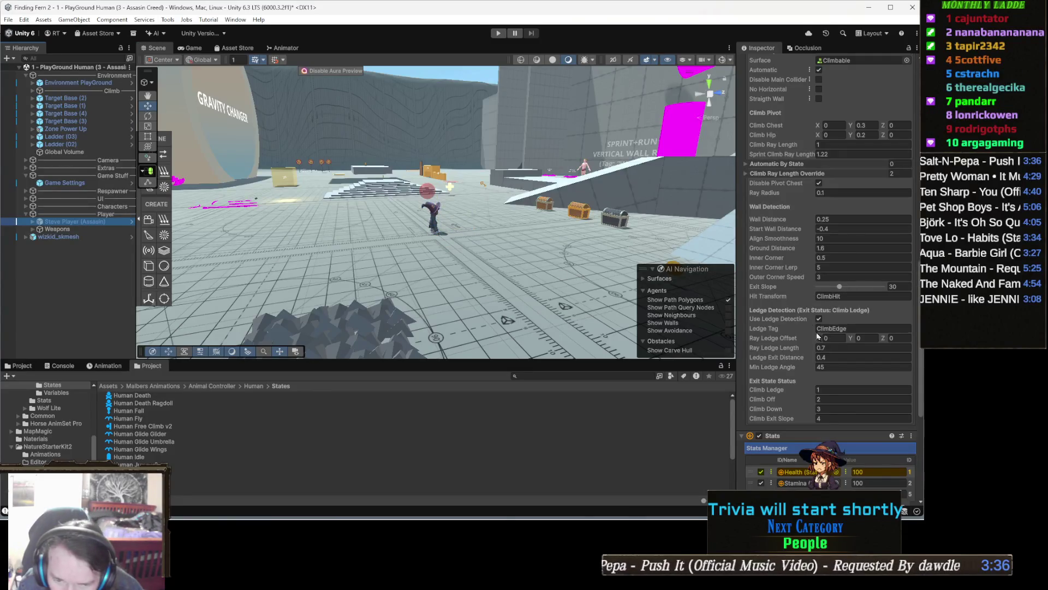
scroll(851, 305, up, 15)
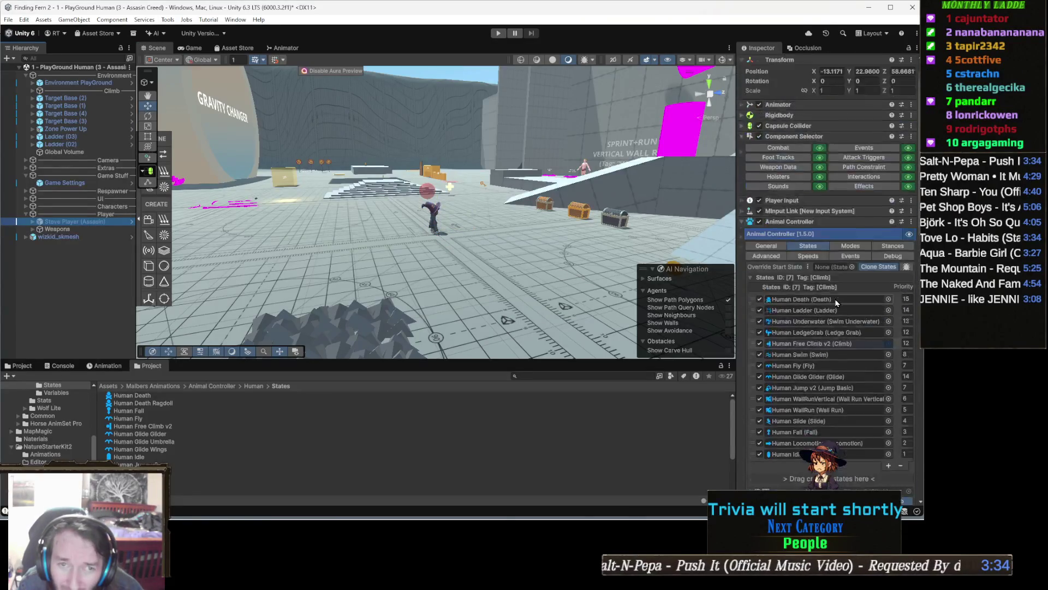
scroll(836, 302, down, 15)
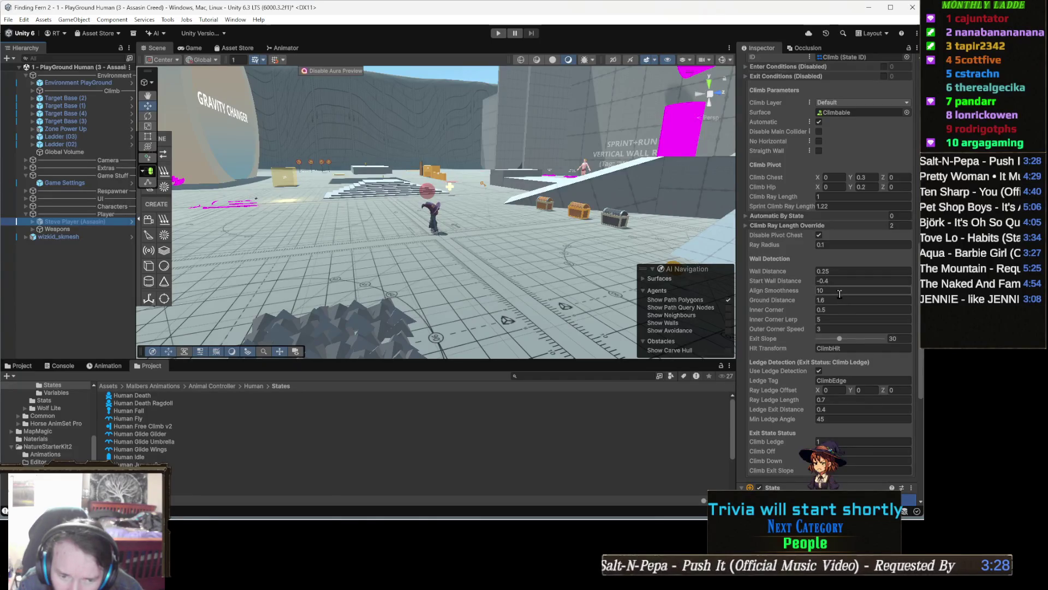
scroll(854, 309, down, 1)
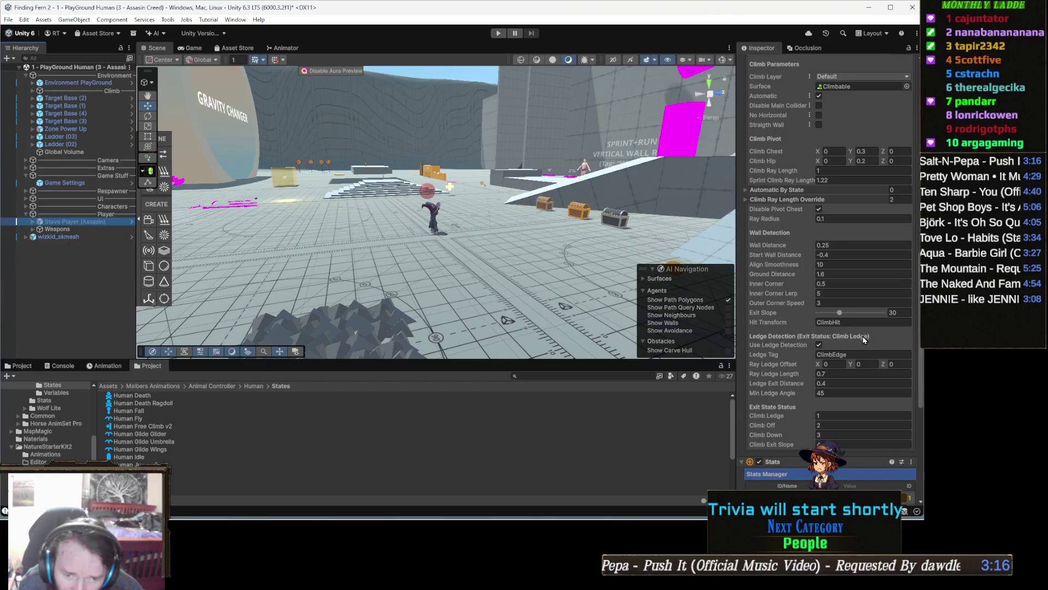
click(868, 364)
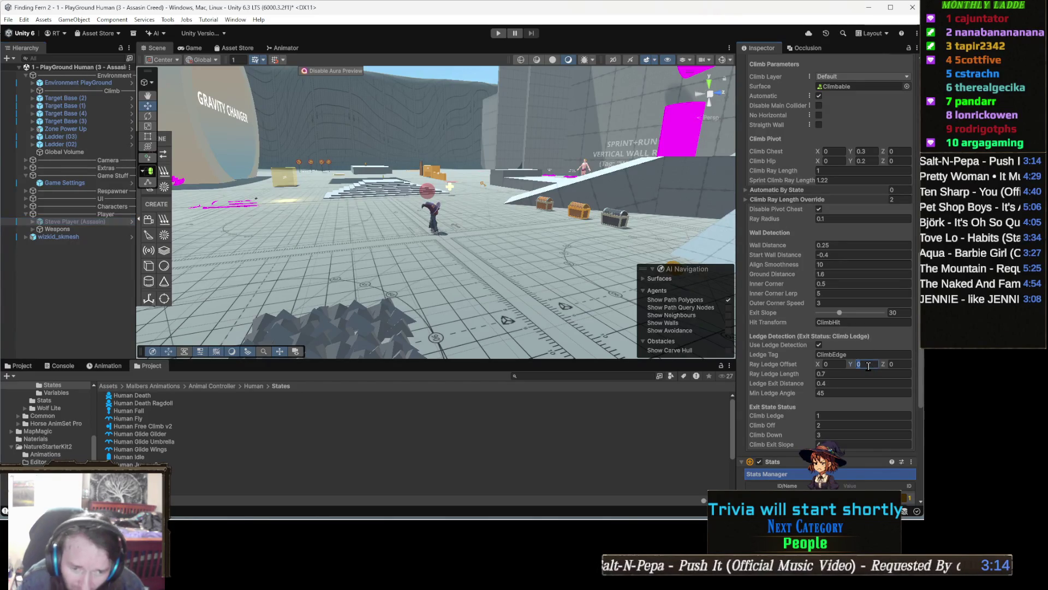
text(3)
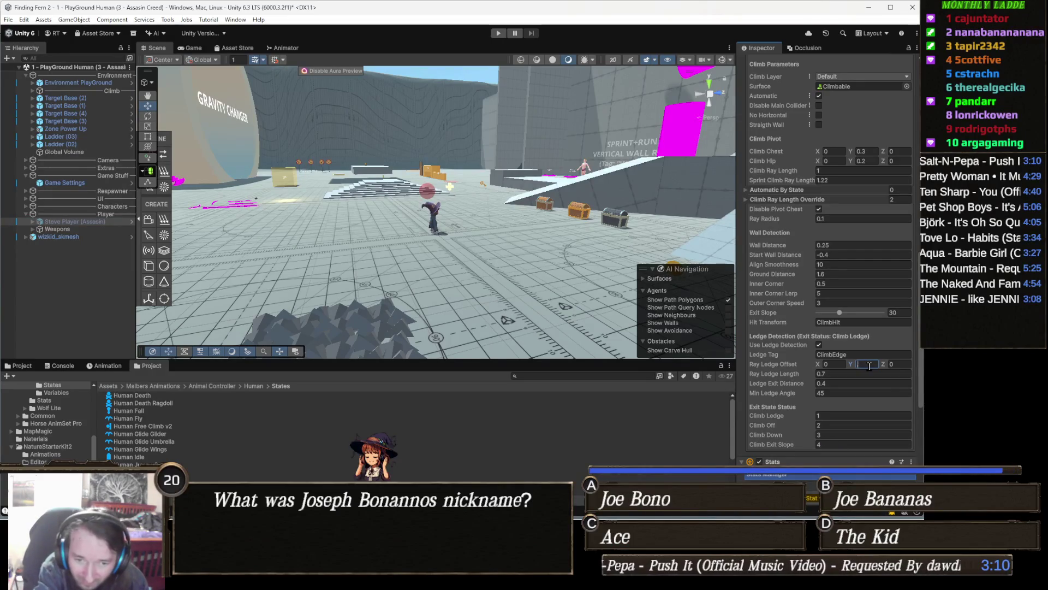
click(866, 374)
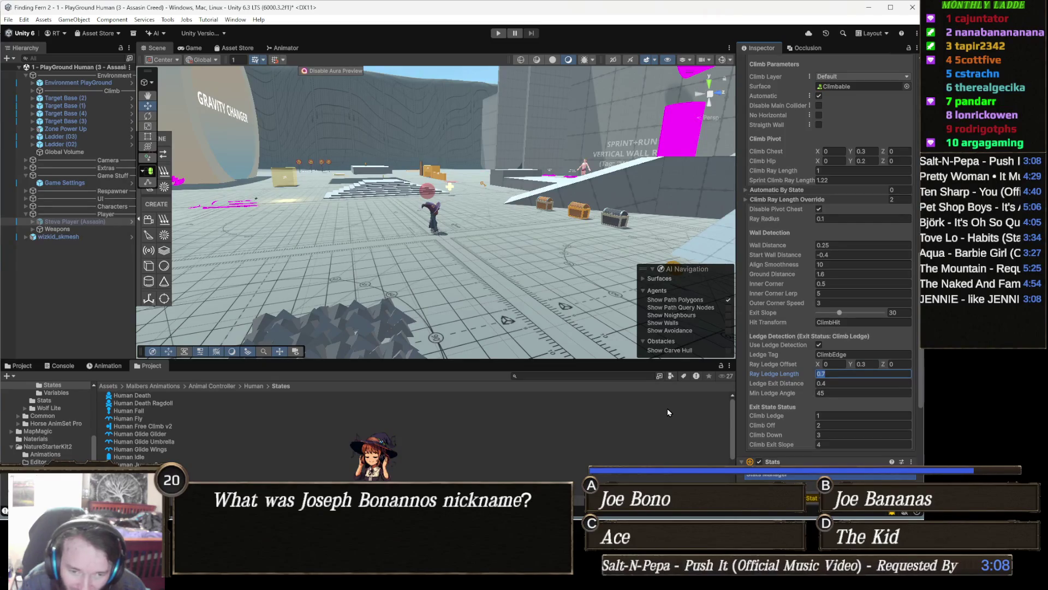
click(80, 236)
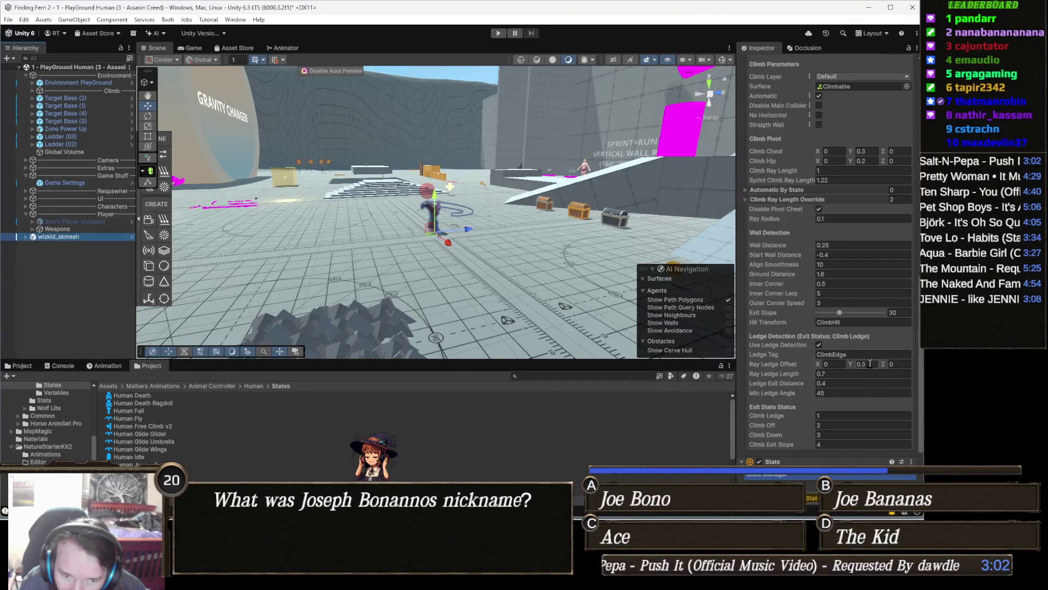
- Uncheck Use Ledge Detection in the Climb state's parameters
click(819, 345)
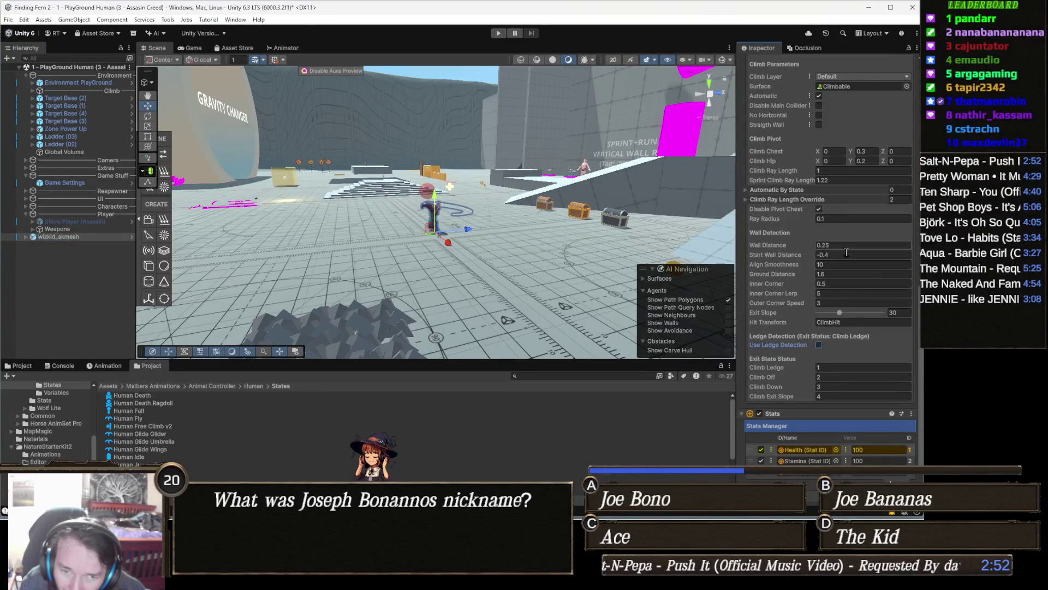
scroll(842, 247, up, 2)
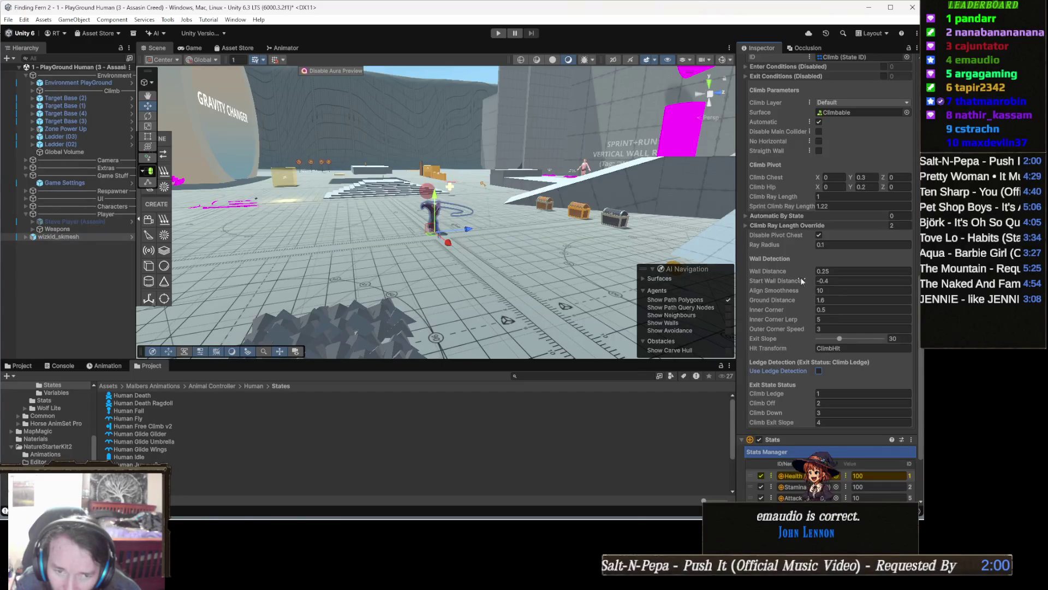
- Untick Disable Pivot Chest in the Climb state settings
scroll(803, 277, up, 2)
click(818, 288)
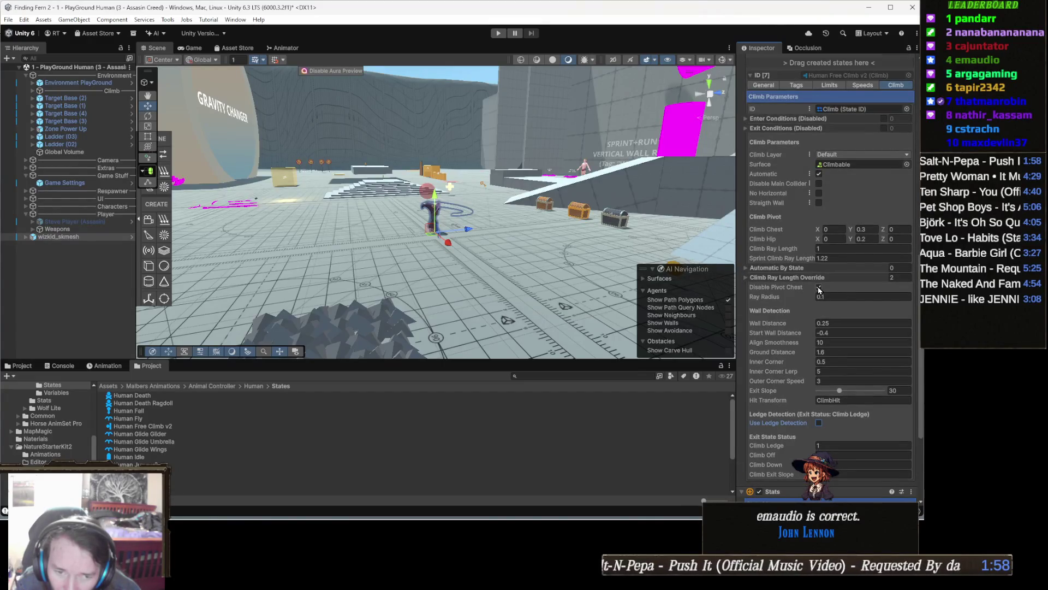
click(819, 287)
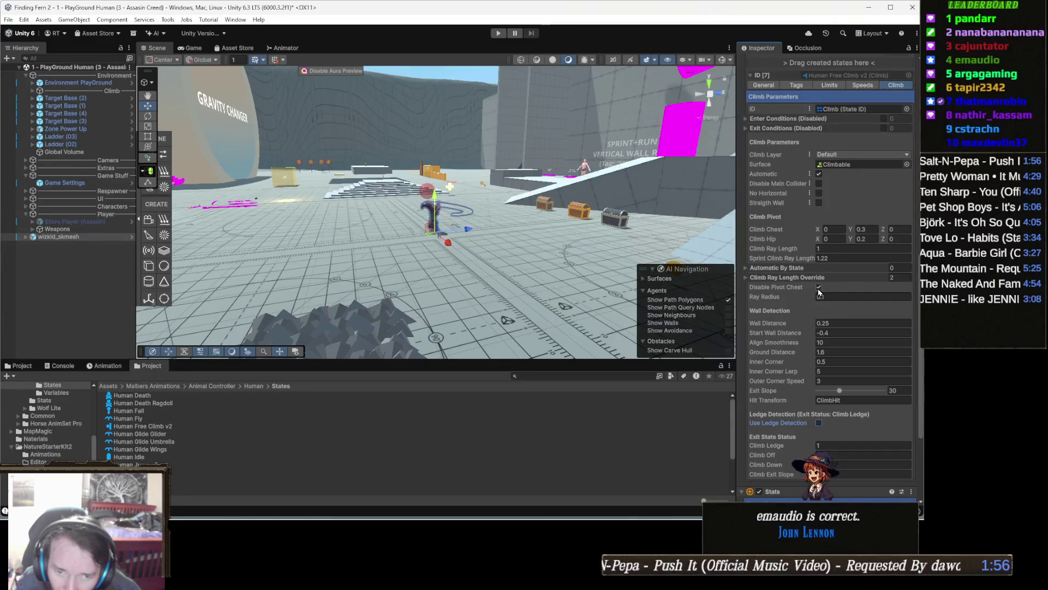
- Set Climb Chest Y and Climb Hip Y to 0, then enter Play mode
double_click(862, 238)
text(0)
double_click(868, 229)
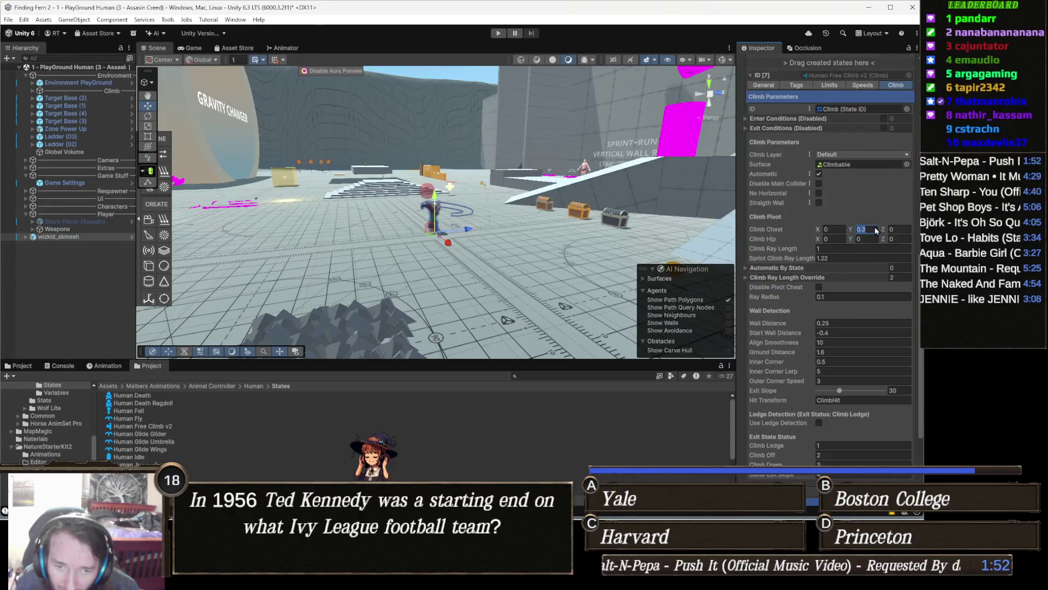
text(0)
click(867, 239)
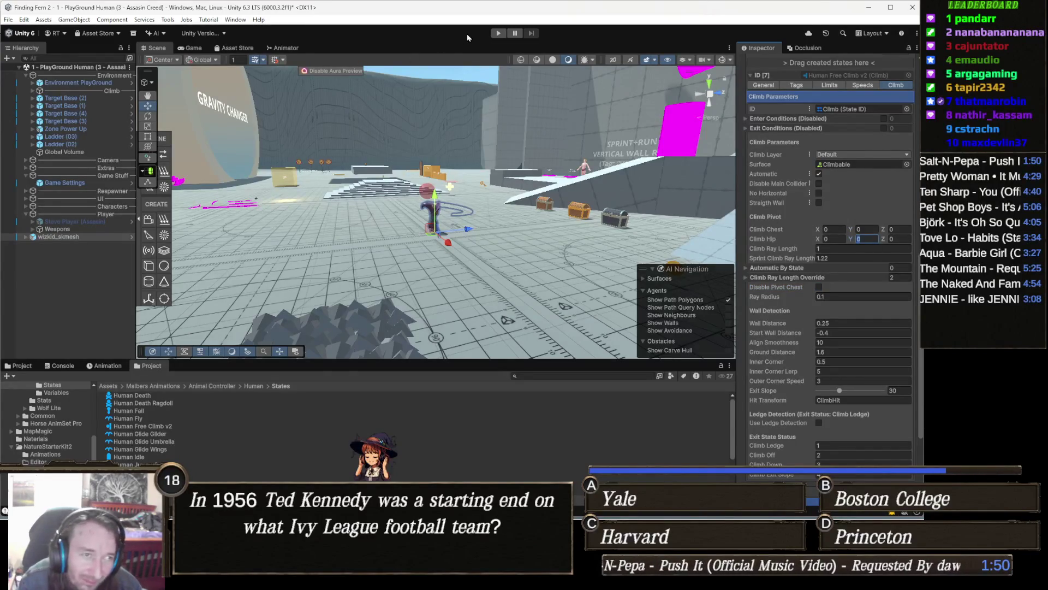
click(498, 33)
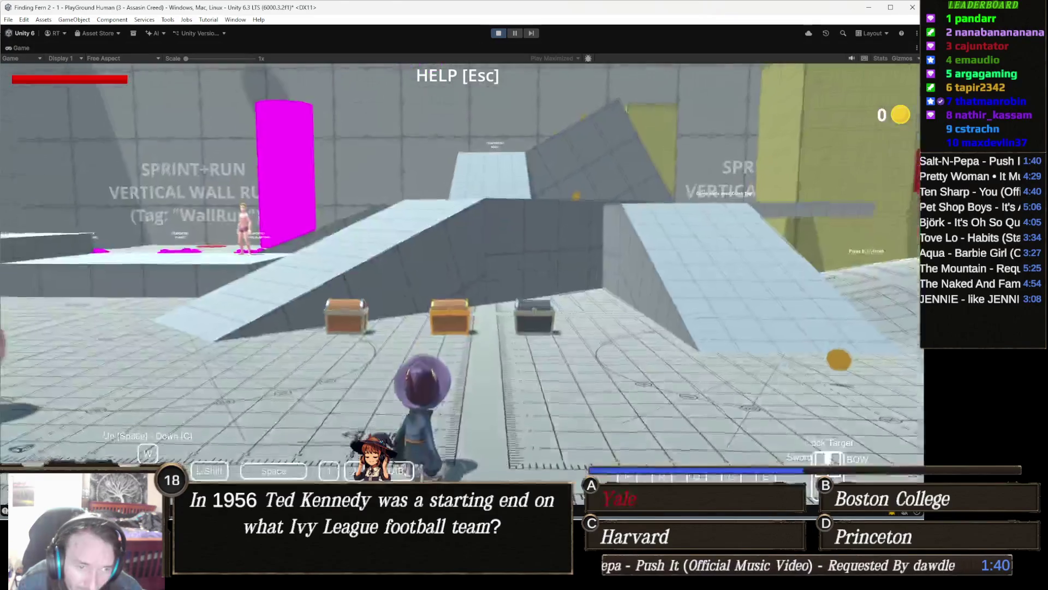
- Run the wizard across the playground onto the grey block and jump off it
key(w)
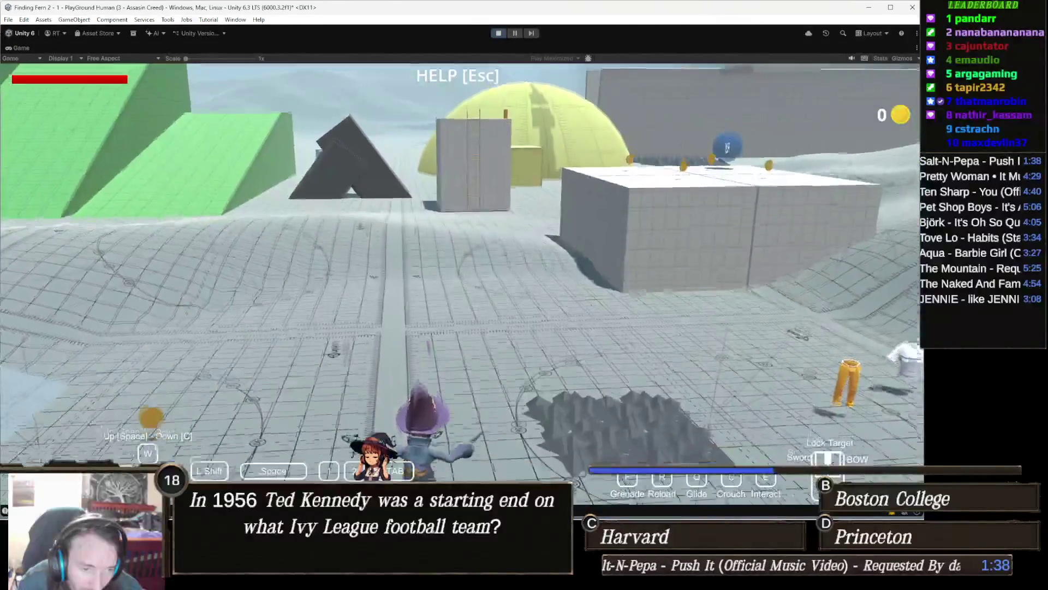
key(w)
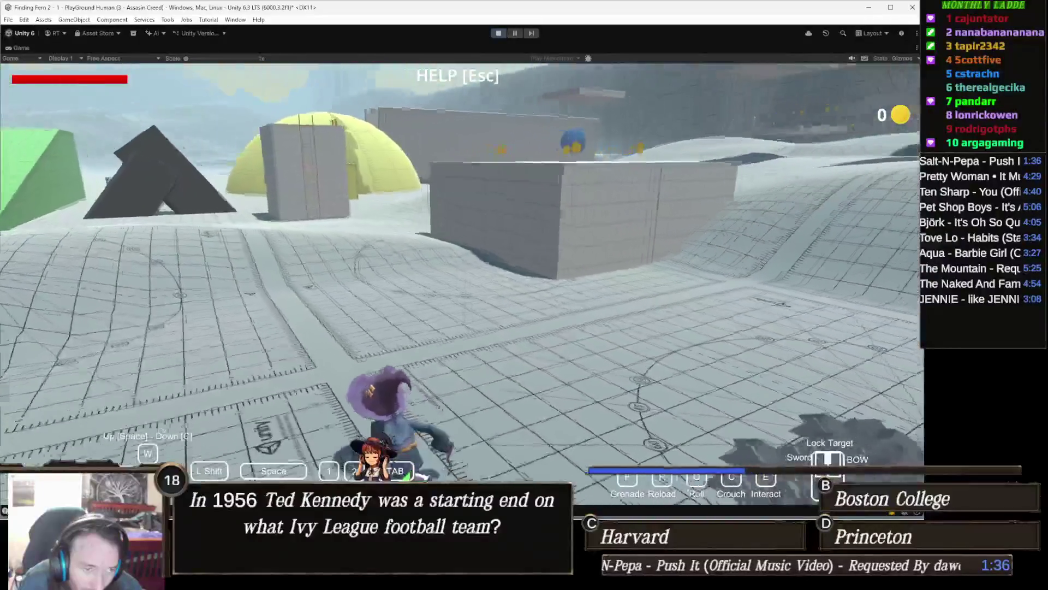
key(w)
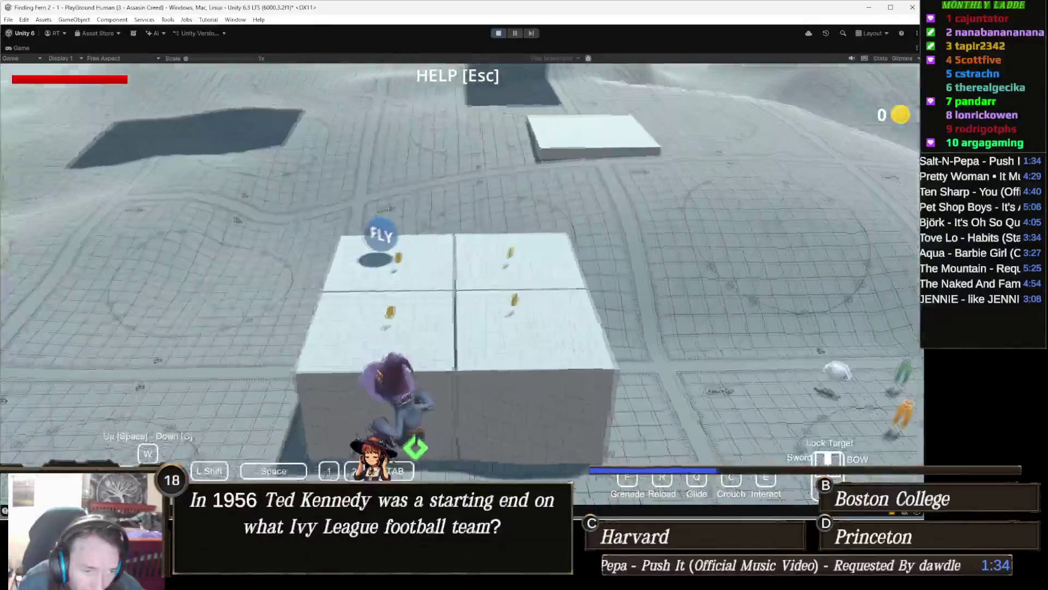
key(space)
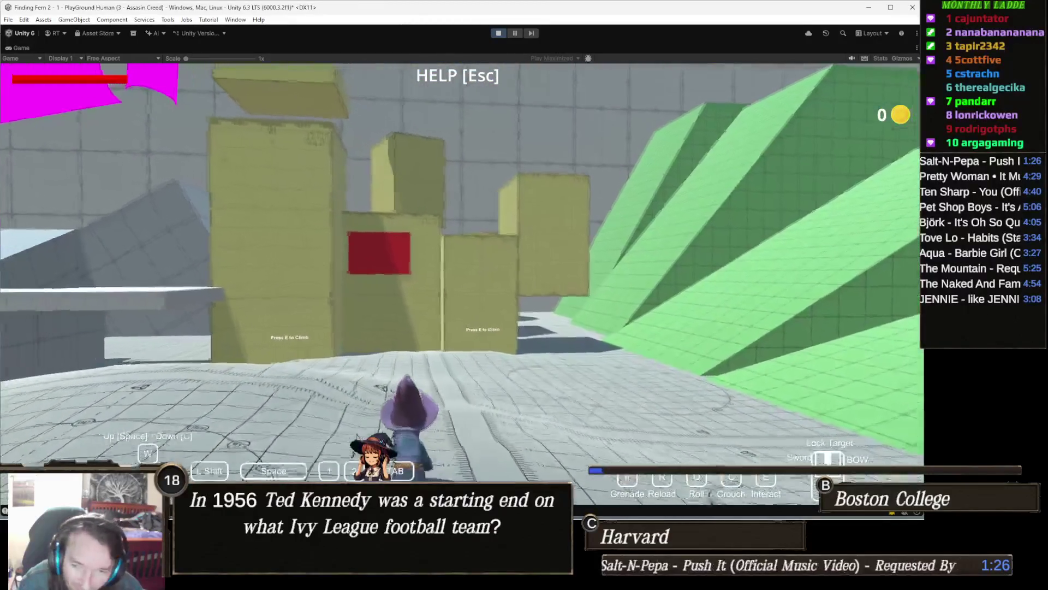
- Move the wizard against and along the yellow wall, back off, return, then stop Play
key(w)
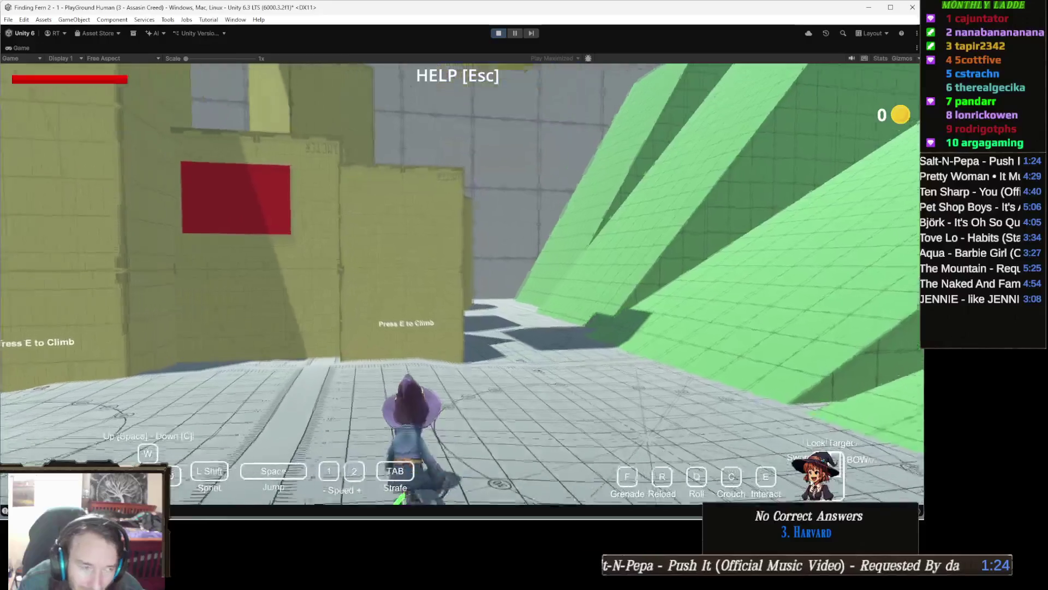
key(w)
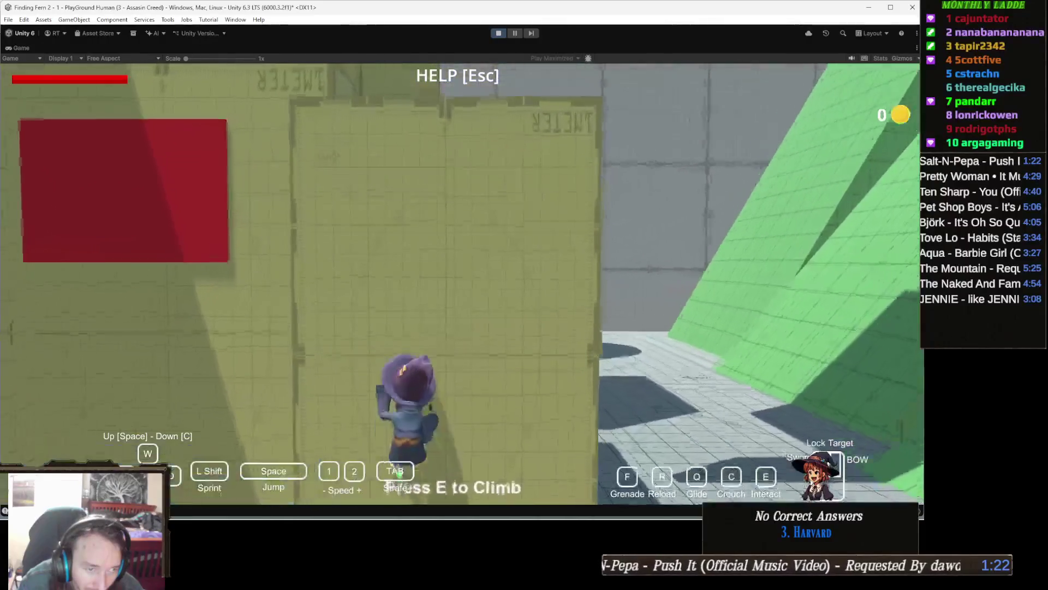
key(a)
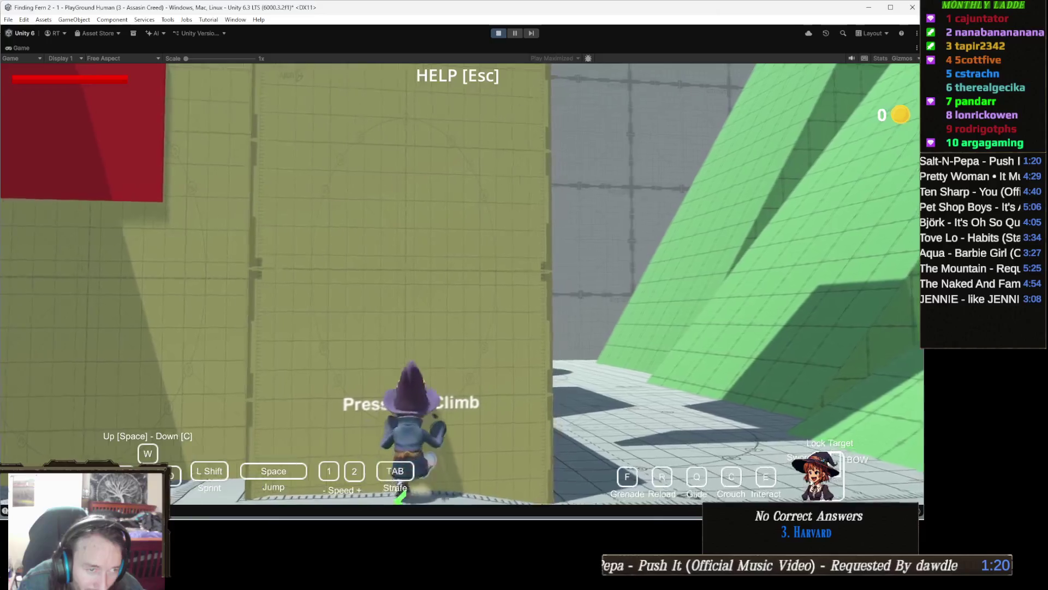
key(a)
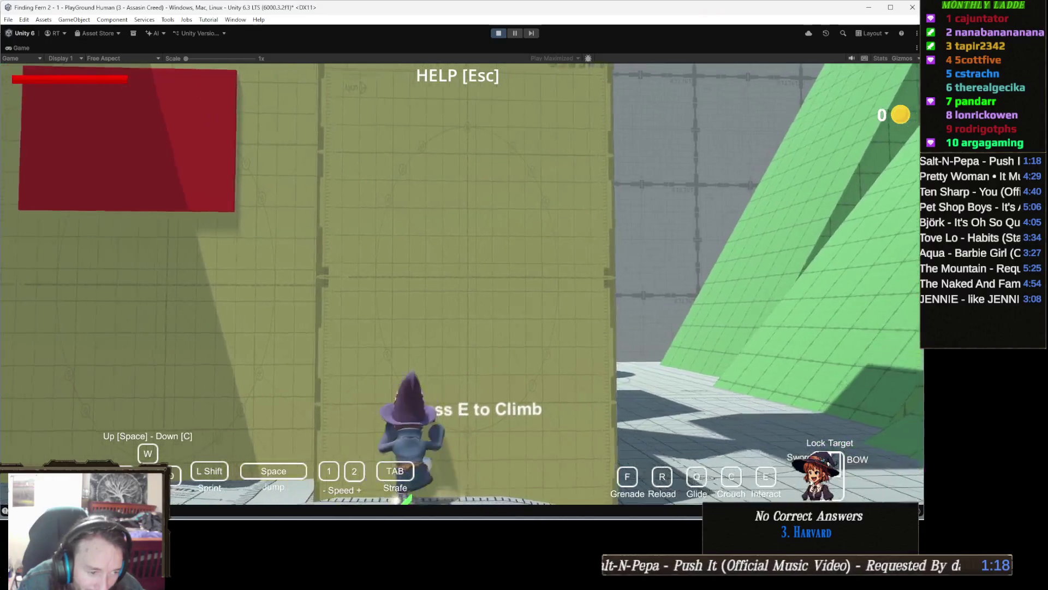
key(s)
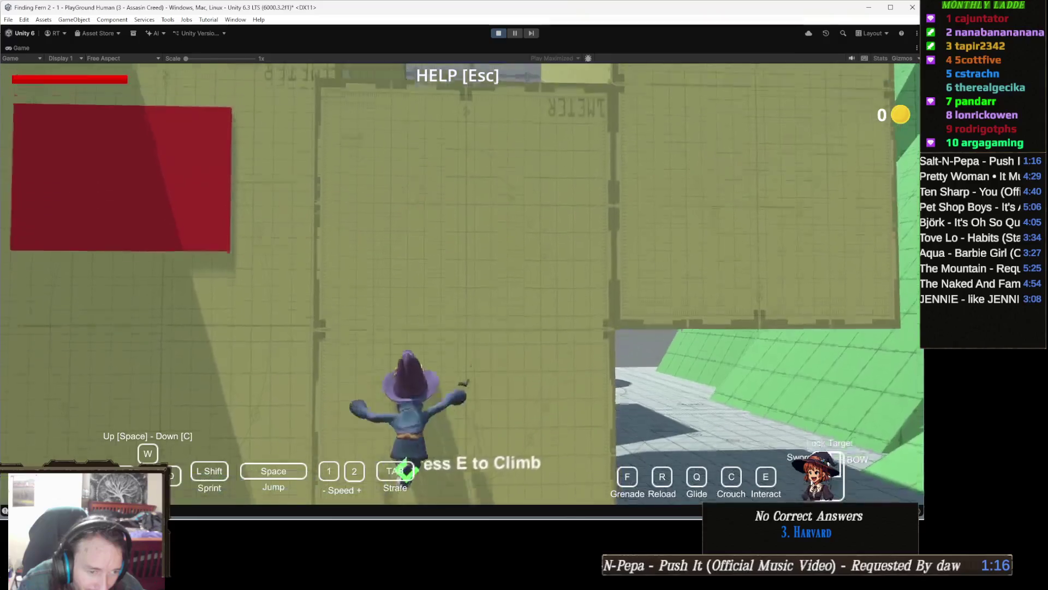
key(s)
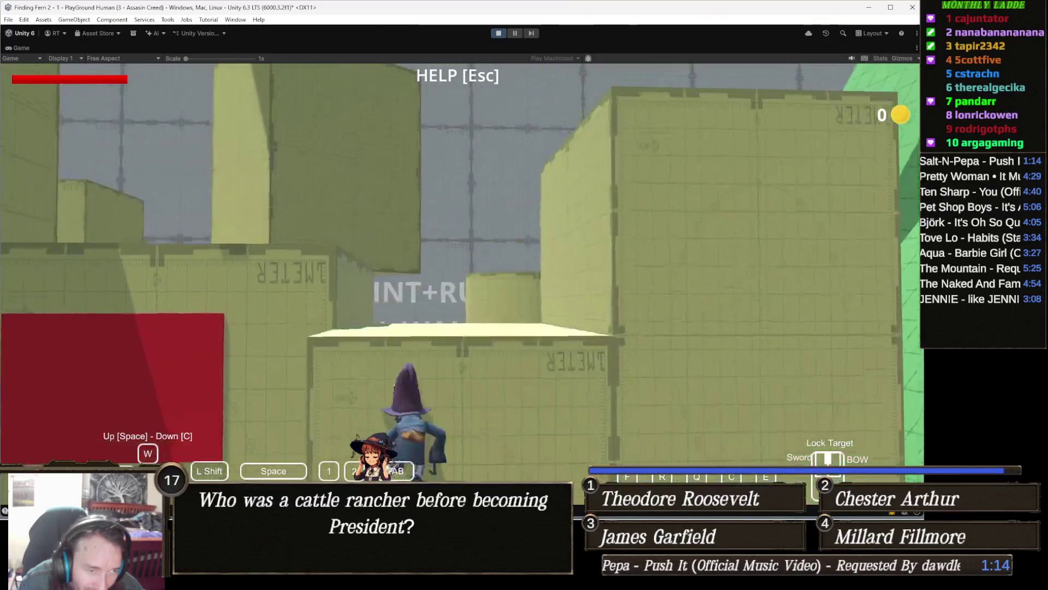
key(w)
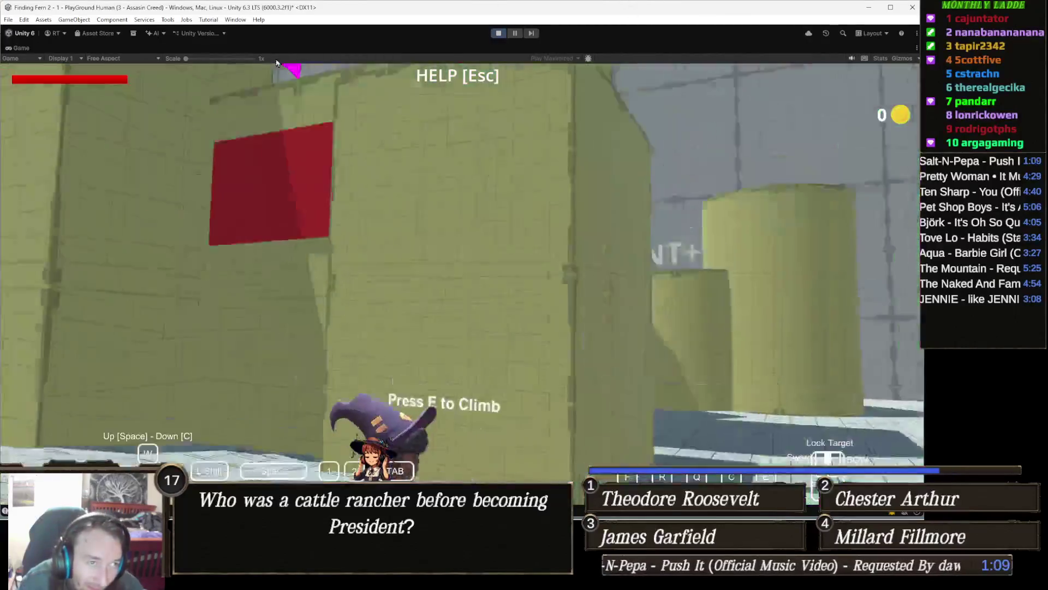
key(Escape)
click(497, 34)
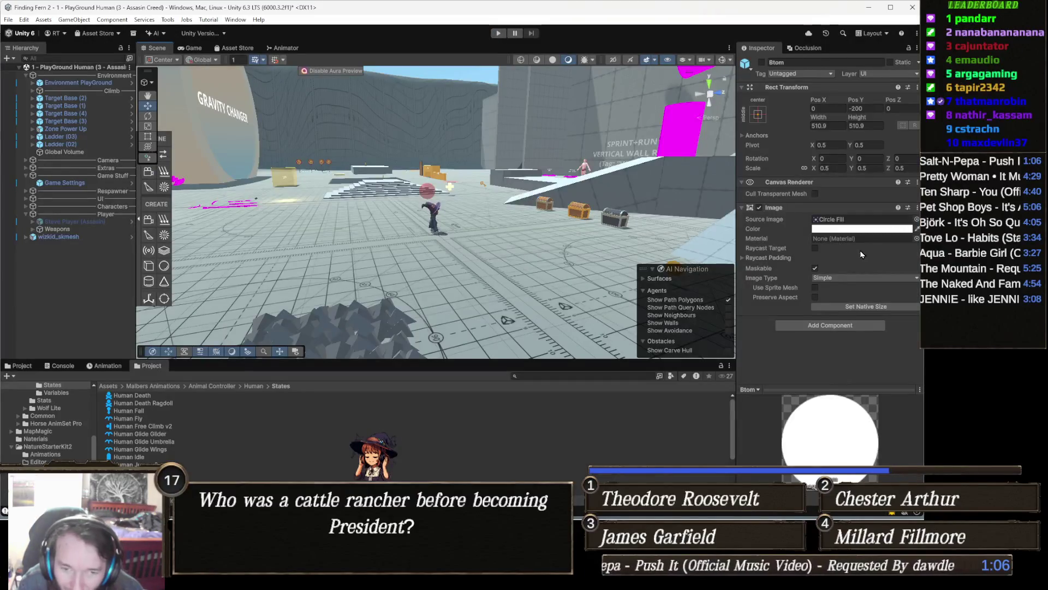
- On wizkid_skmesh, set Free Climb pivots to Climb Chest Y 0.3 and Climb Hip Y 0.2
click(437, 217)
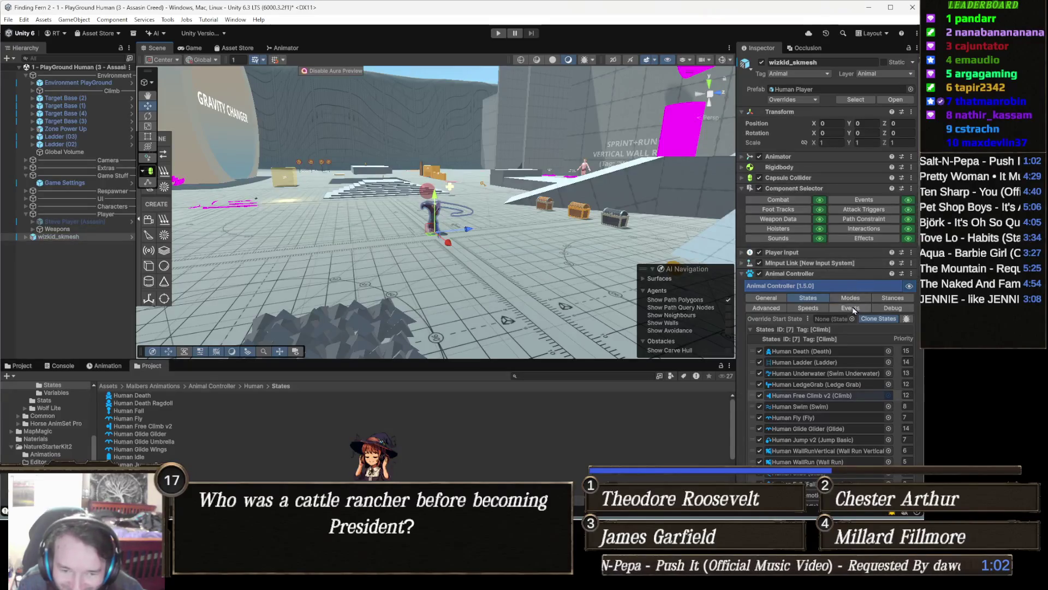
scroll(866, 306, down, 8)
scroll(865, 326, down, 5)
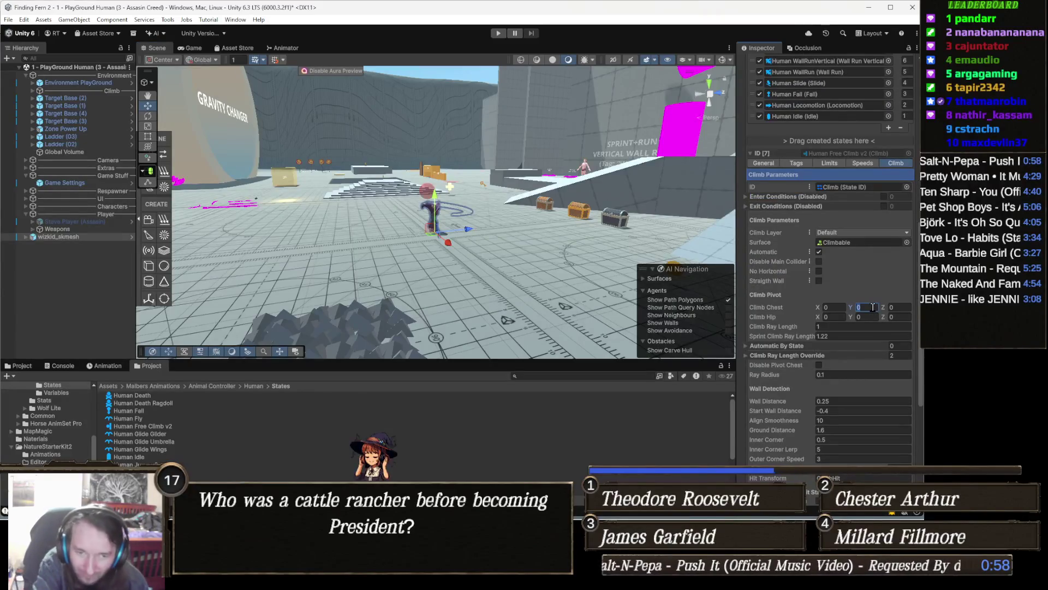
key(Tab)
text(.2)
key(Tab)
key(Tab)
text(.2)
key(Return)
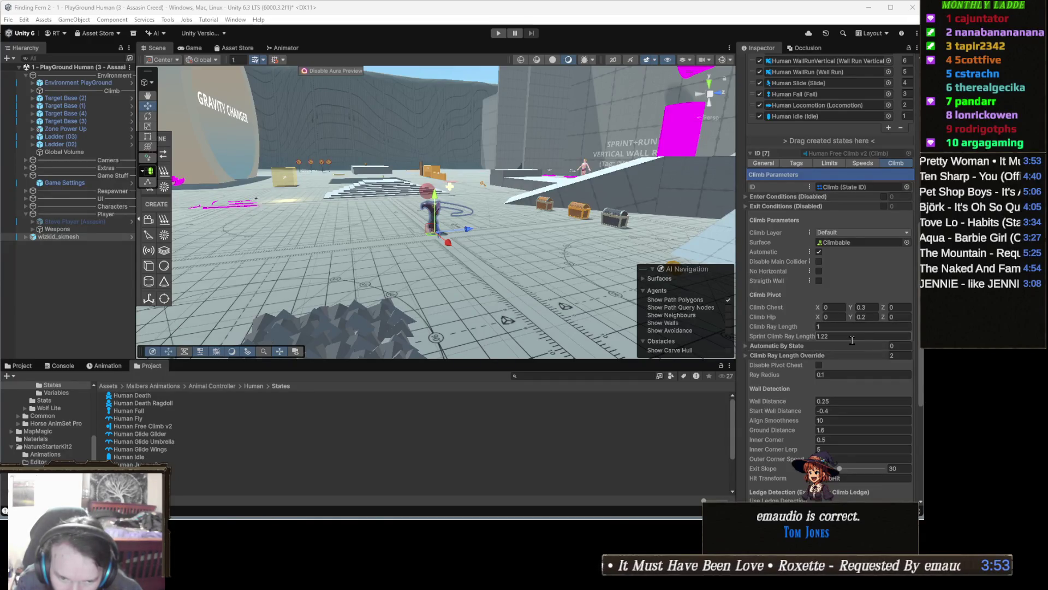
- Check the Wall Distance, Inner Corner and Hit Transform tooltips, then start Play mode
scroll(864, 356, down, 5)
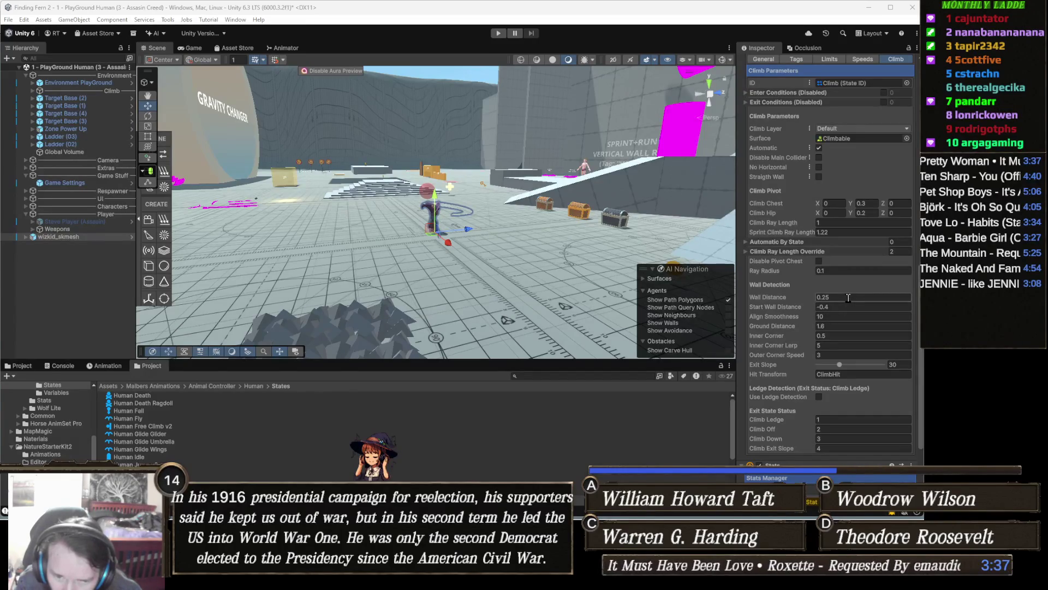
mouse_move(758, 297)
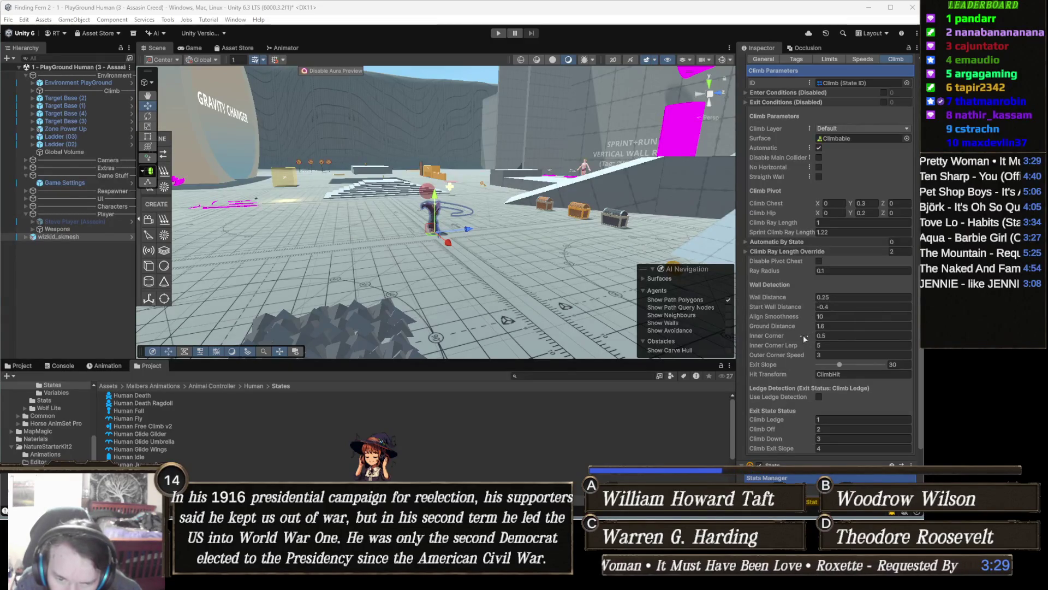
mouse_move(805, 333)
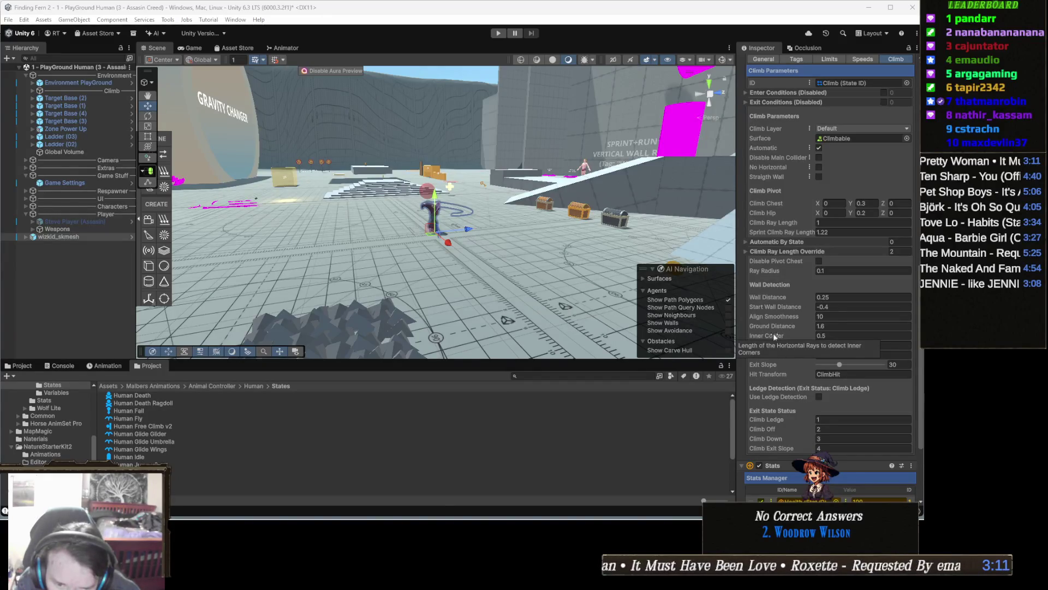
mouse_move(787, 372)
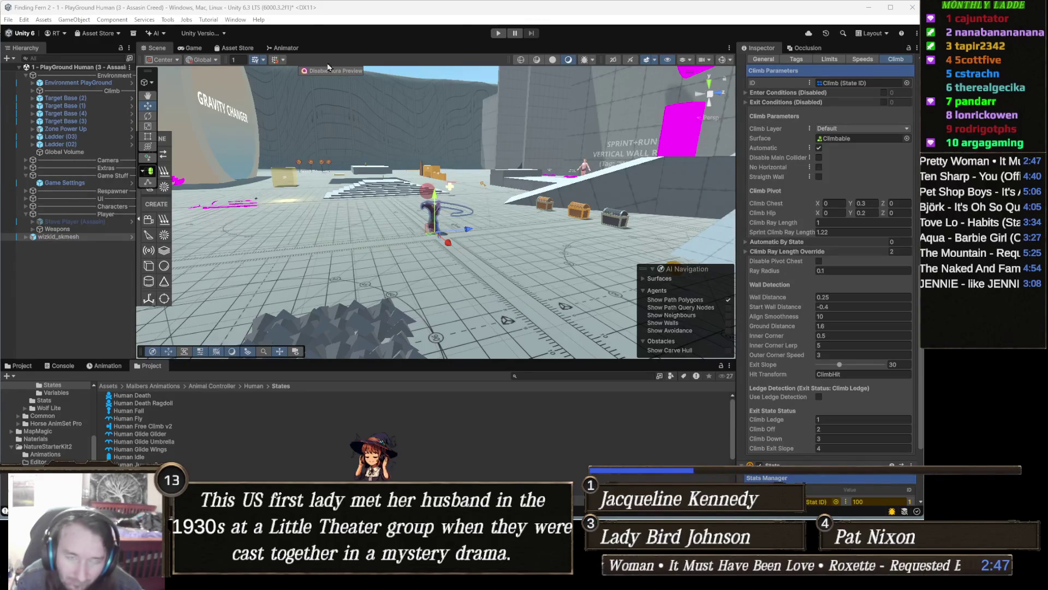
click(500, 33)
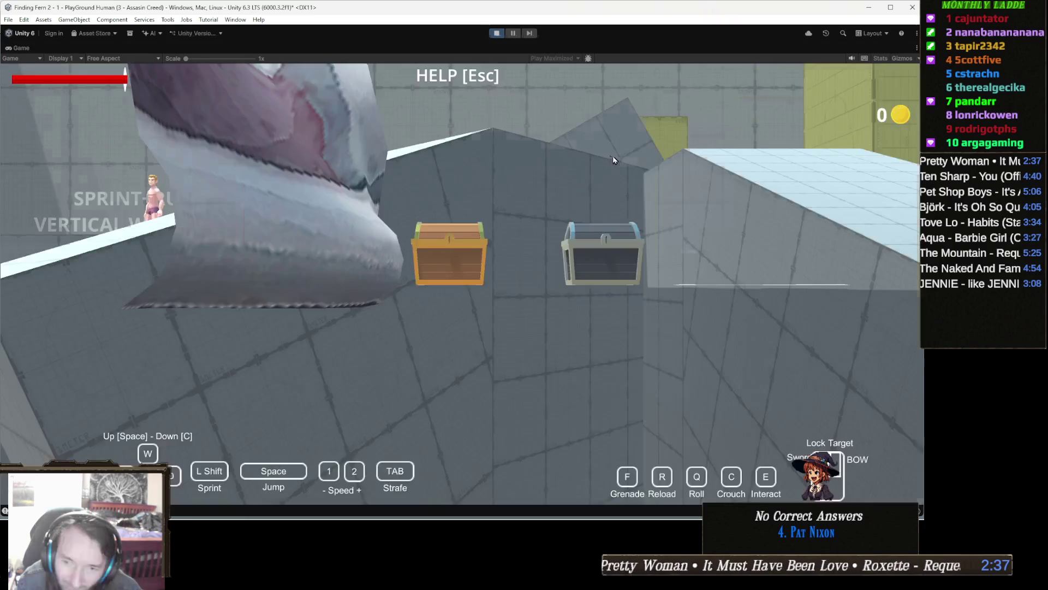
- Run to the yellow wall, climb with E, drop with C, grab again, then stop Play
key(space)
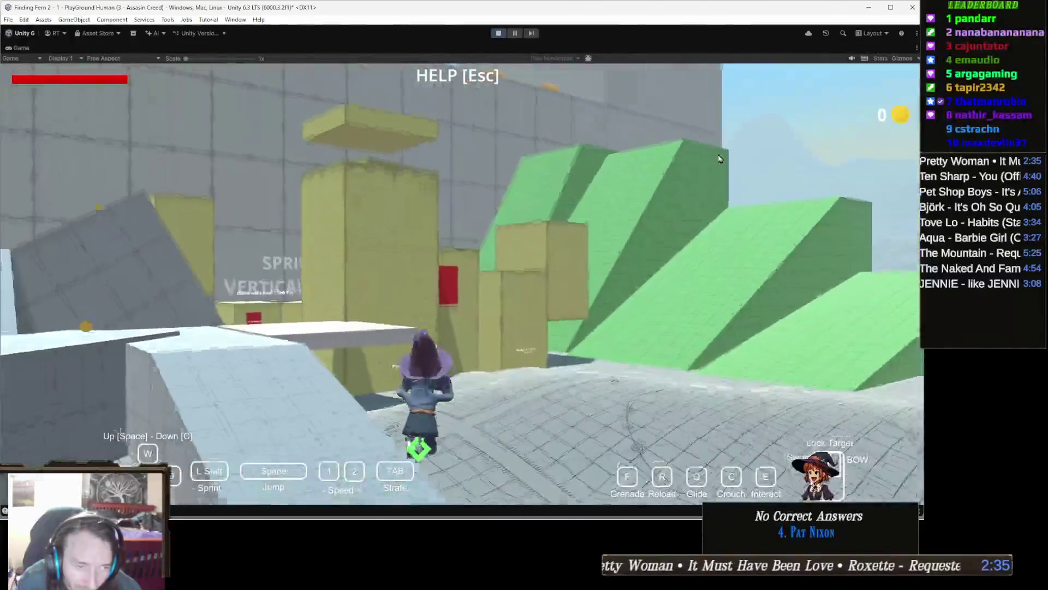
key(w)
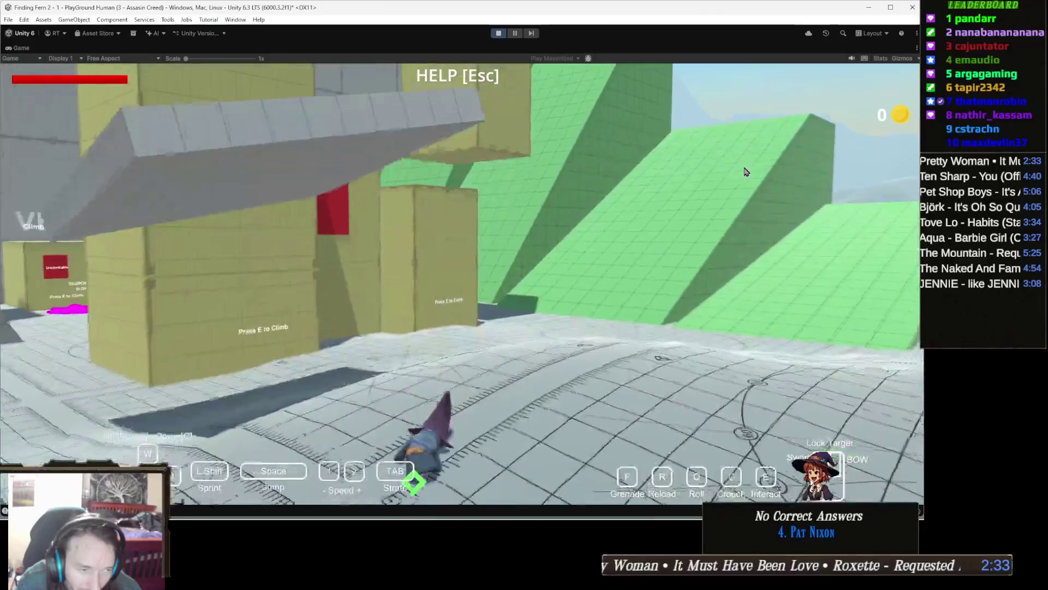
key(w)
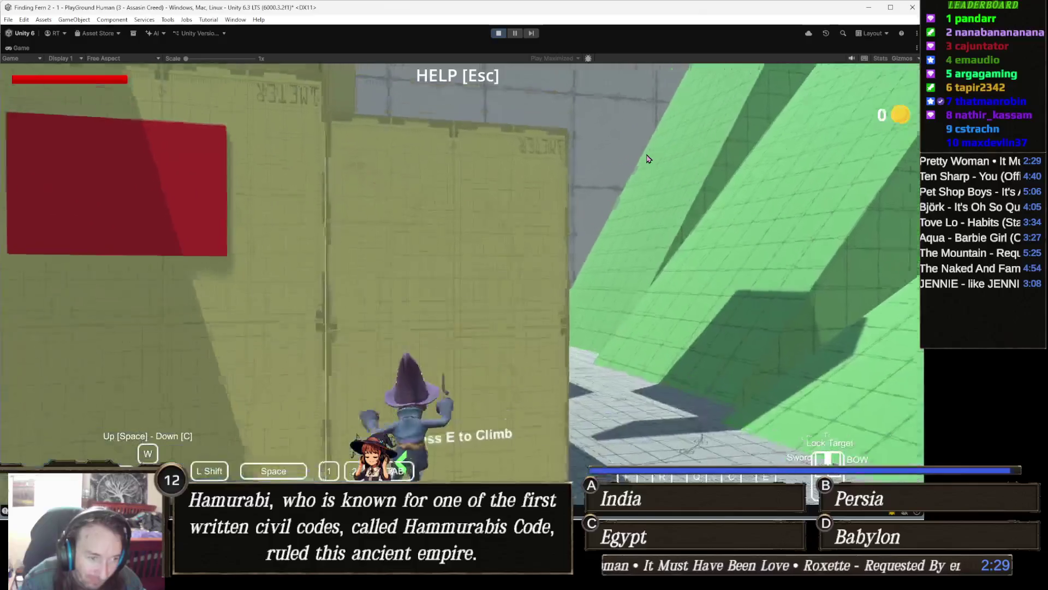
key(e)
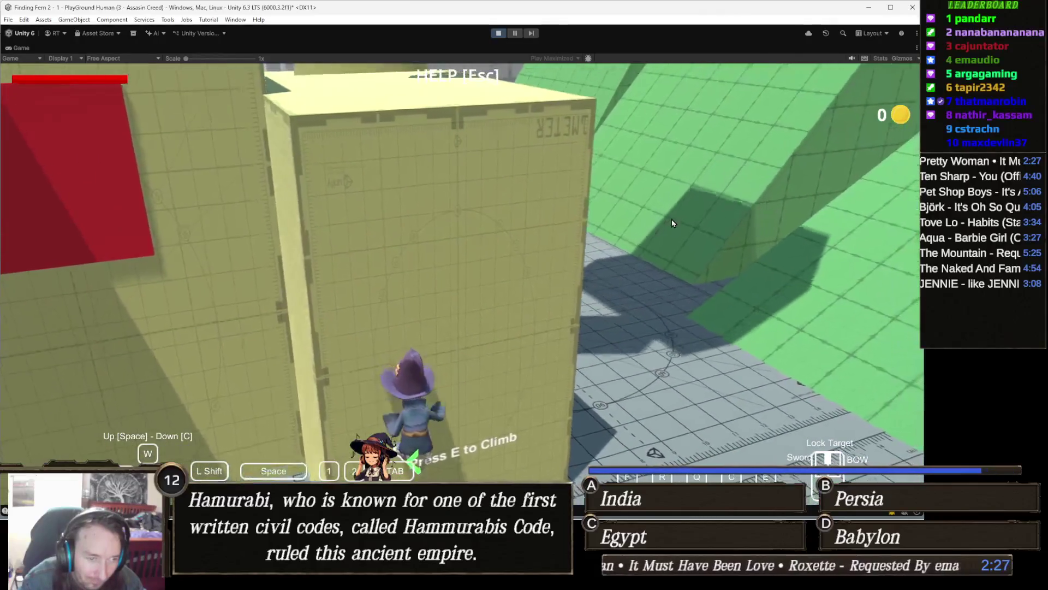
key(c)
key(w)
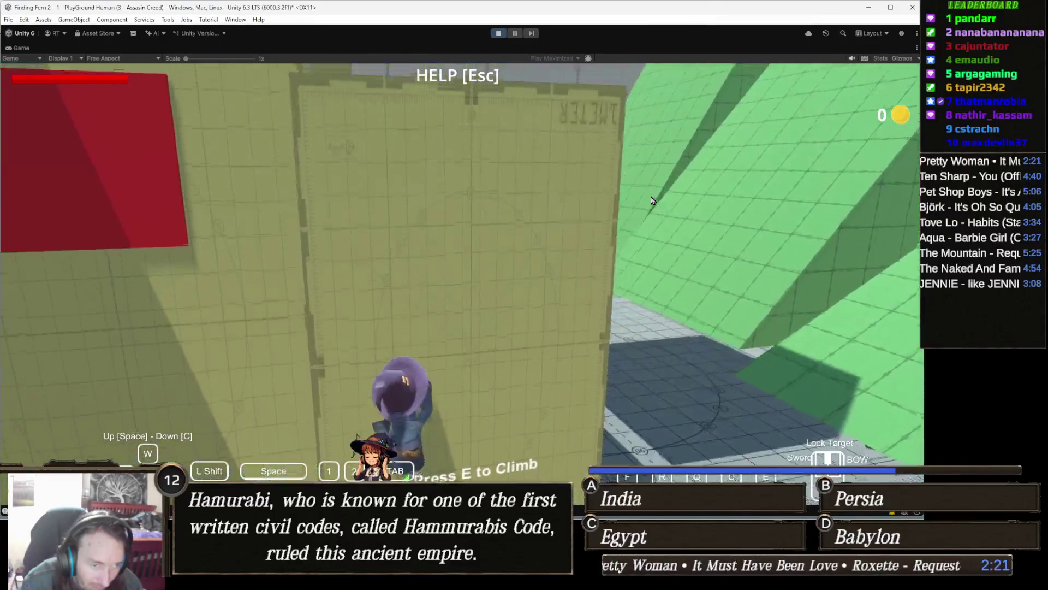
key(e)
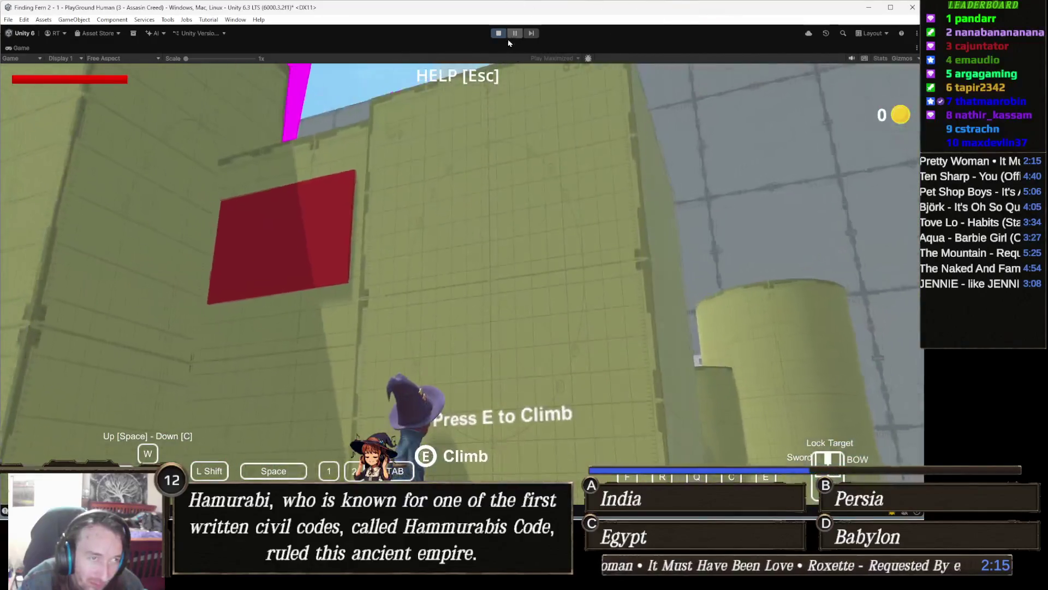
click(498, 34)
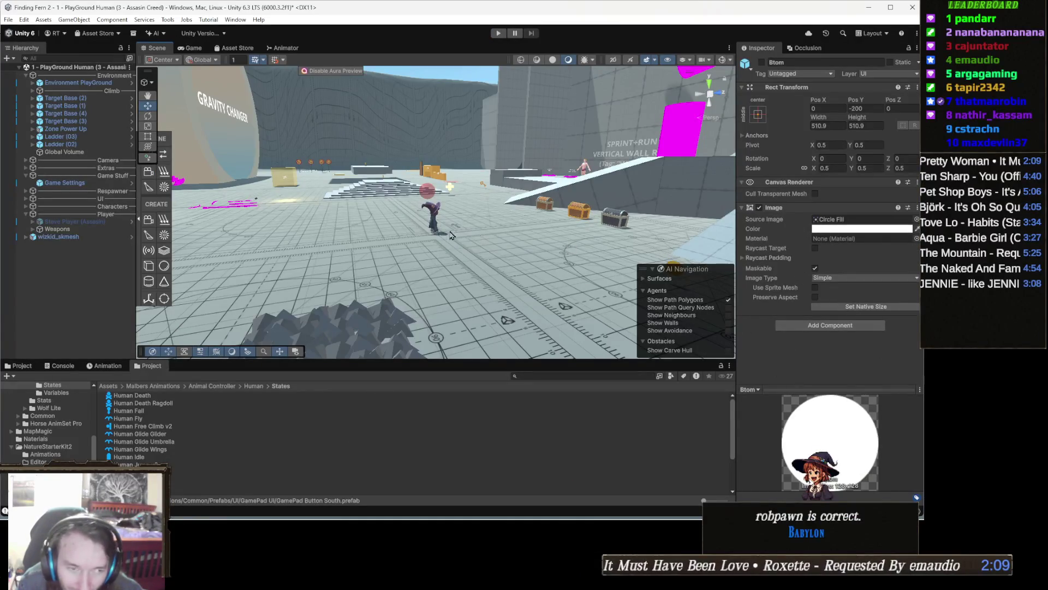
- On wizkid_skmesh, set Wall Detection Ground Distance to 0.4 and start Play mode
click(437, 216)
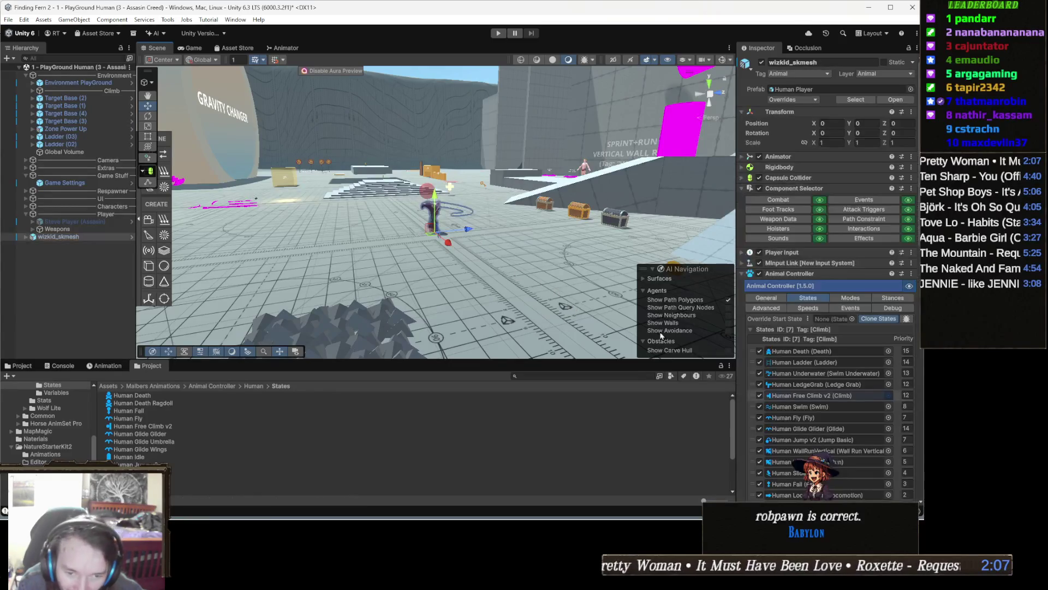
scroll(844, 400, down, 3)
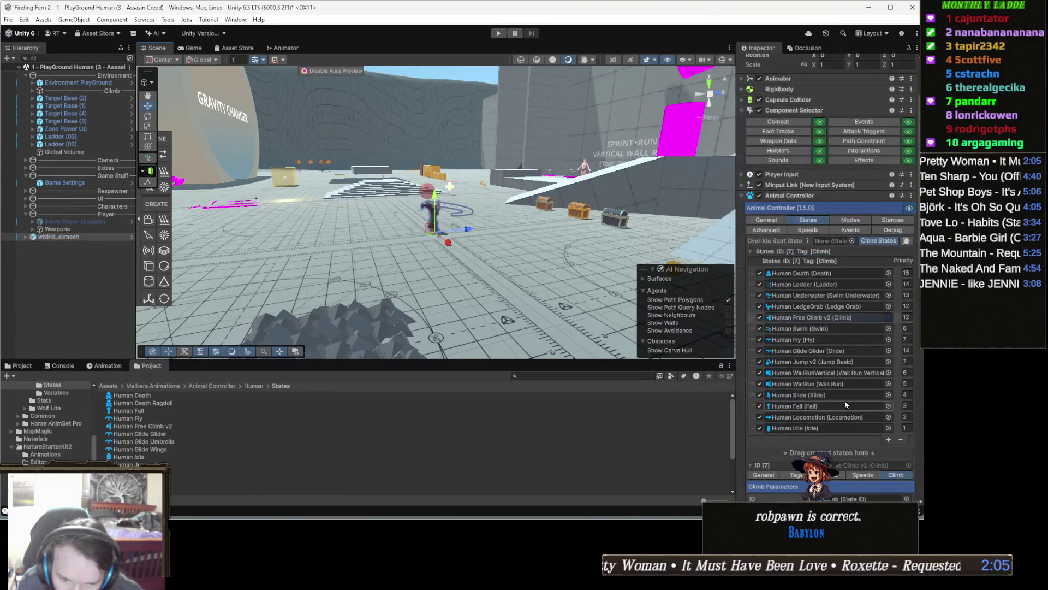
scroll(839, 391, down, 5)
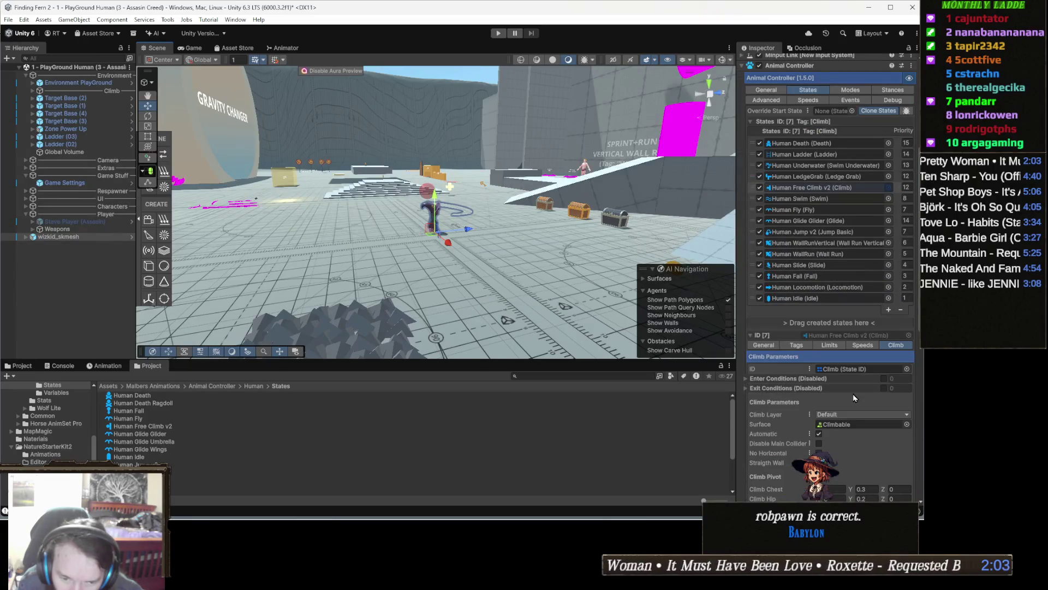
scroll(853, 395, down, 6)
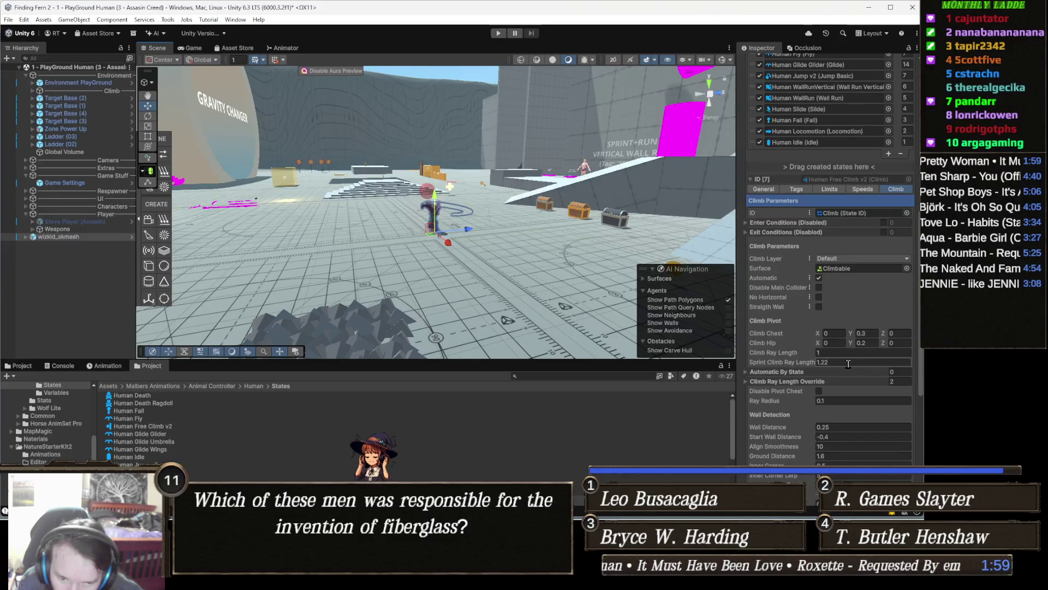
scroll(874, 351, down, 2)
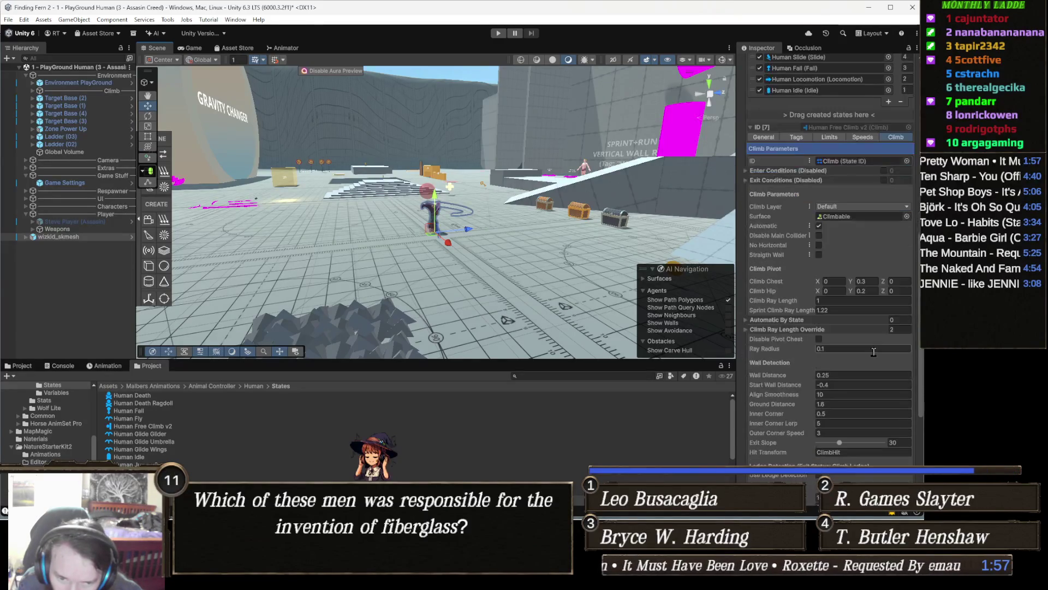
click(844, 405)
text(0.4)
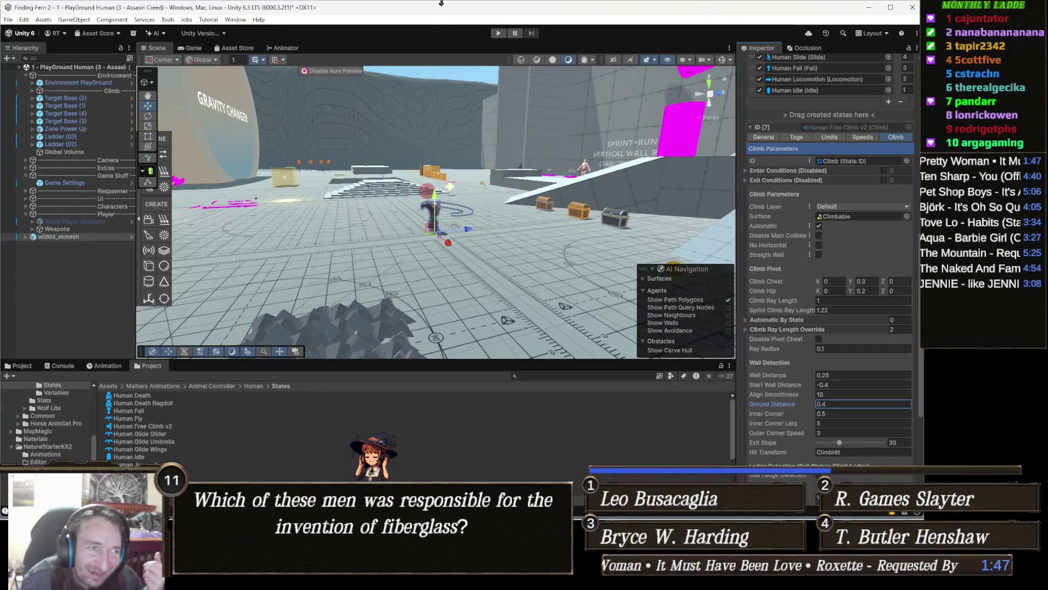
click(497, 33)
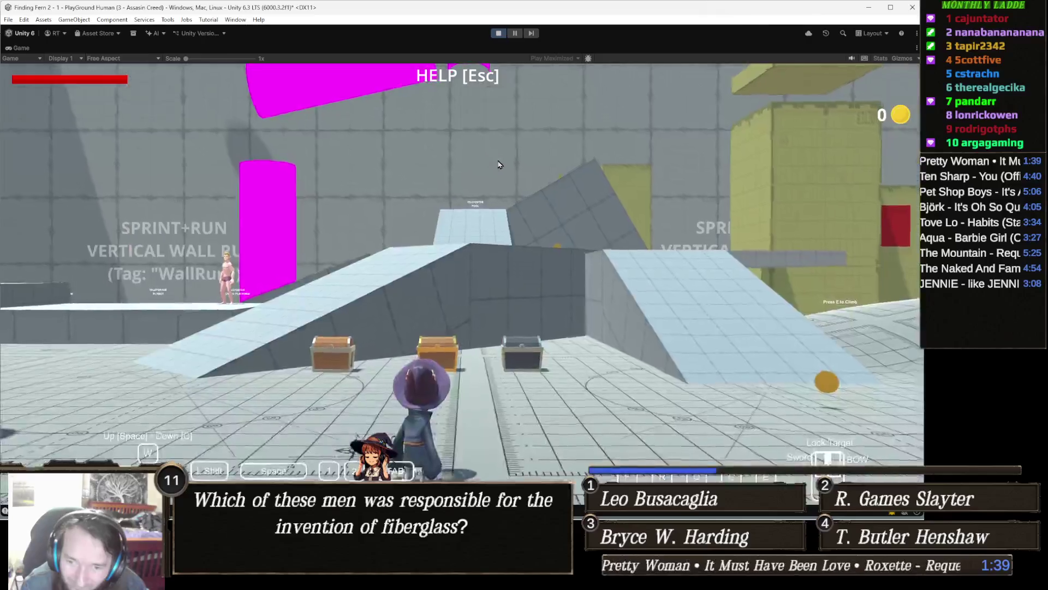
- Sprint up the ramp to the tall yellow wall, try climbing with E, then stop Play
key(shift+w)
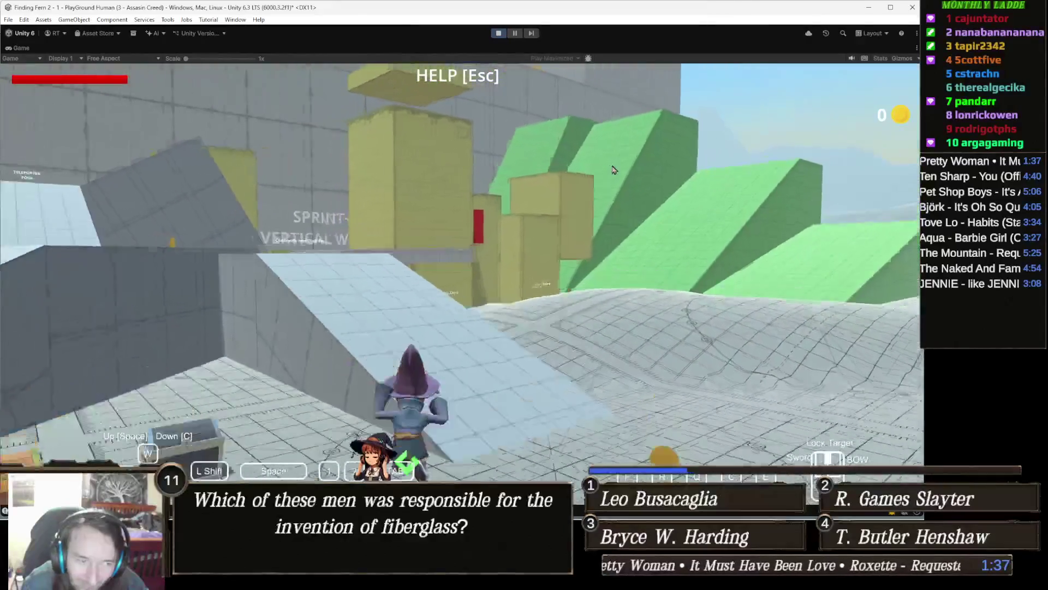
key(w)
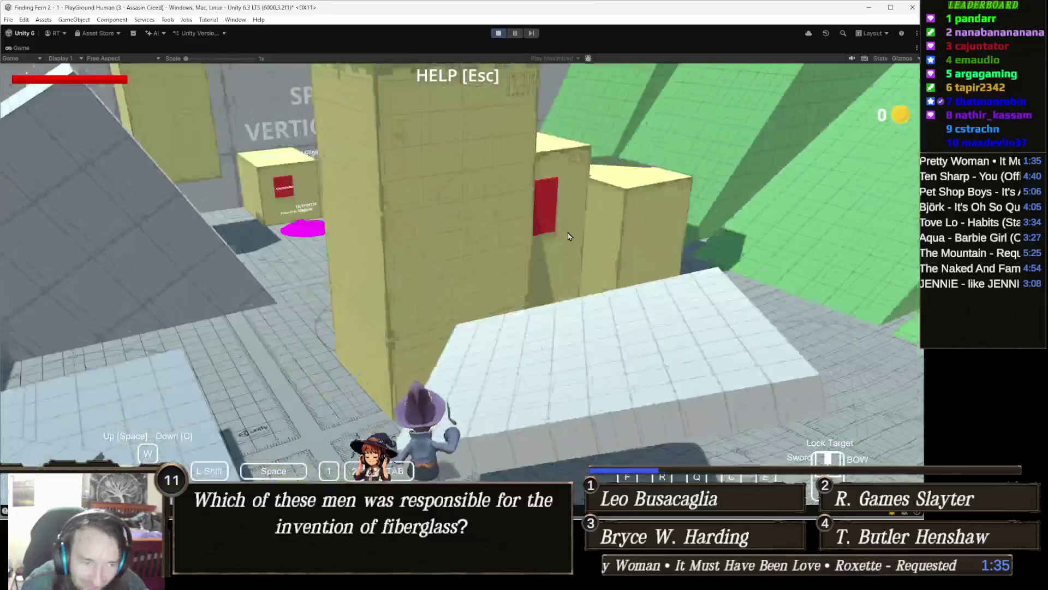
key(w)
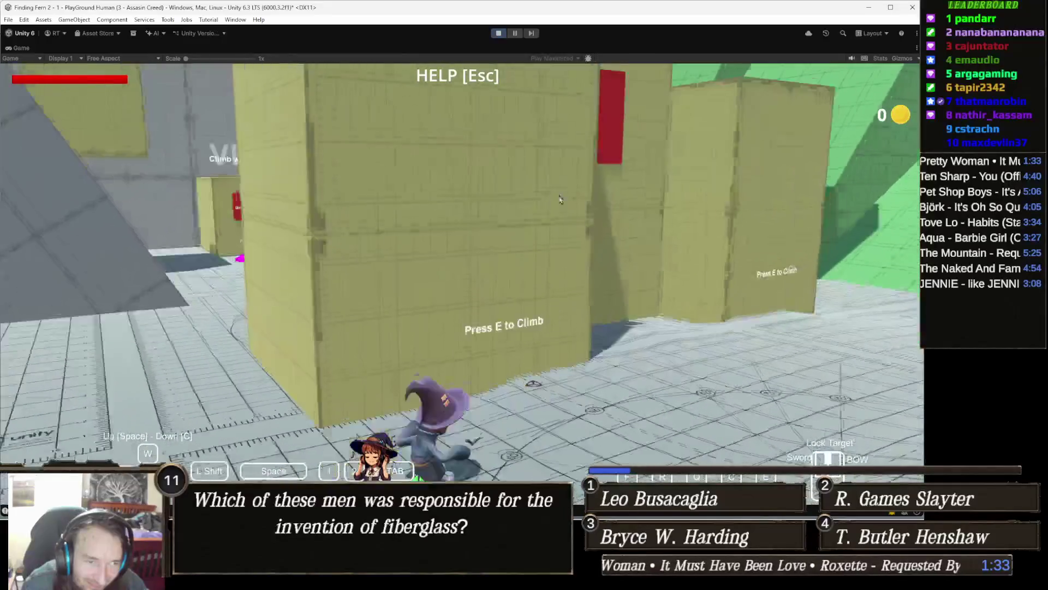
key(w)
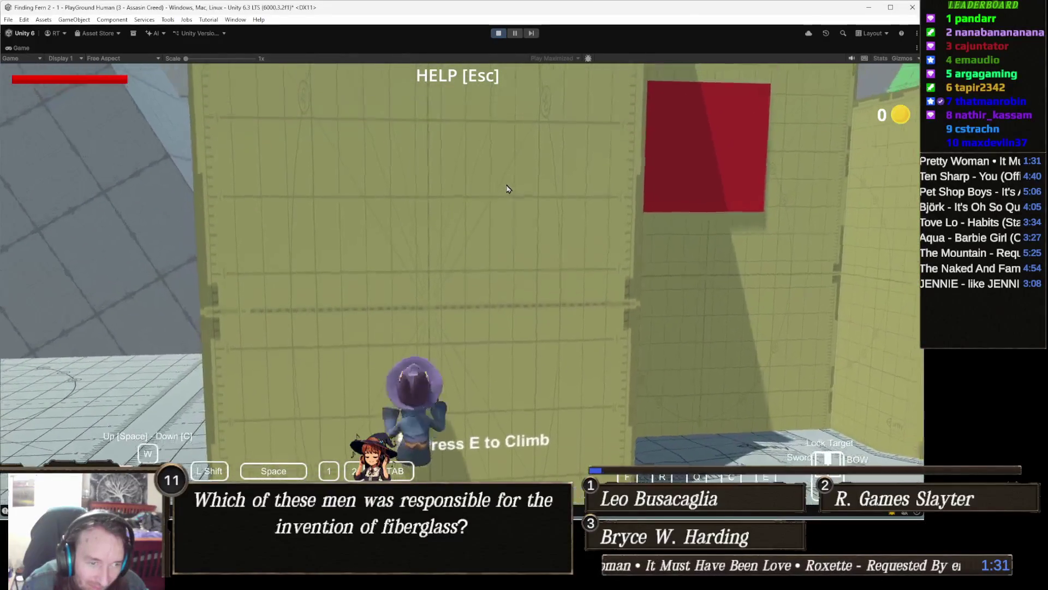
key(a)
key(w)
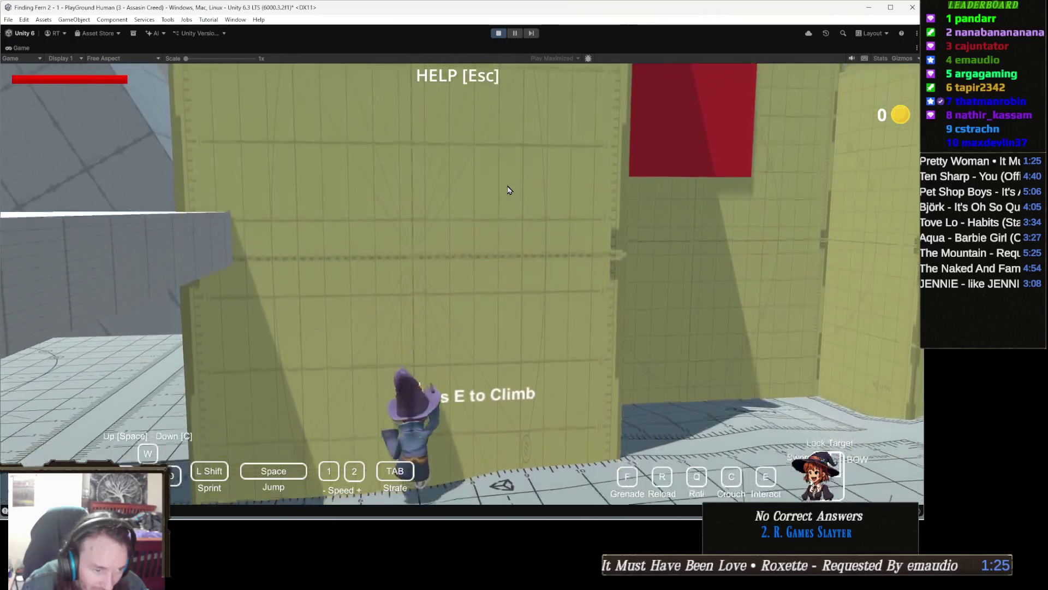
key(d)
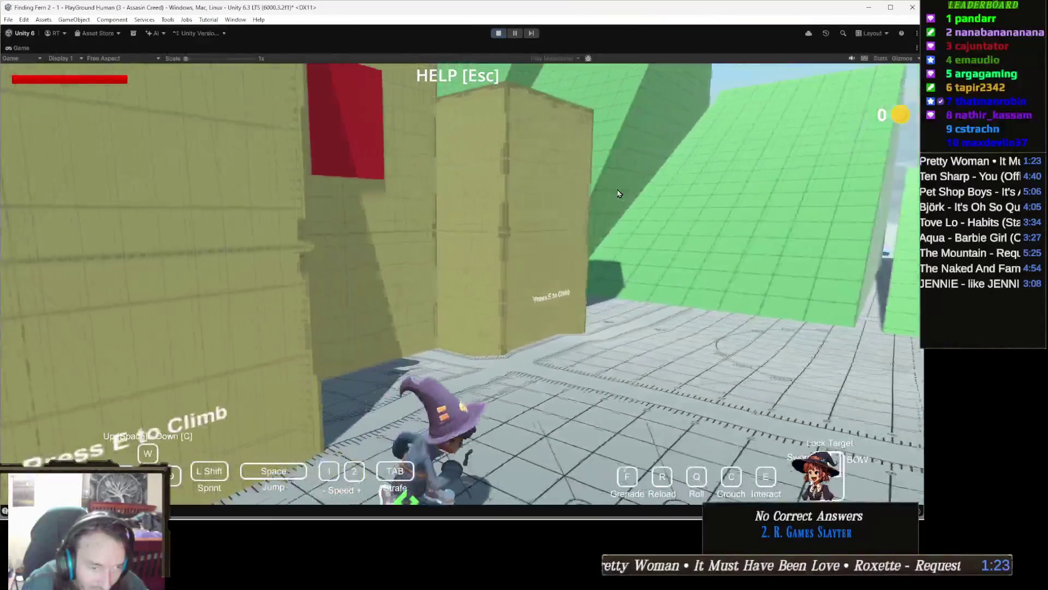
key(w)
key(e)
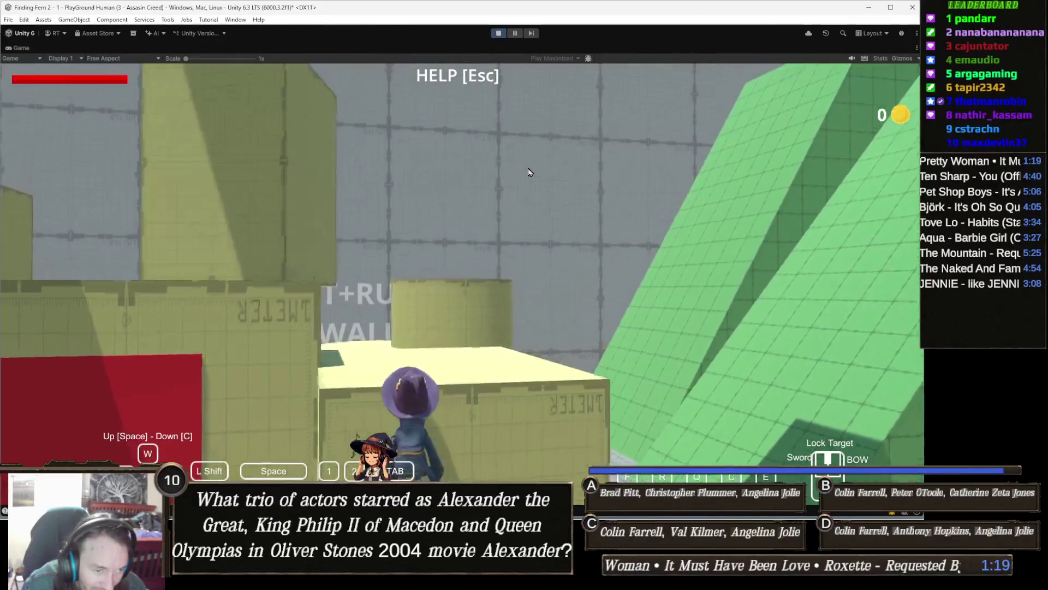
key(w)
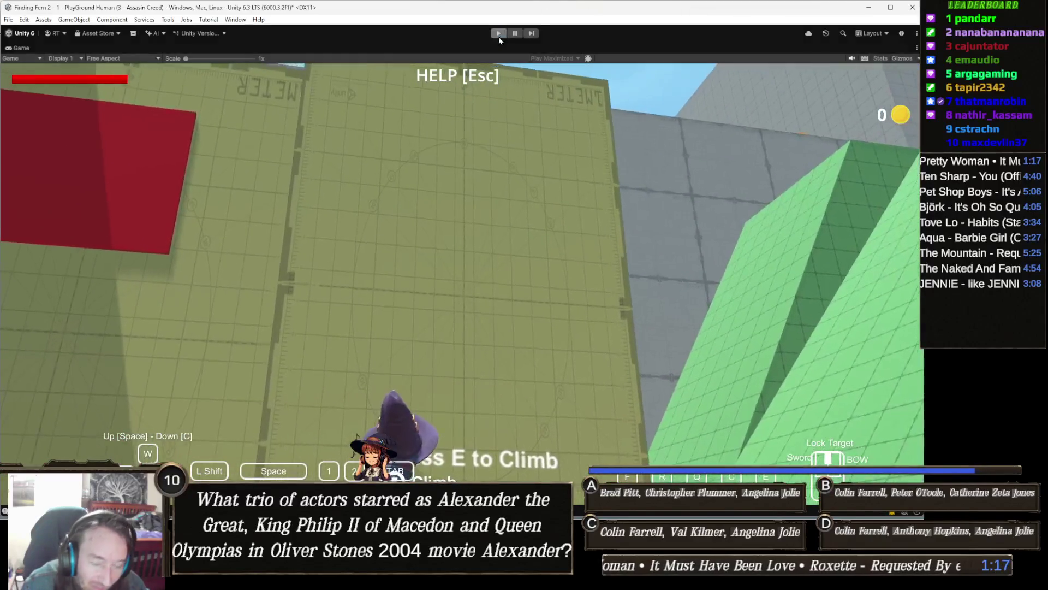
click(498, 34)
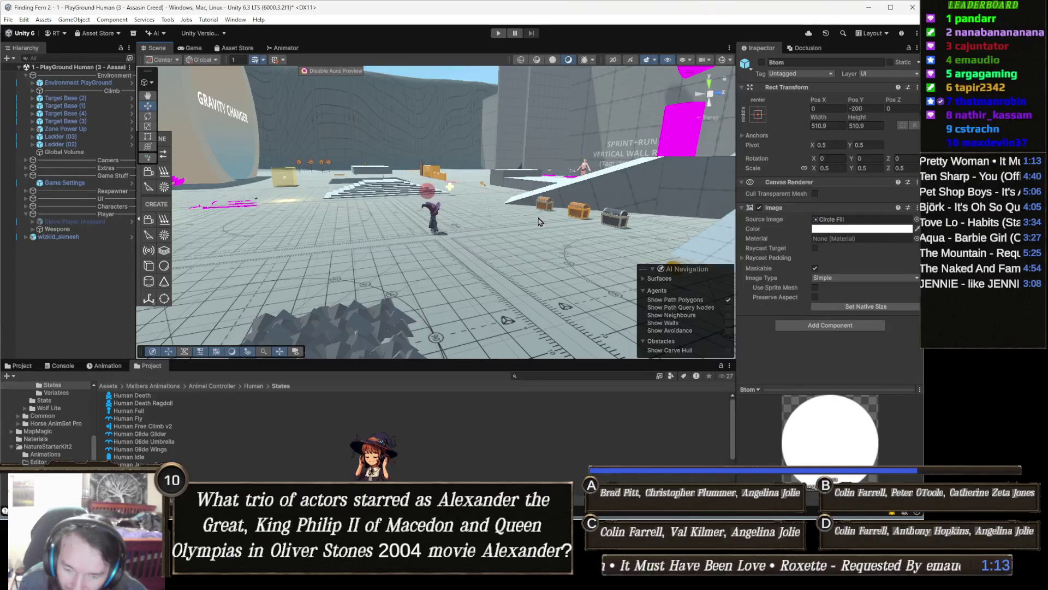
- Select wizkid_skmesh, scroll to Human Free Climb v2's Wall Detection, then switch to the YouTube Short
click(437, 213)
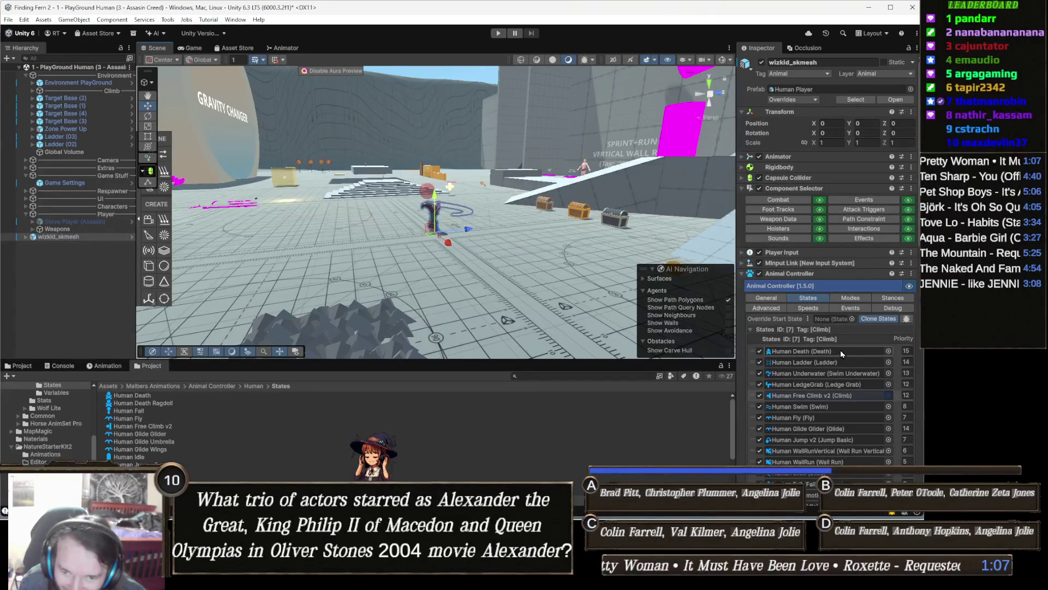
scroll(839, 352, down, 5)
scroll(841, 354, down, 4)
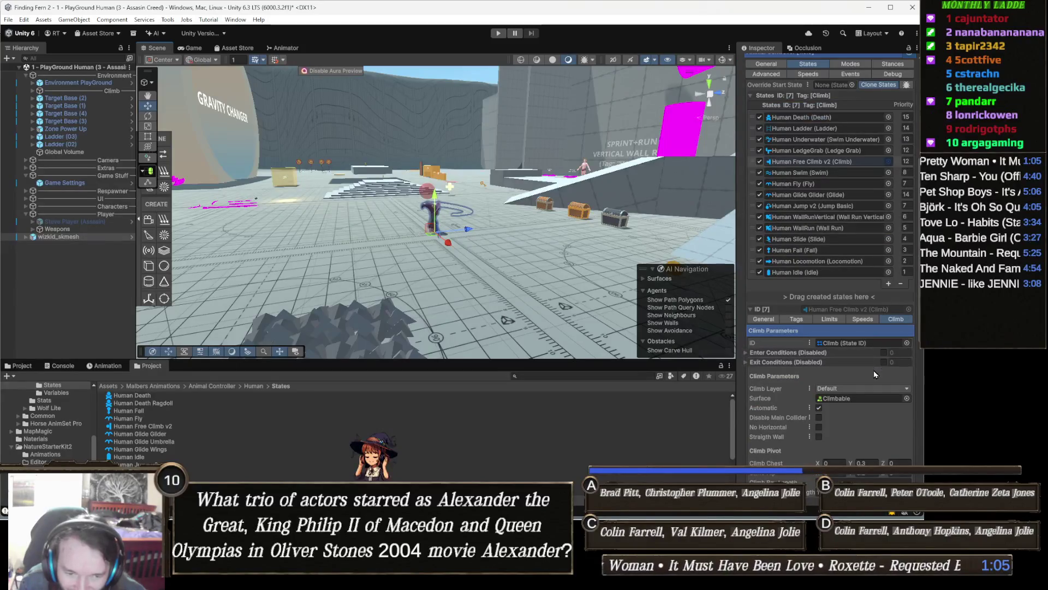
scroll(838, 371, down, 10)
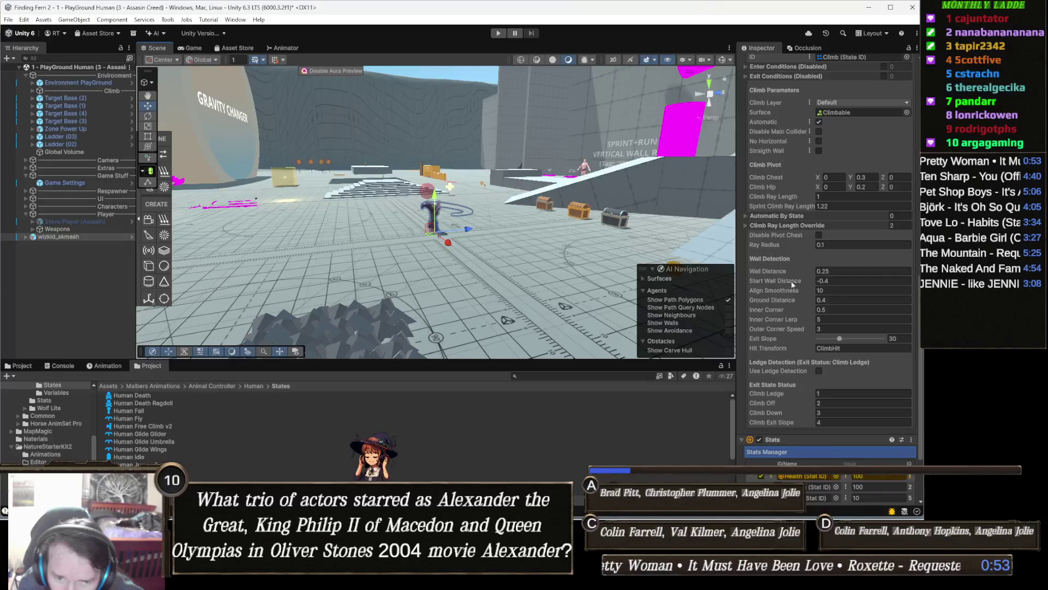
mouse_move(791, 282)
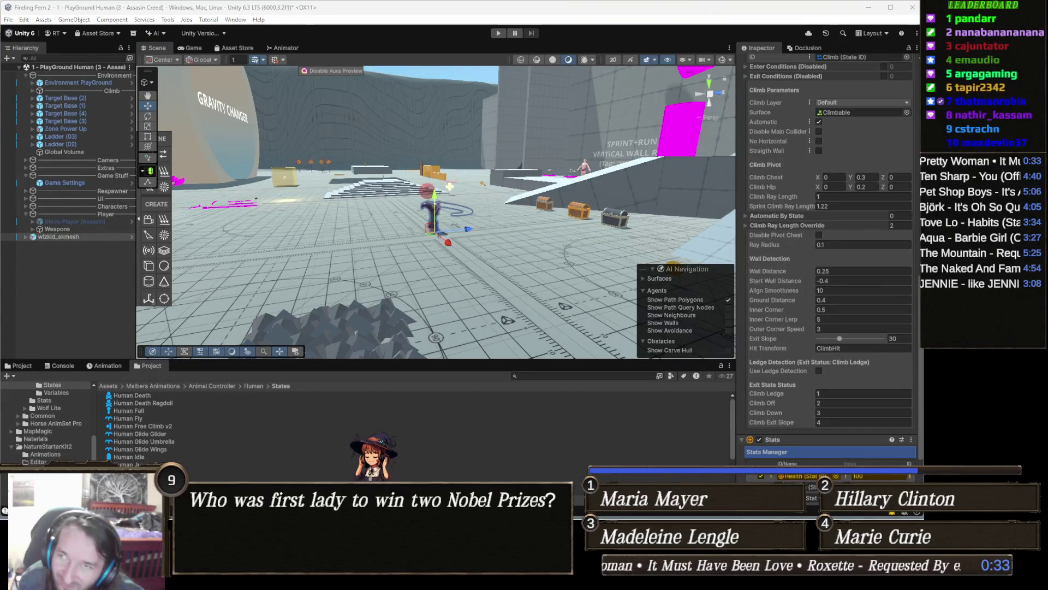
key(alt+Tab)
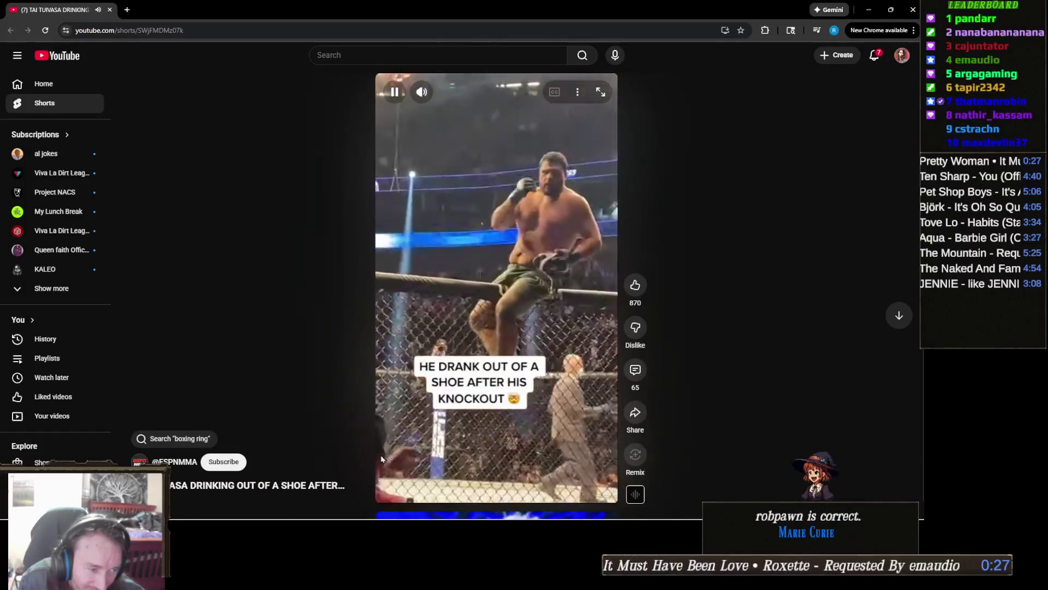
- Mute the playing YouTube Short and close Chrome to return to Unity
click(421, 92)
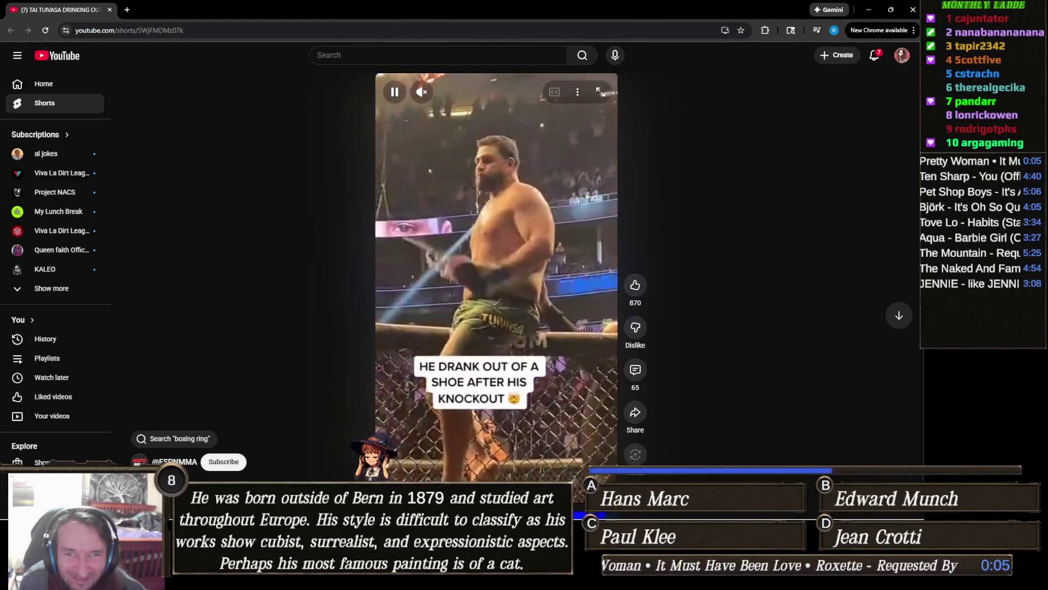
click(914, 10)
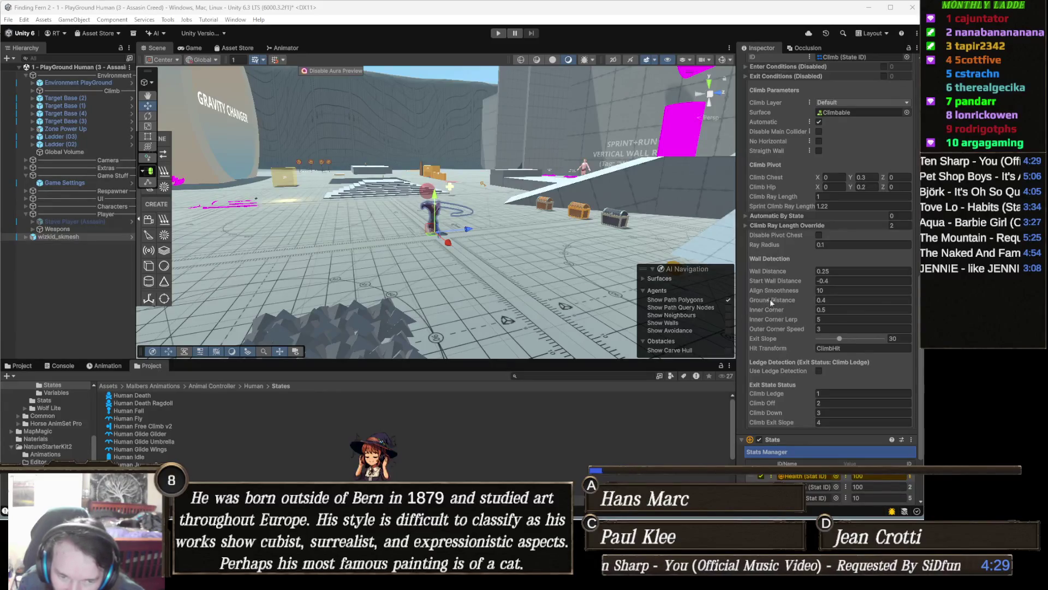
- Change Start Wall Distance from -0.4 to -0.2 and start a play-test
mouse_move(770, 299)
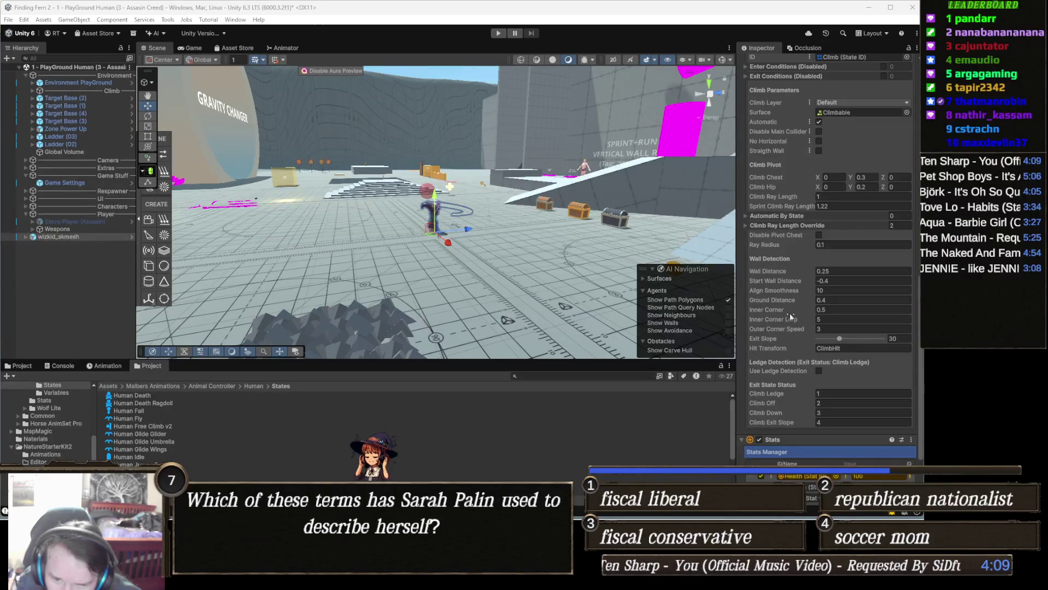
click(848, 280)
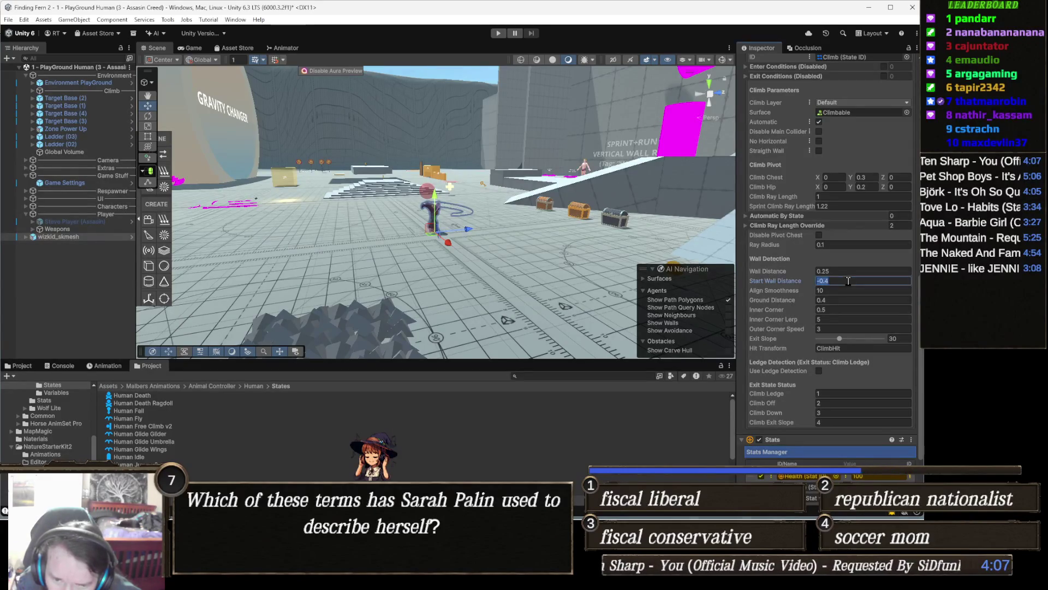
click(498, 33)
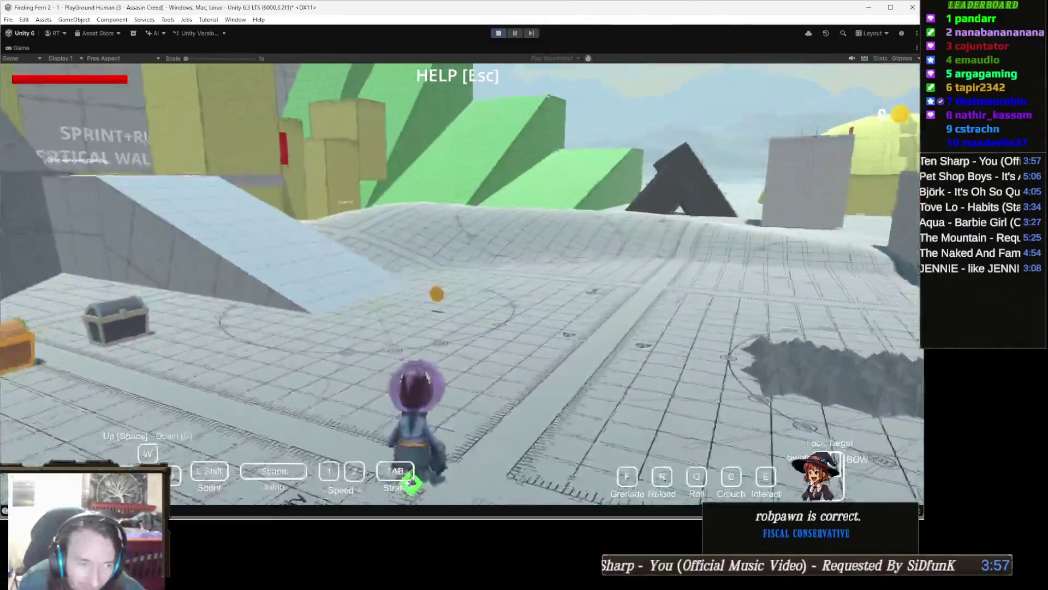
- Run the wizard to the yellow wall, climb over it toward the green wall, then stop play mode
key(w)
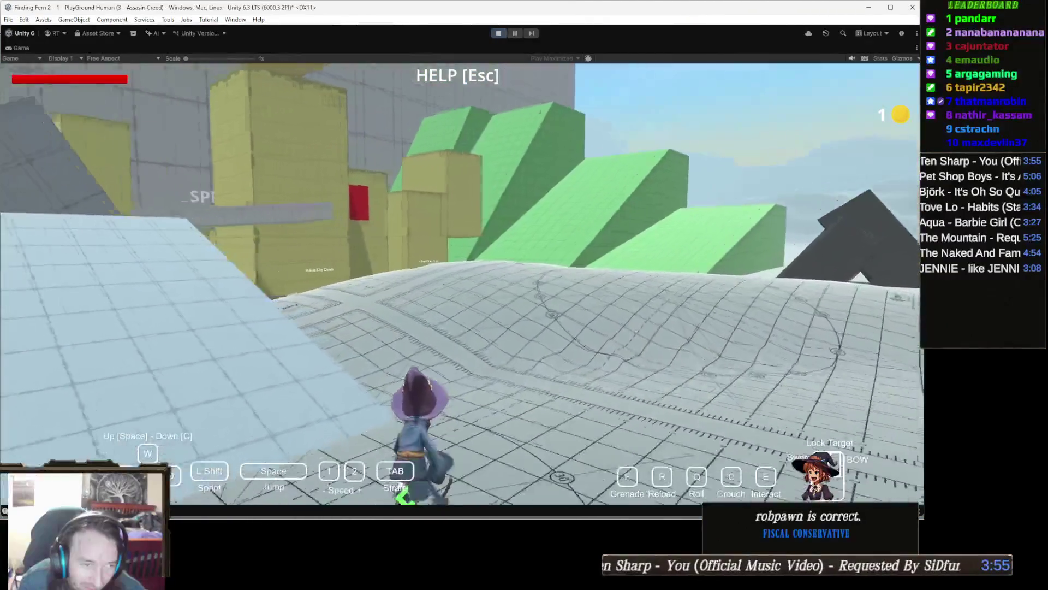
key(w)
key(w)
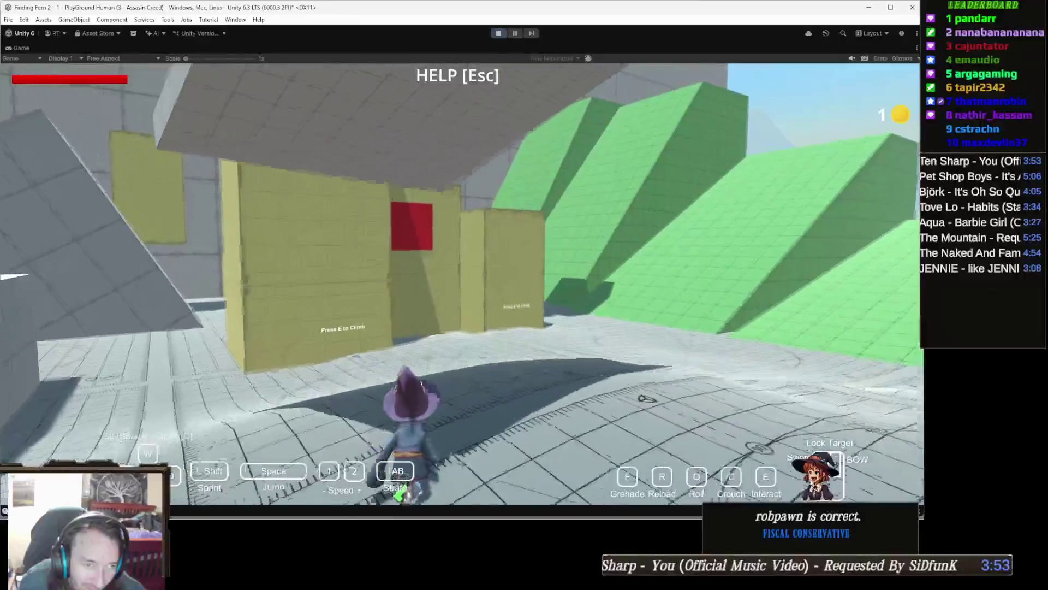
key(w)
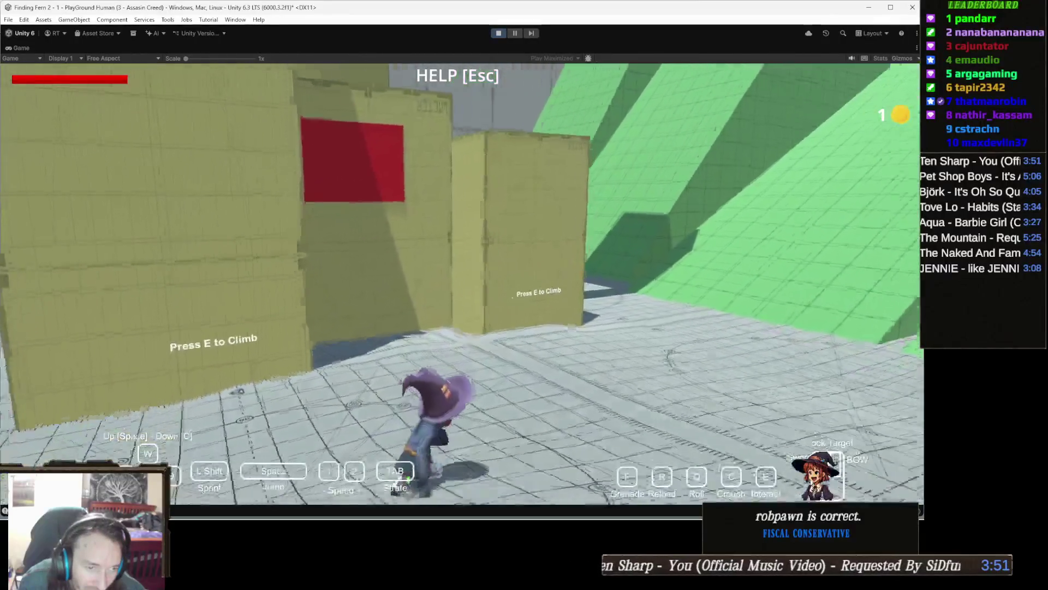
key(w)
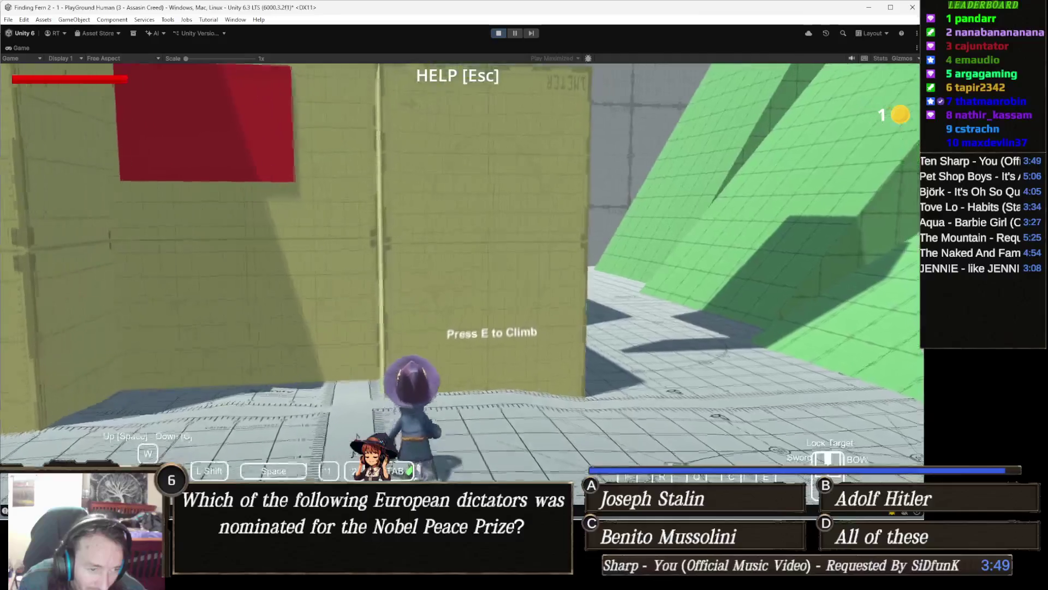
key(w)
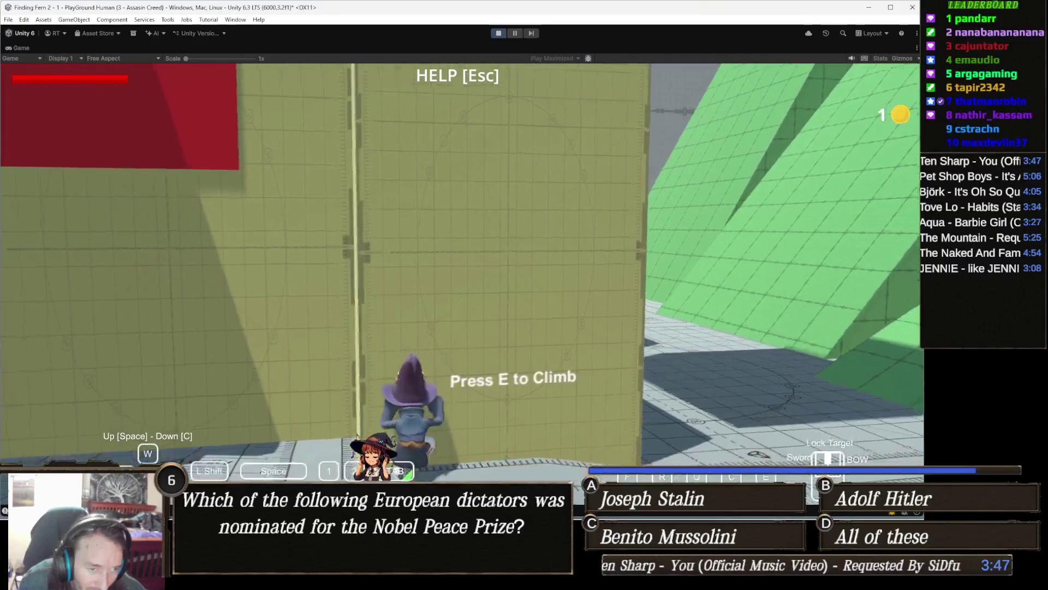
key(w)
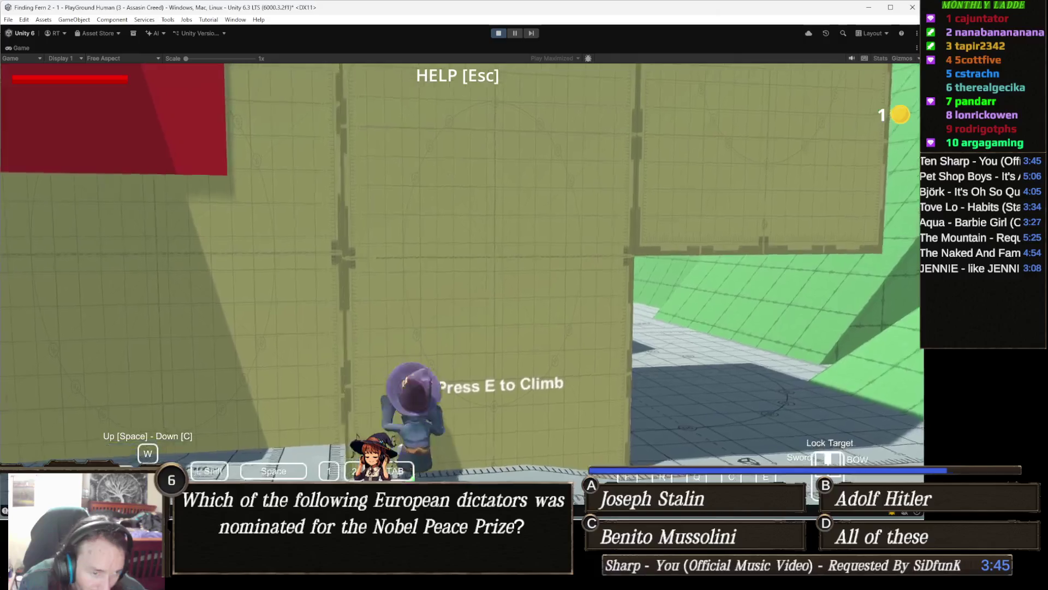
key(w)
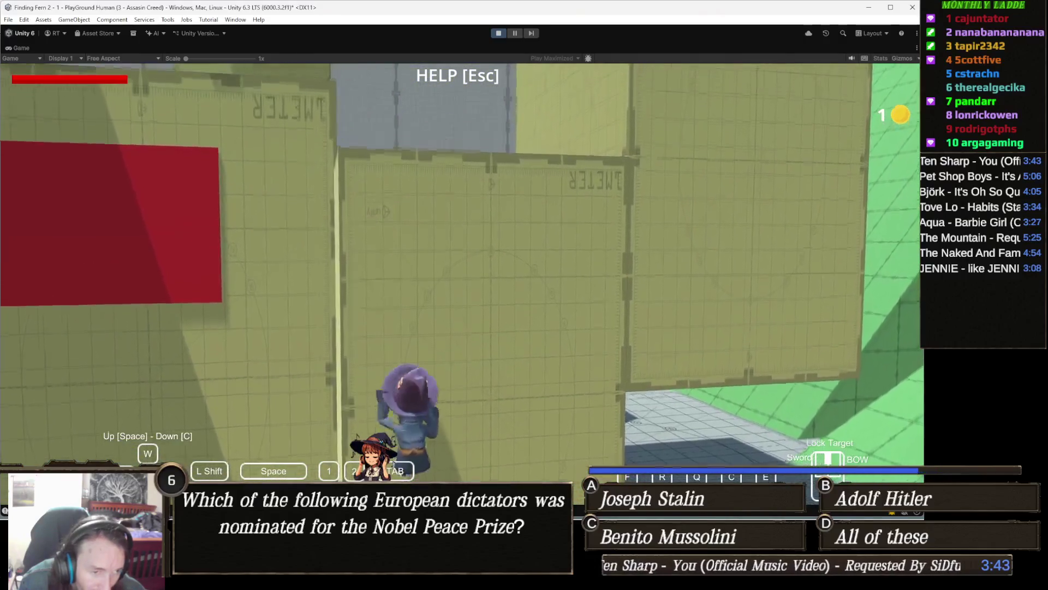
key(w)
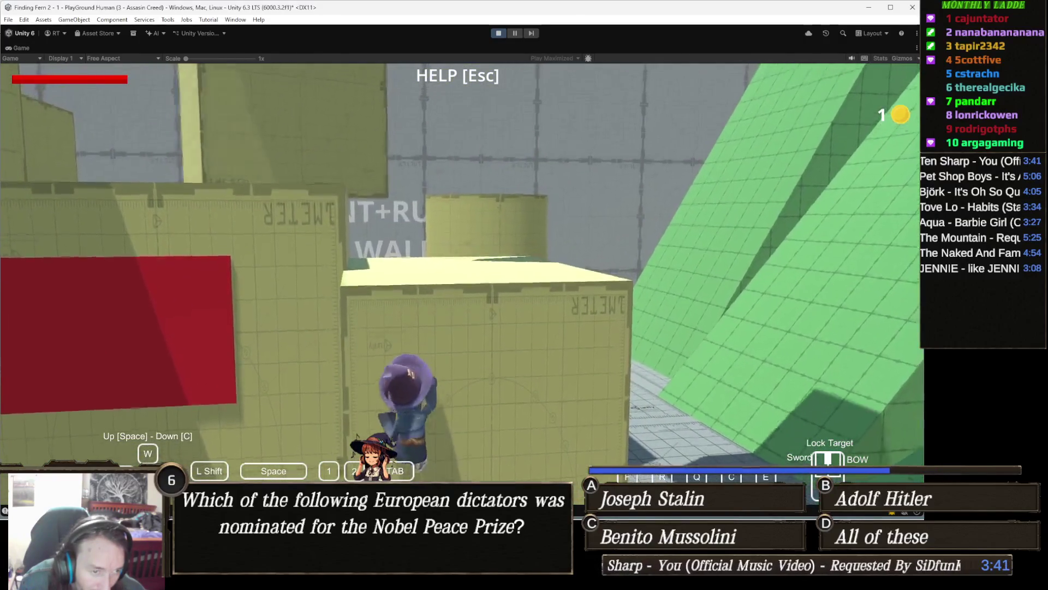
key(w)
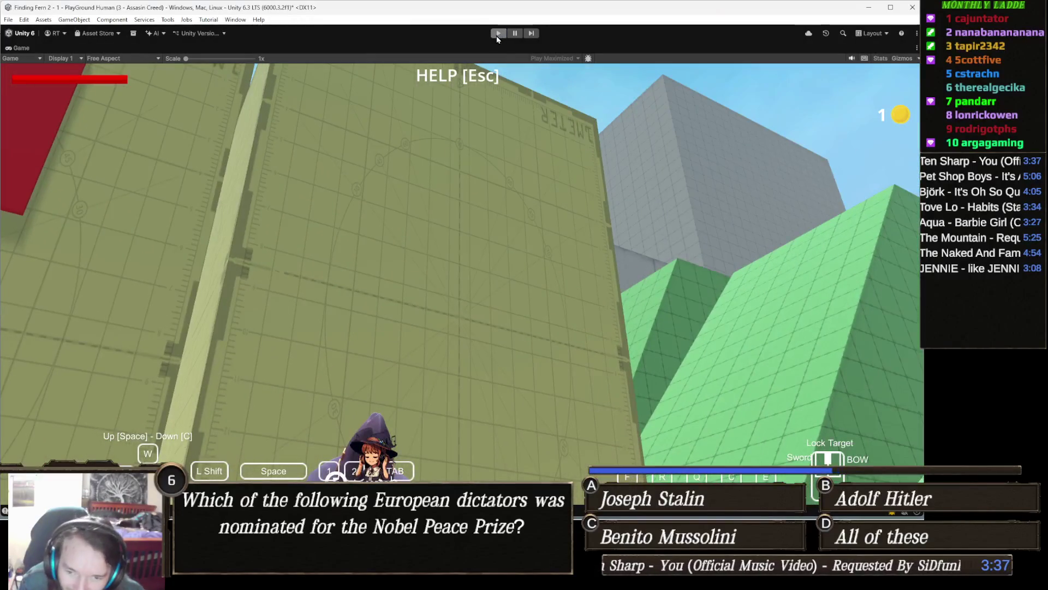
click(498, 34)
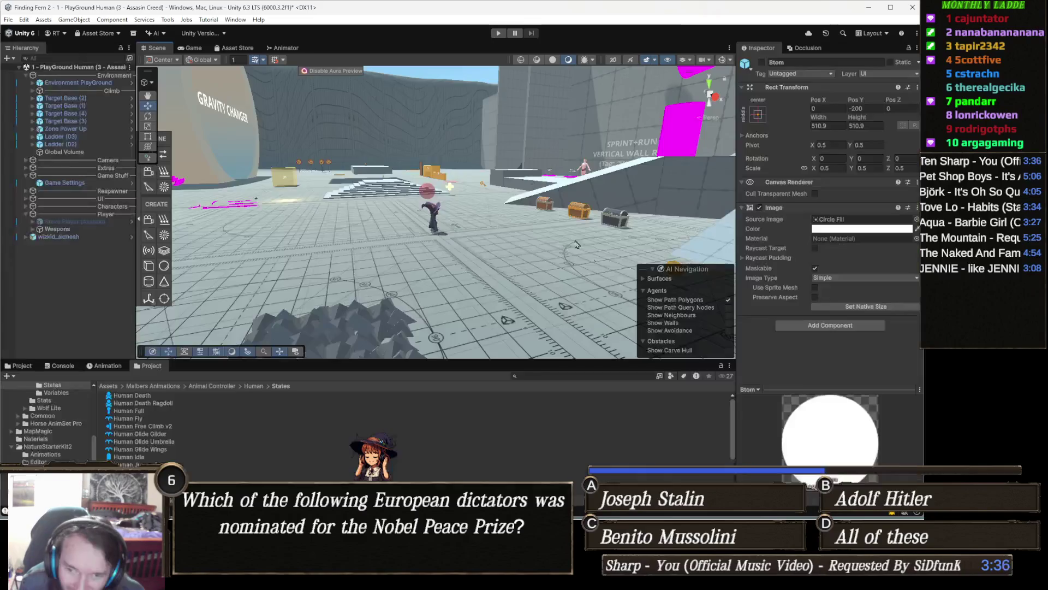
- Select wizkid_skmesh and set the Free Climb Start Wall Distance back to -0.4
click(433, 210)
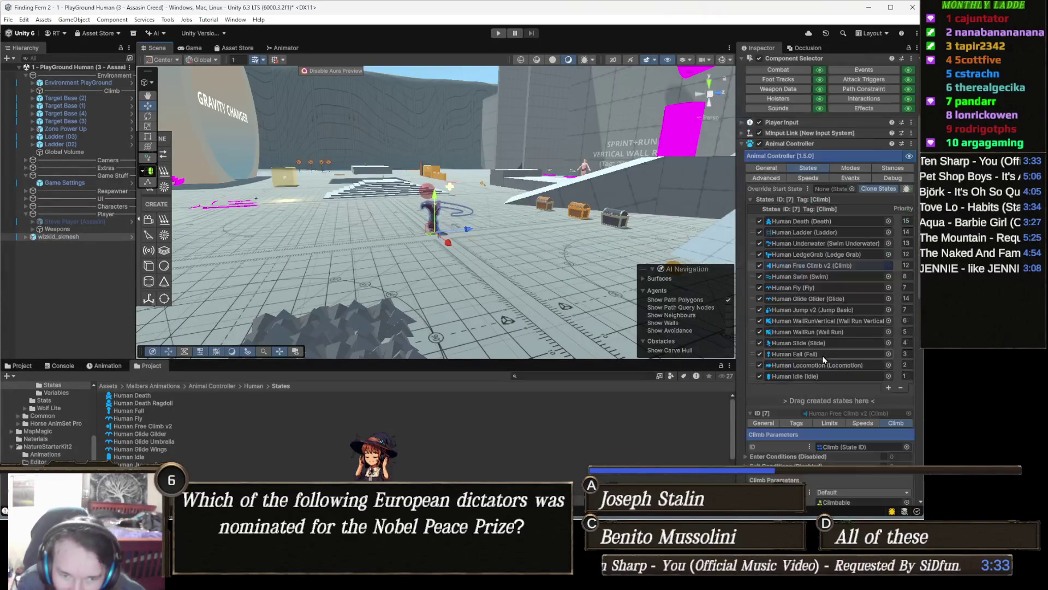
scroll(824, 360, down, 10)
scroll(858, 227, down, 5)
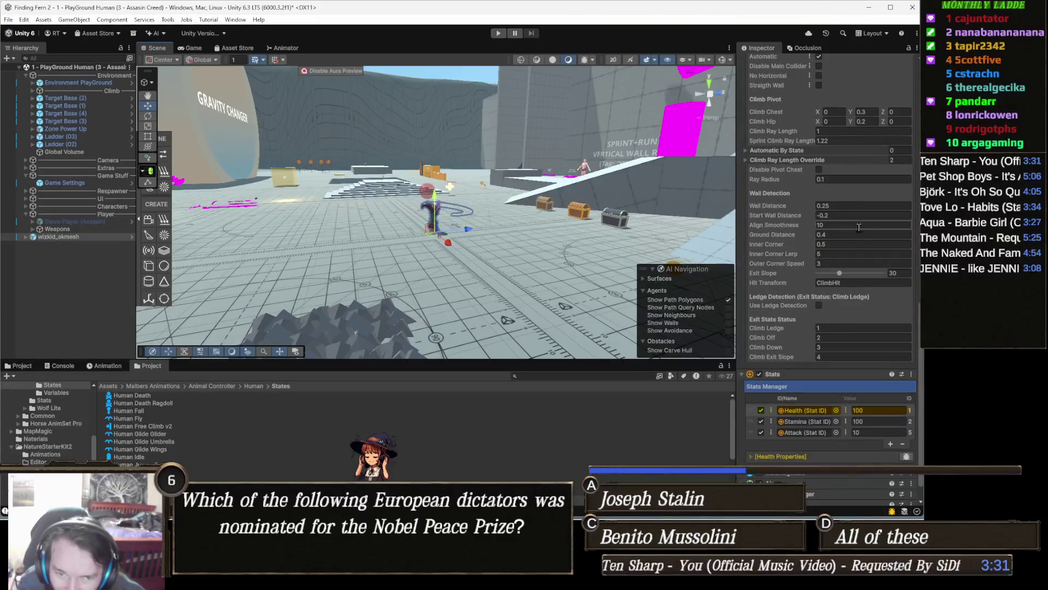
text(-0.4)
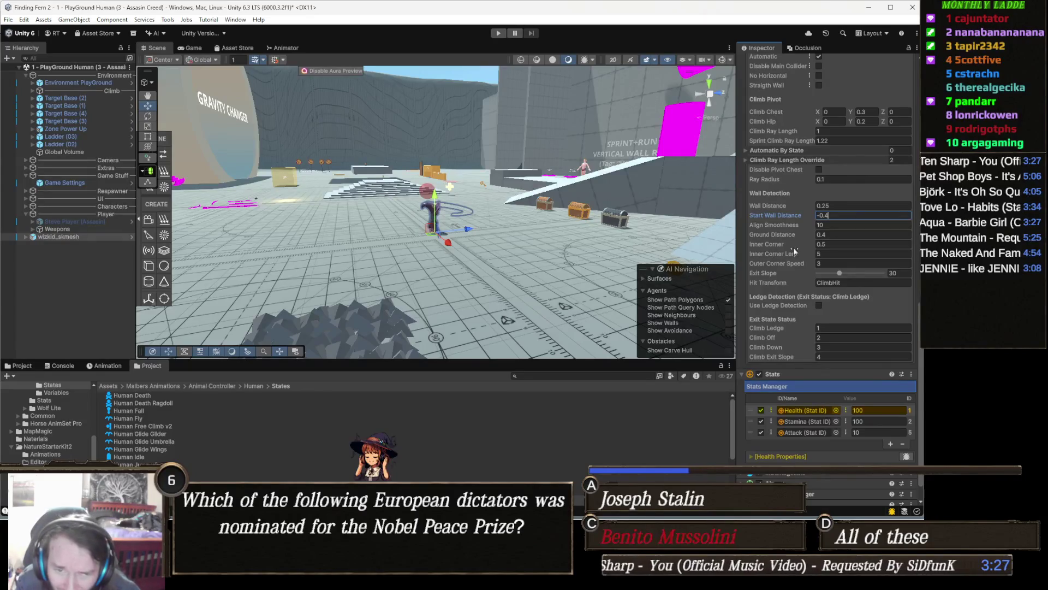
mouse_move(773, 206)
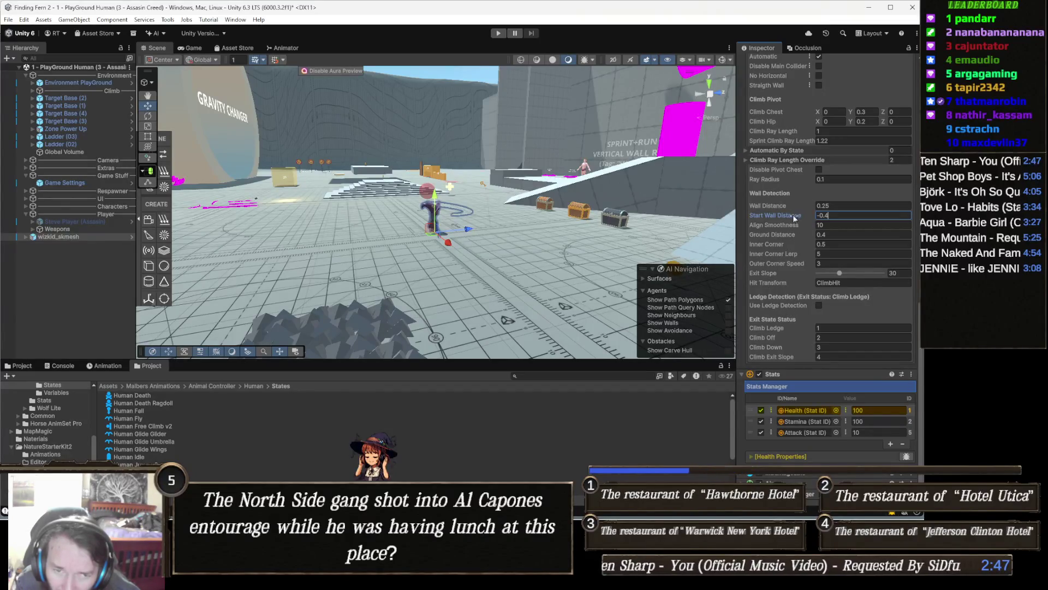
scroll(799, 229, up, 2)
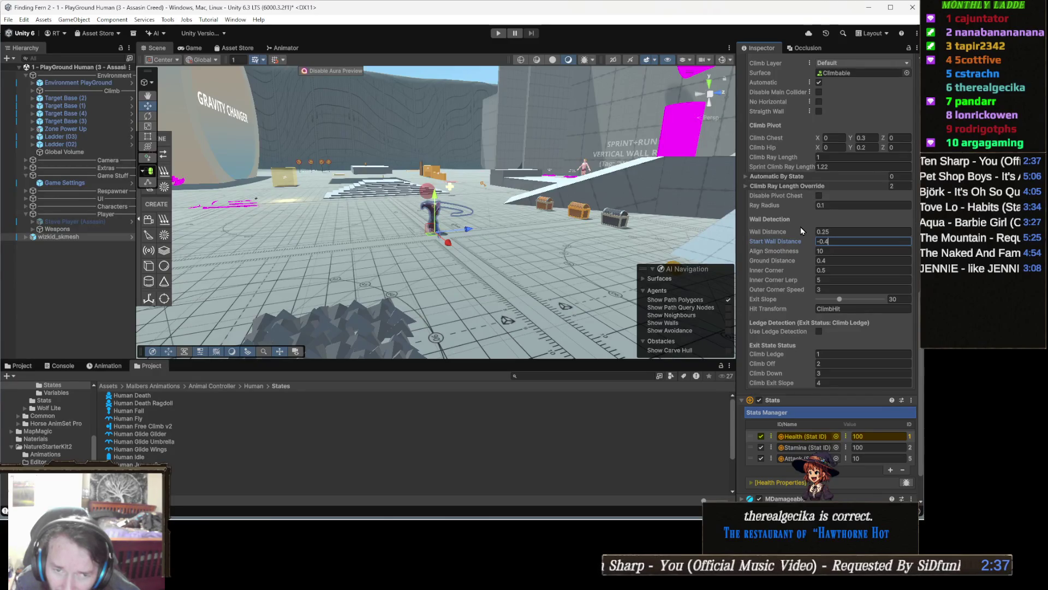
scroll(800, 227, up, 2)
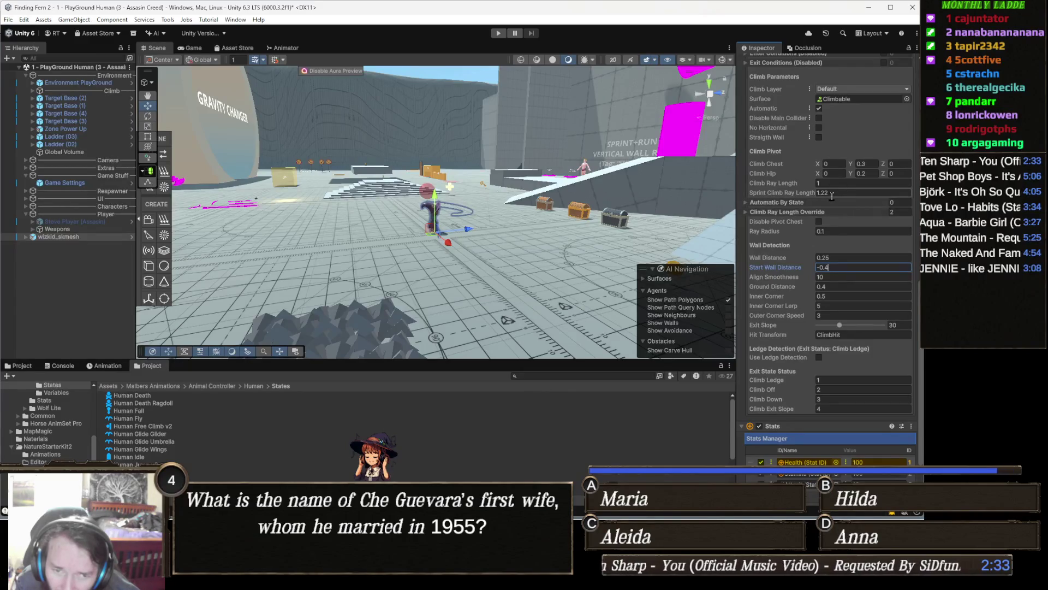
click(768, 182)
- Set Climb Ray Length to 0.2 and start a play test of the playground
mouse_move(774, 186)
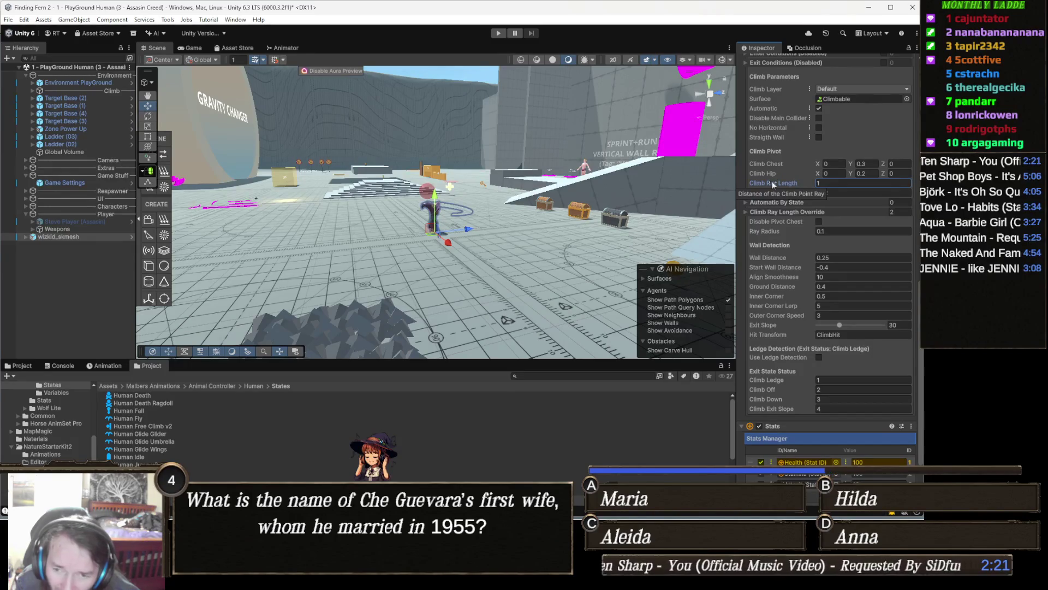
click(848, 186)
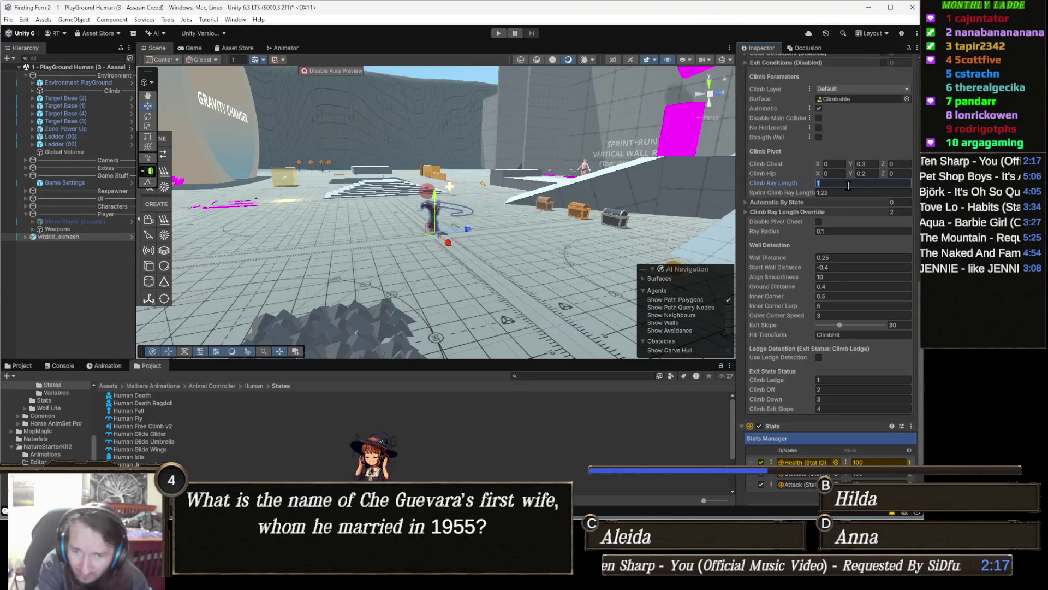
text(.5)
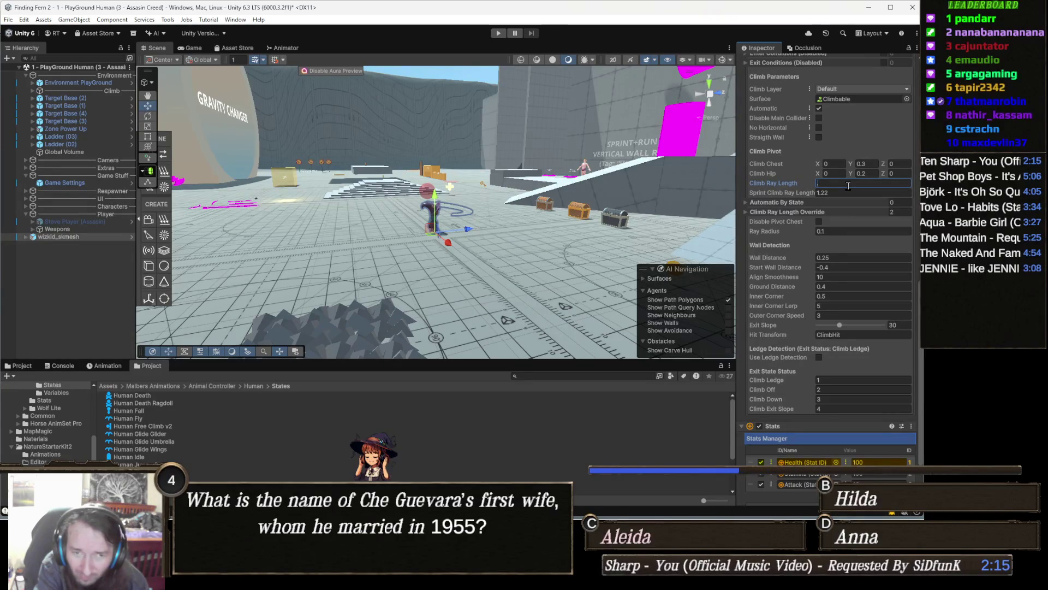
text(.2)
right_click(592, 192)
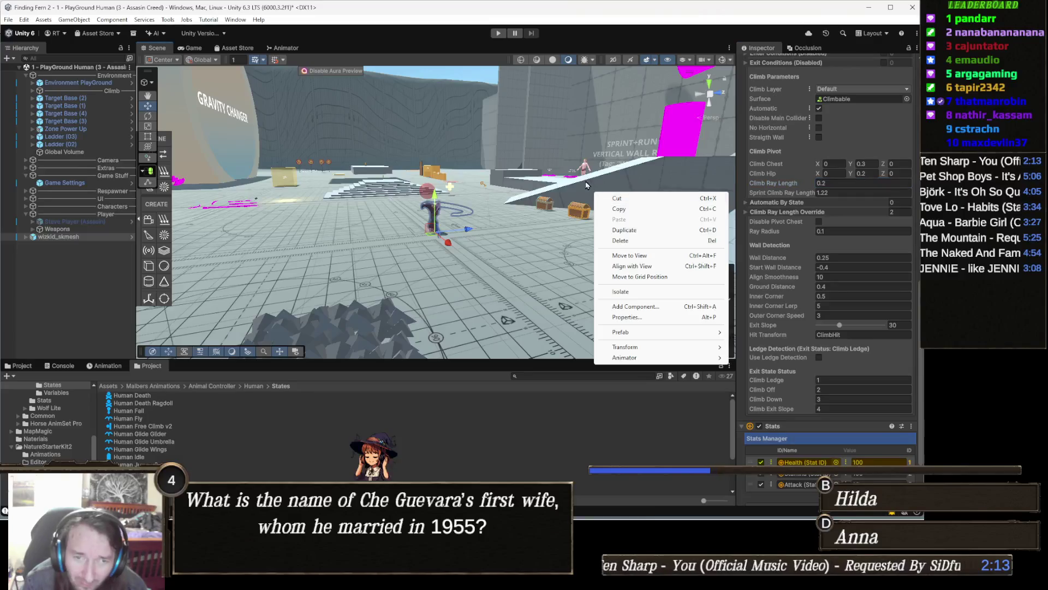
click(628, 305)
click(498, 33)
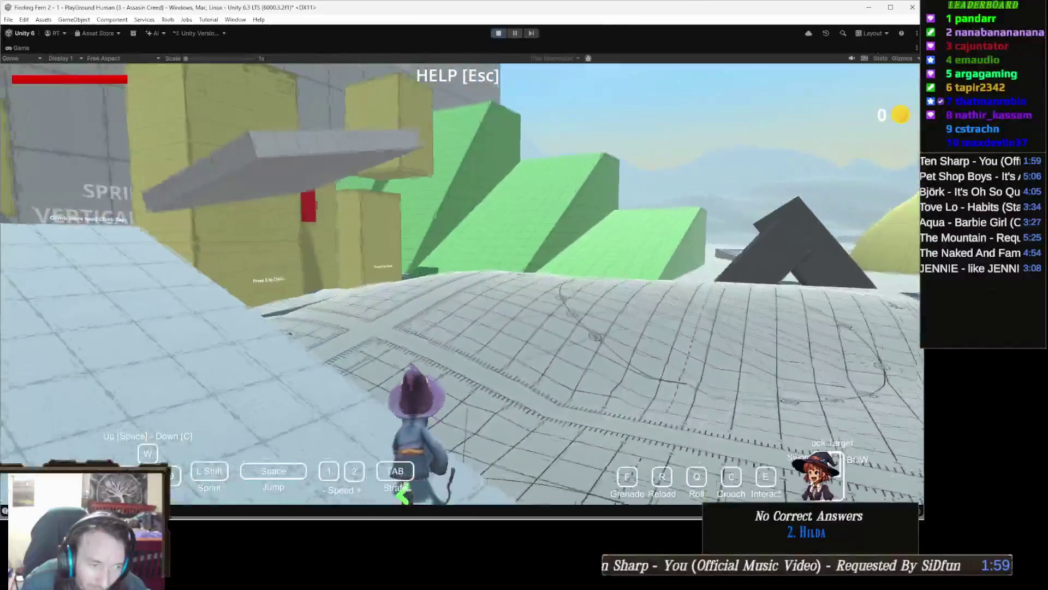
- Walk the wizard up to the yellow climb wall, jump against it, then stop the game
key(w)
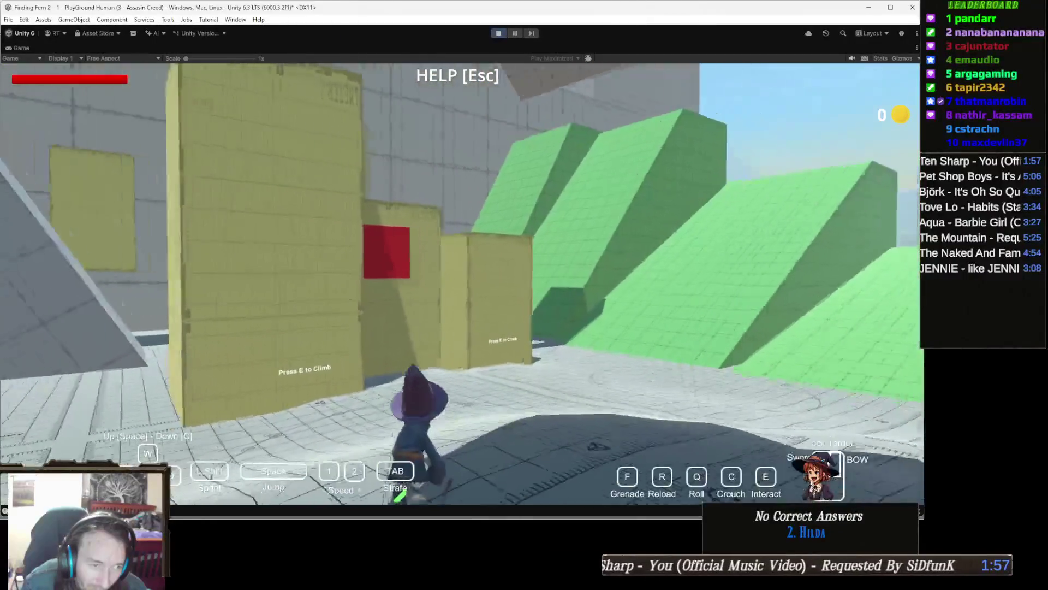
key(w)
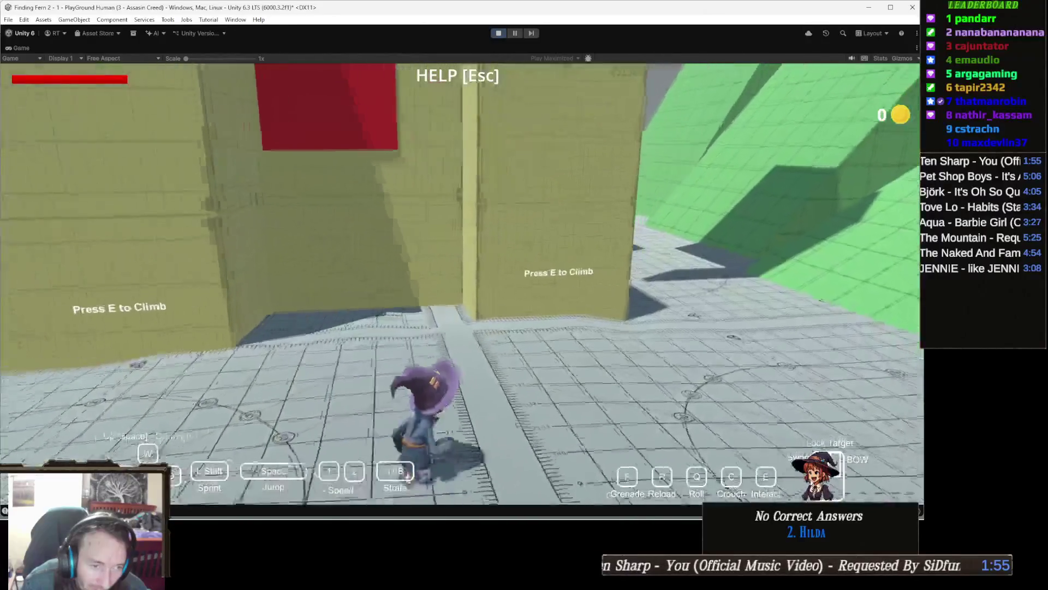
key(w)
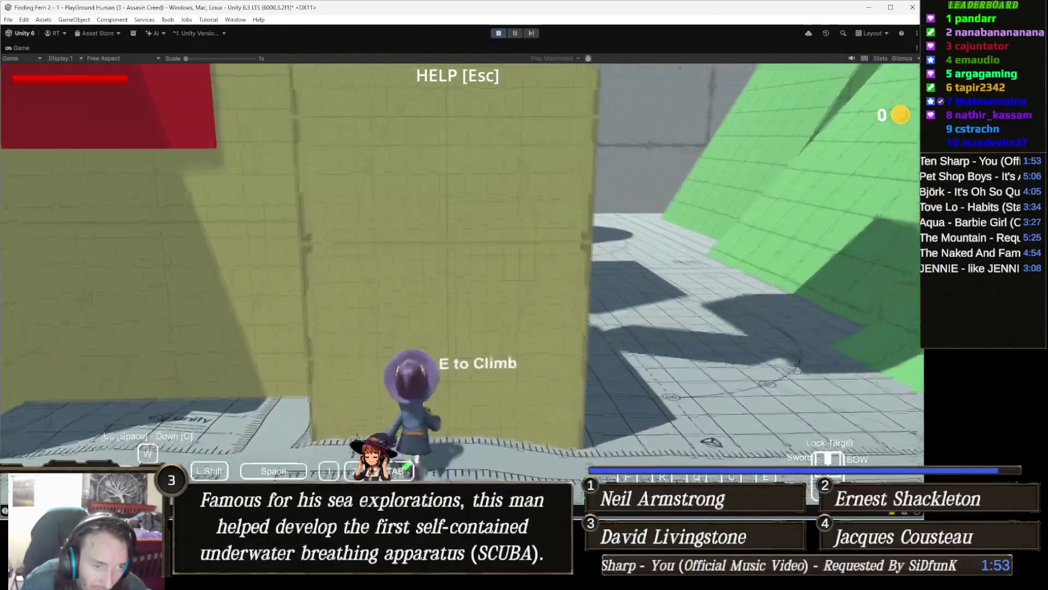
key(space)
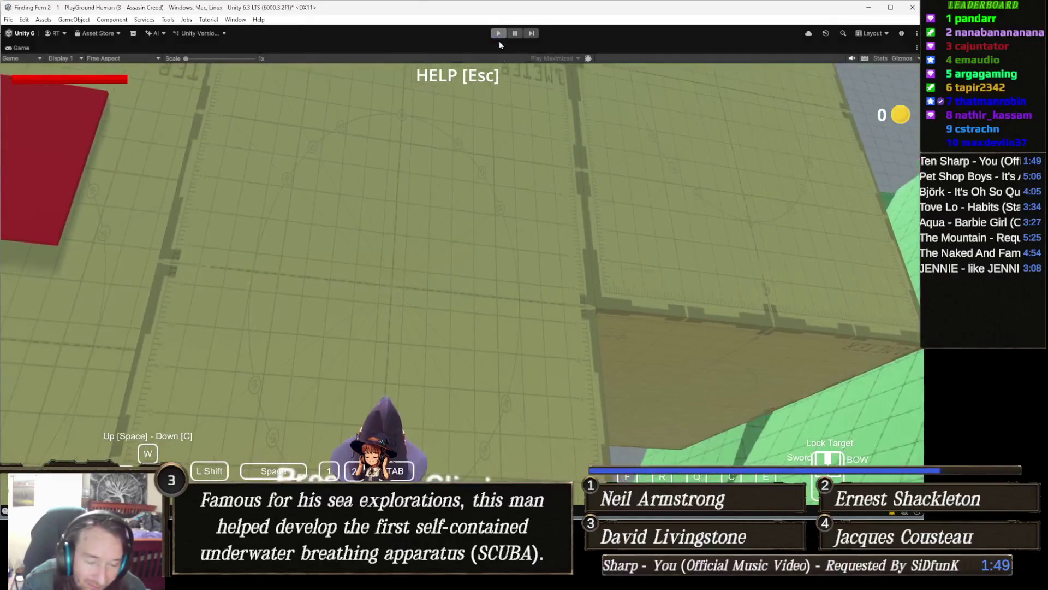
click(498, 33)
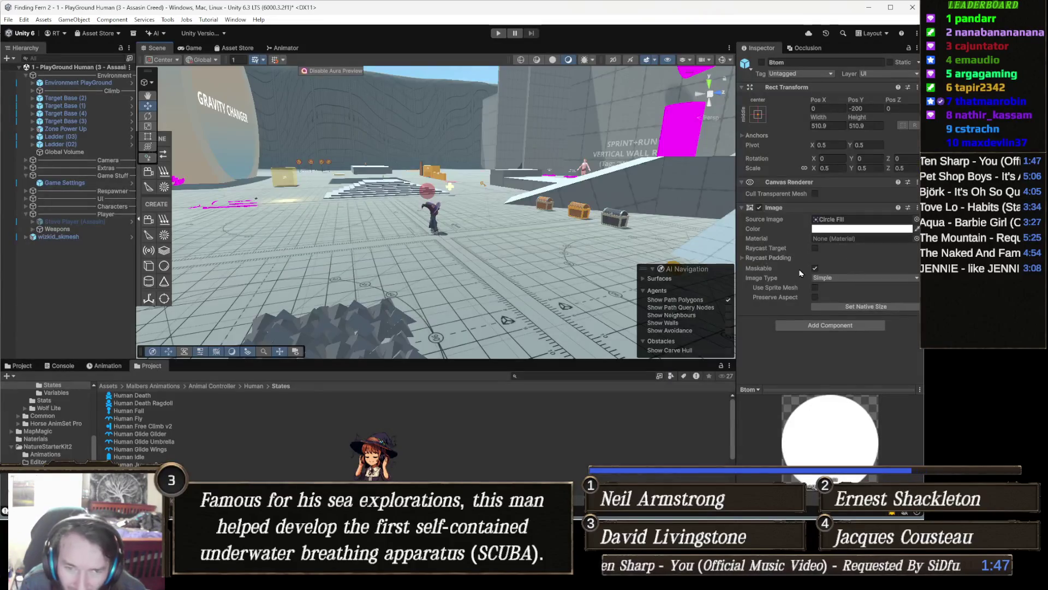
- Select wizkid_skmesh and set Free Climb's Climb Ray Length back to 1
click(432, 214)
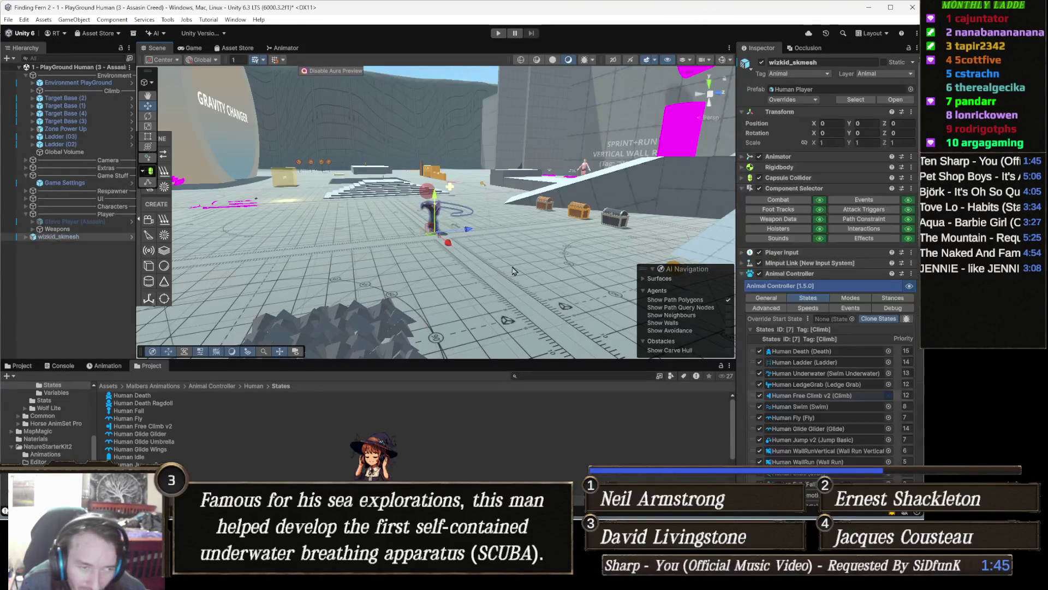
scroll(827, 298, down, 5)
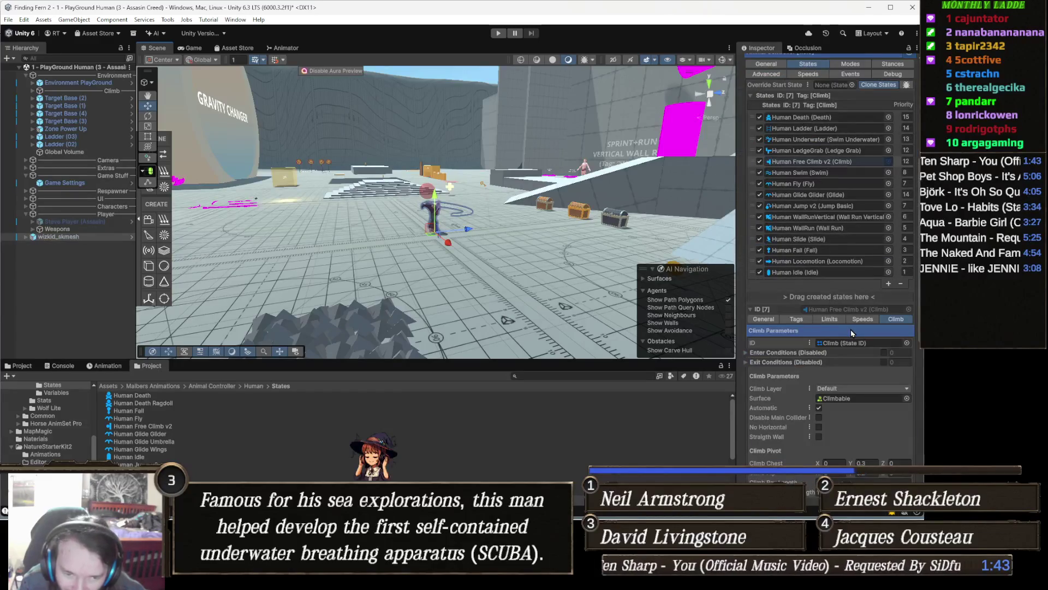
scroll(833, 375, down, 4)
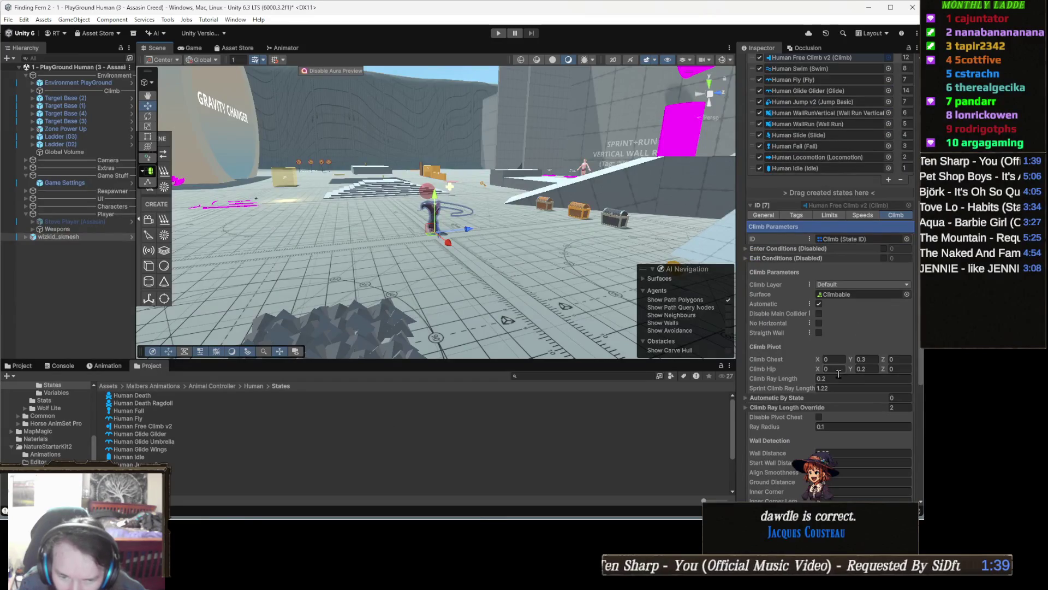
click(836, 379)
text(1)
click(843, 387)
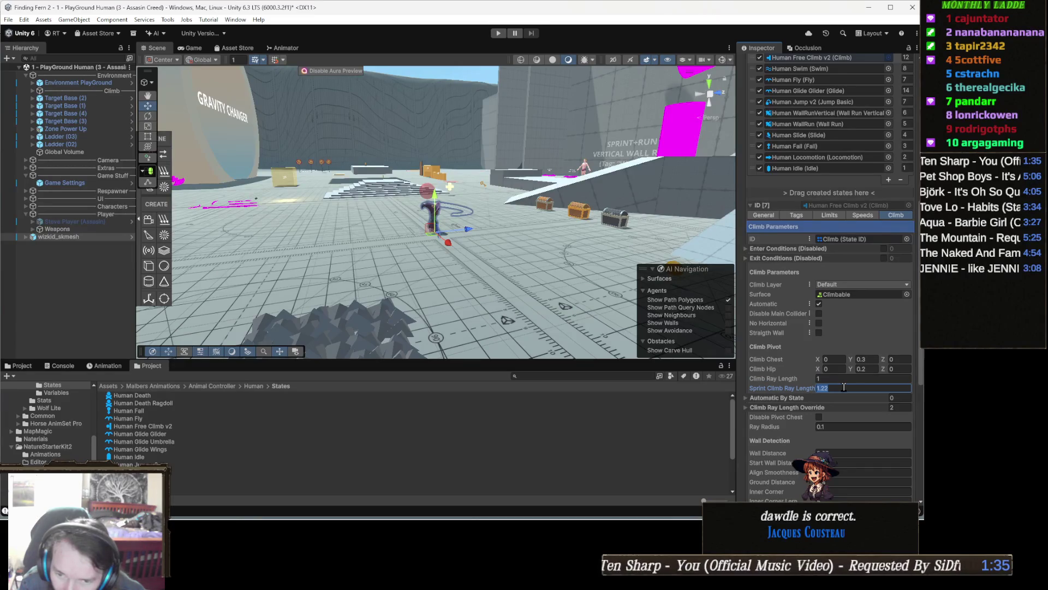
click(845, 388)
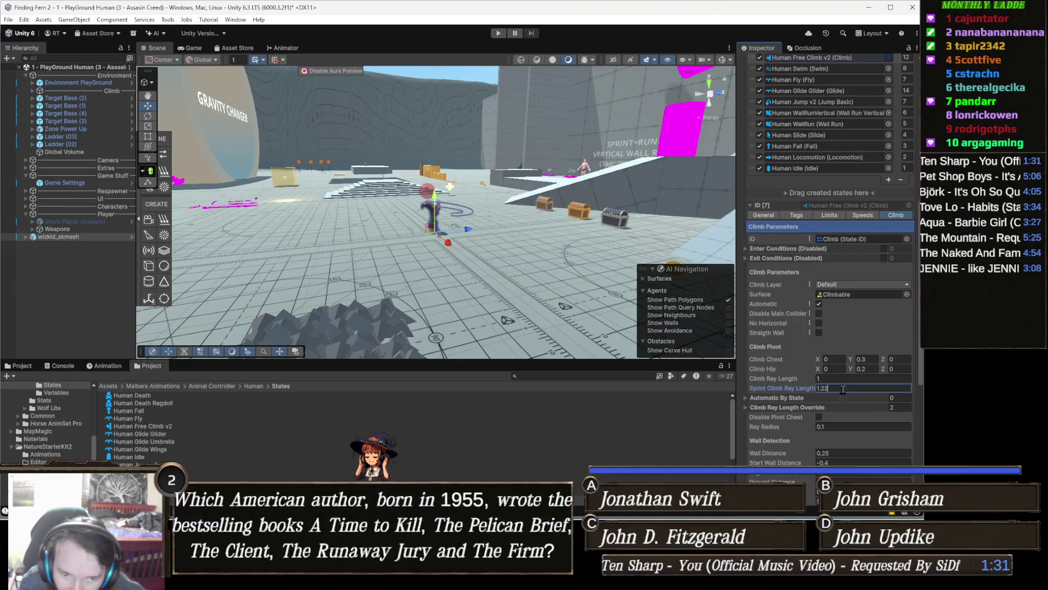
- Turn on Use Ledge Detection for the Free Climb state, with ledge tag ClimbEdge
drag(498, 223, 674, 179)
drag(608, 206, 678, 320)
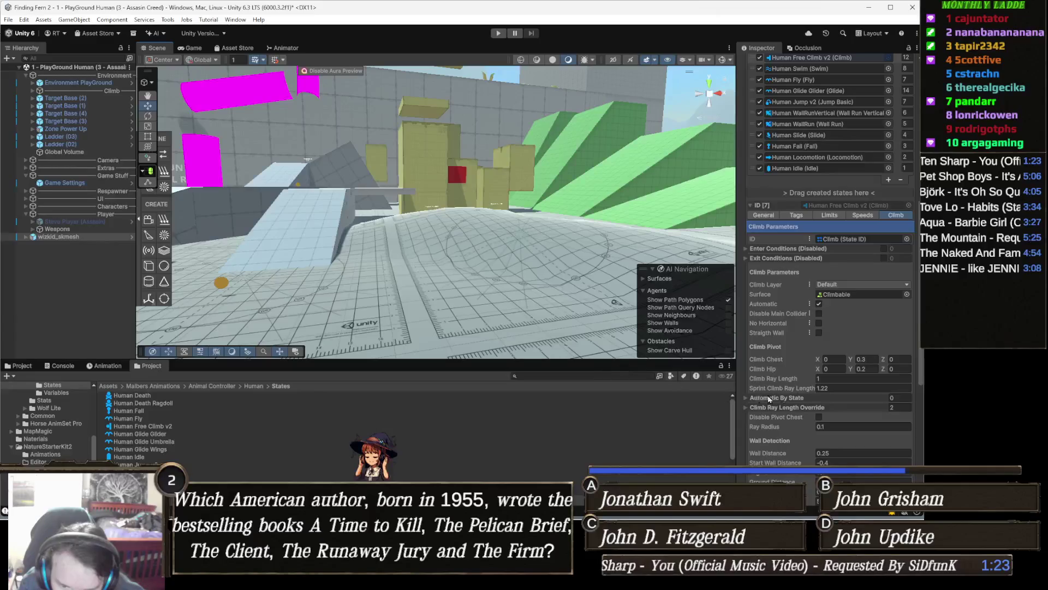
scroll(805, 376, down, 3)
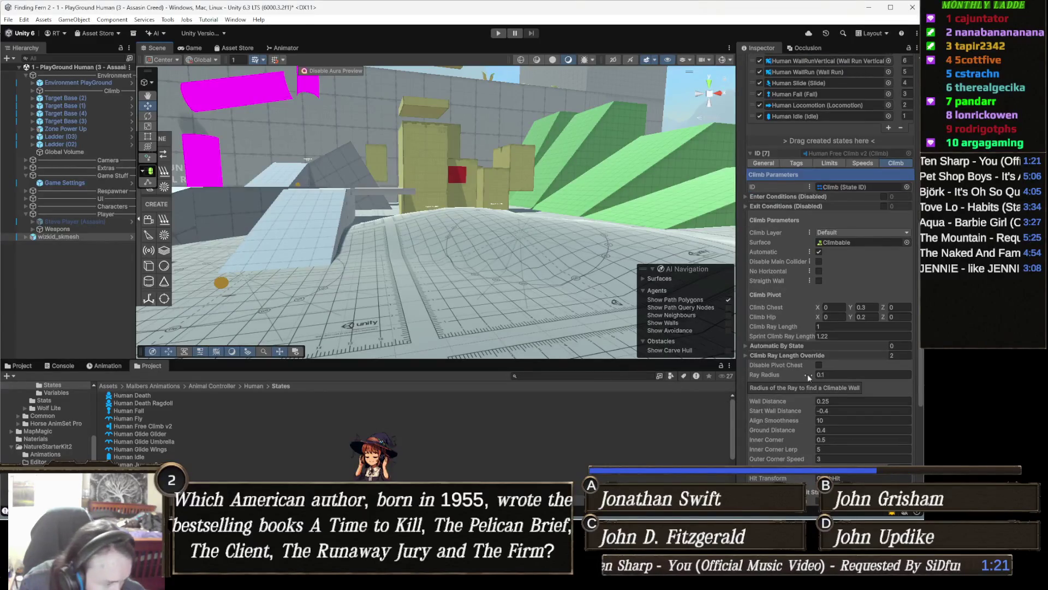
scroll(809, 371, down, 4)
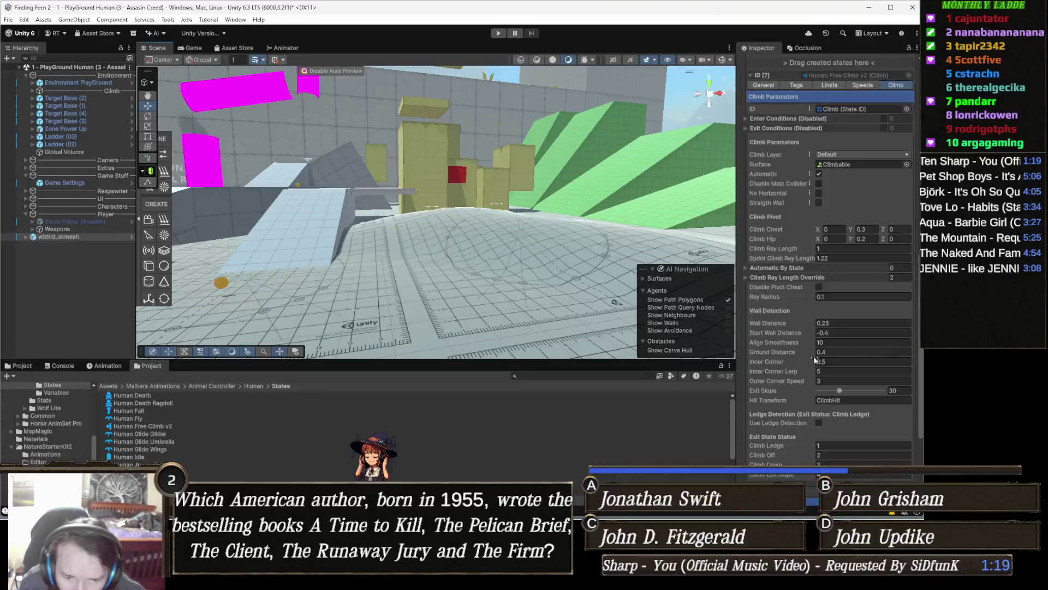
scroll(819, 371, down, 3)
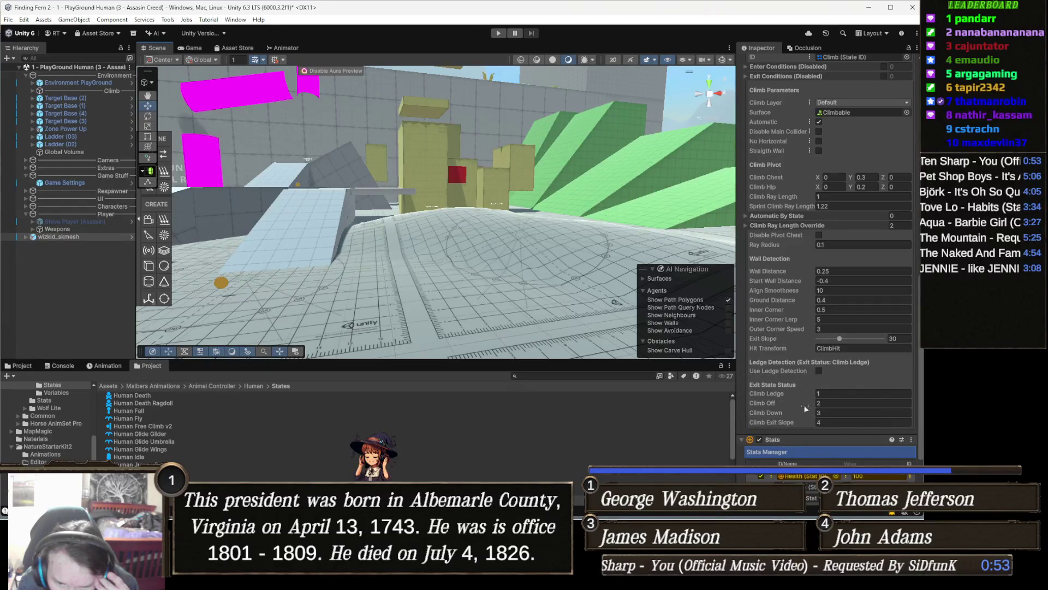
click(821, 371)
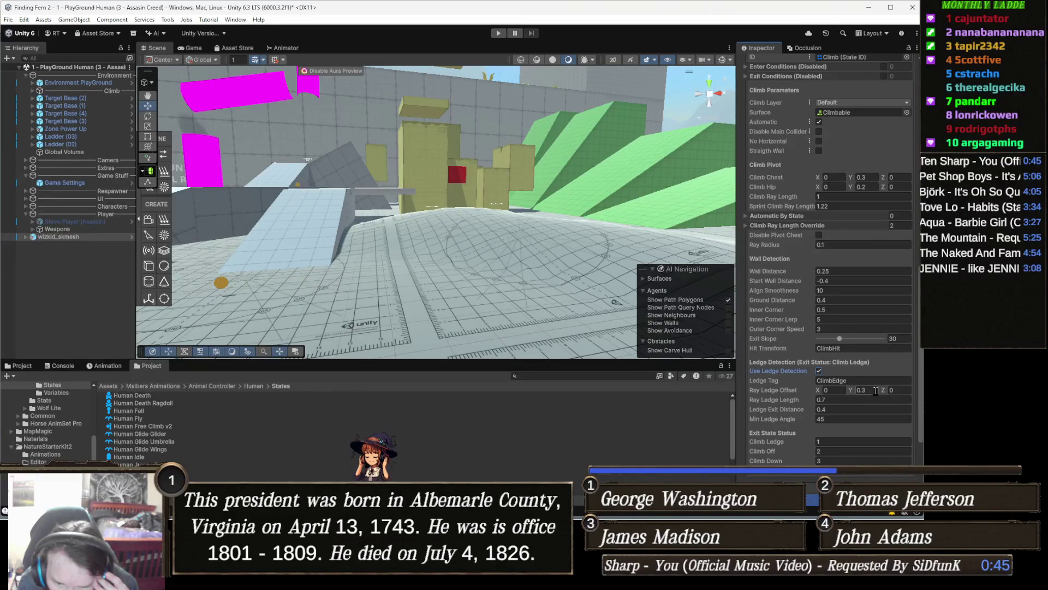
- Set Ledge Exit Distance to 0 and start another play test
mouse_move(769, 413)
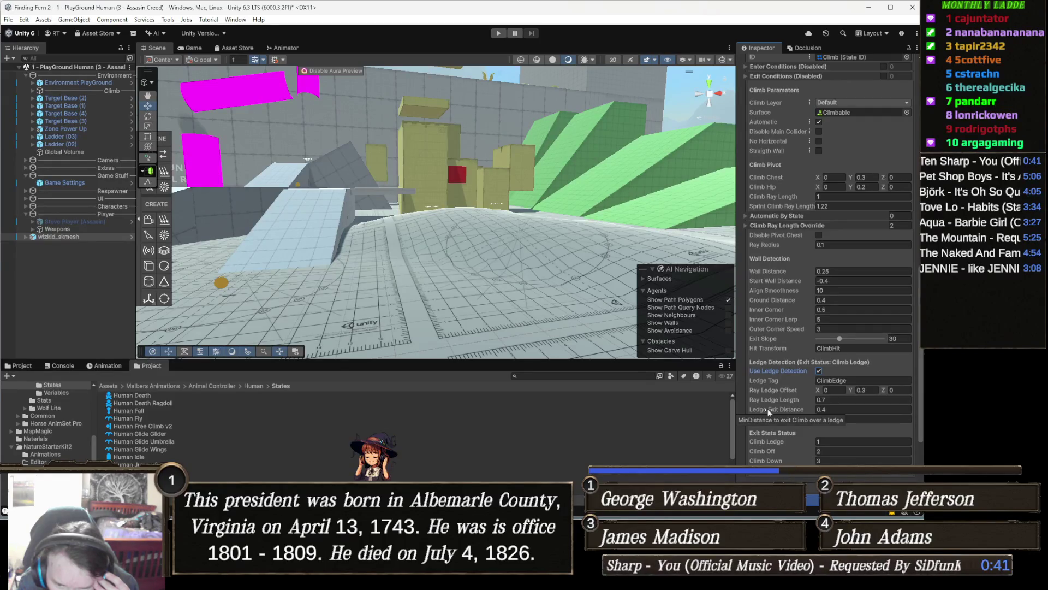
click(833, 409)
text(0)
key(shift+Tab)
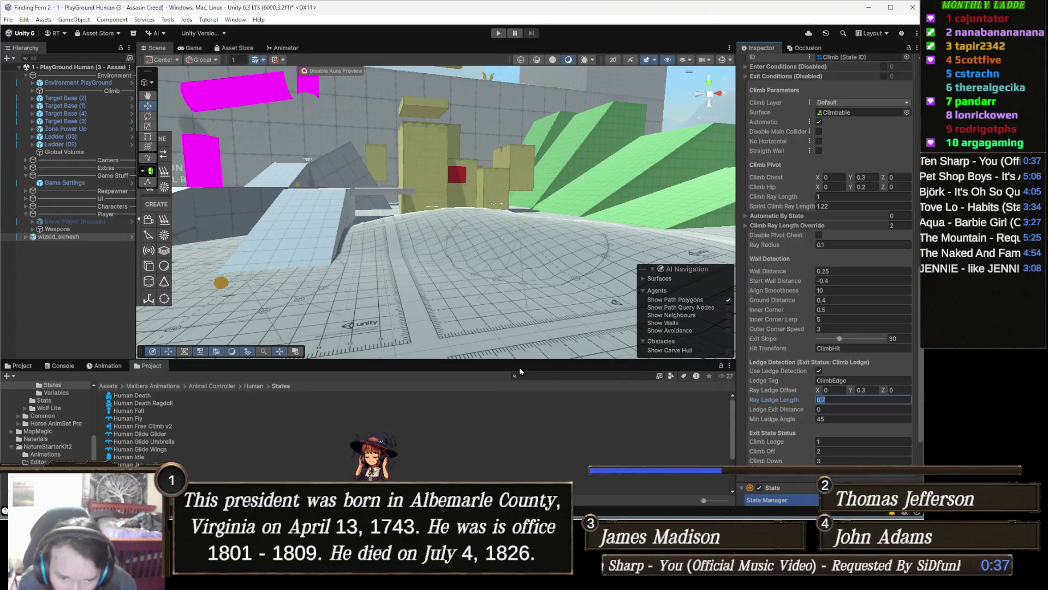
click(500, 34)
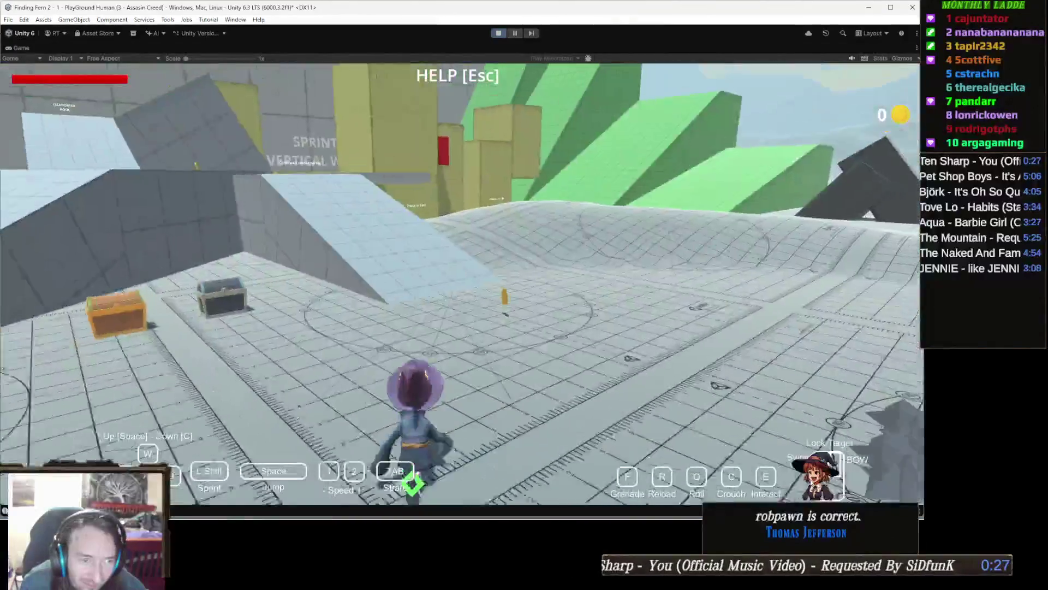
- Run the wizard forward past the coin up to the yellow climb wall
key(w)
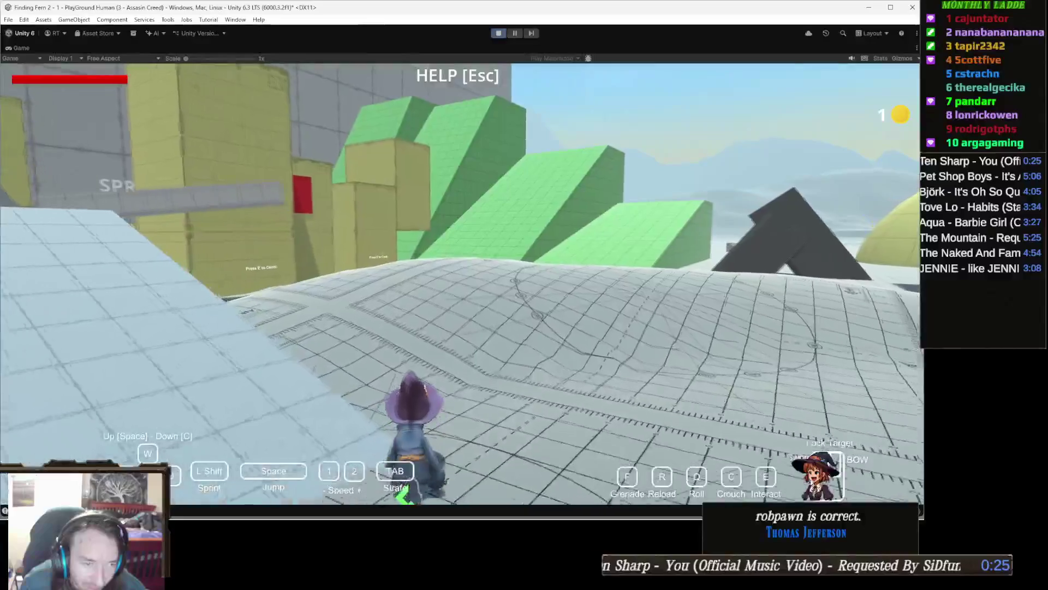
key(w)
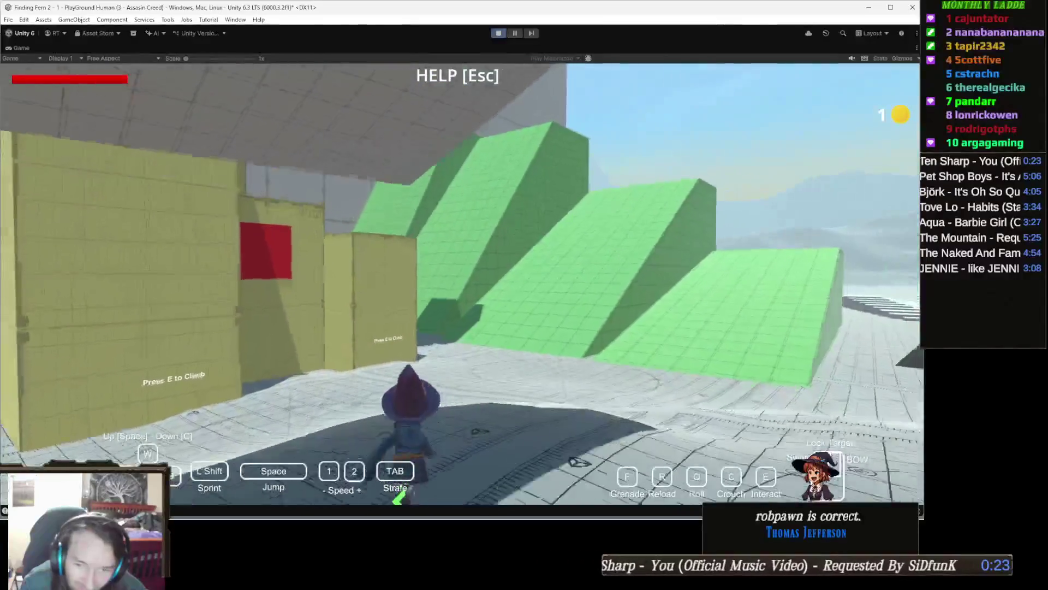
key(w)
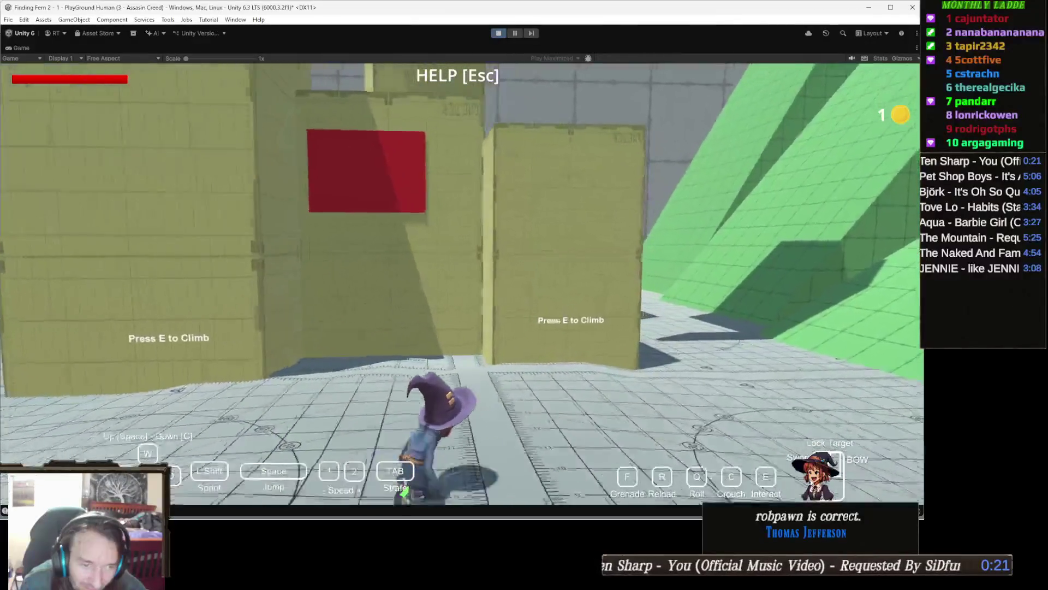
key(w)
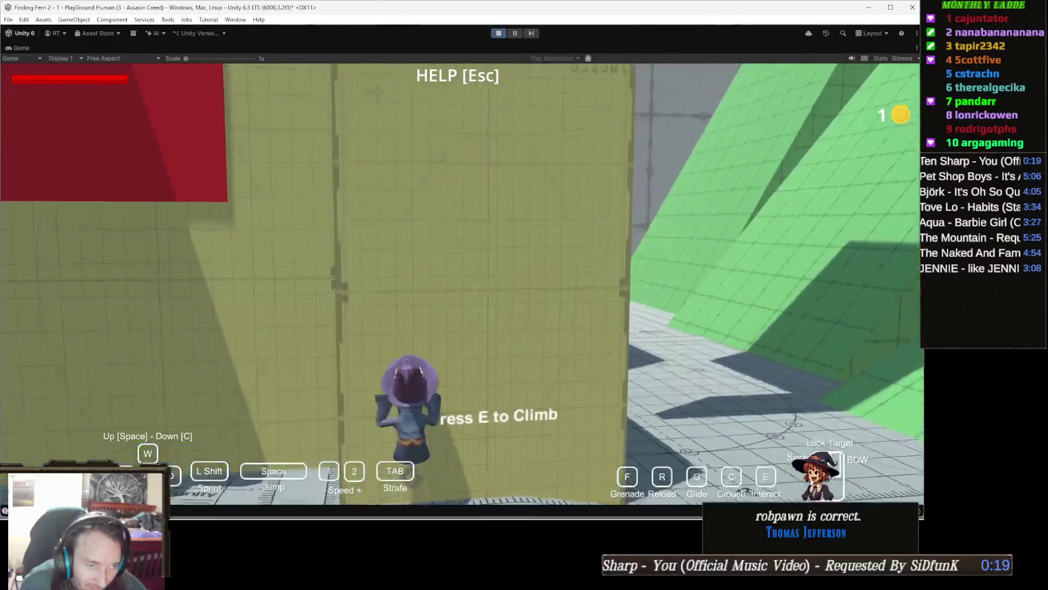
- Climb onto the yellow box, walk across its top, open the help overlay and stop playing
key(e)
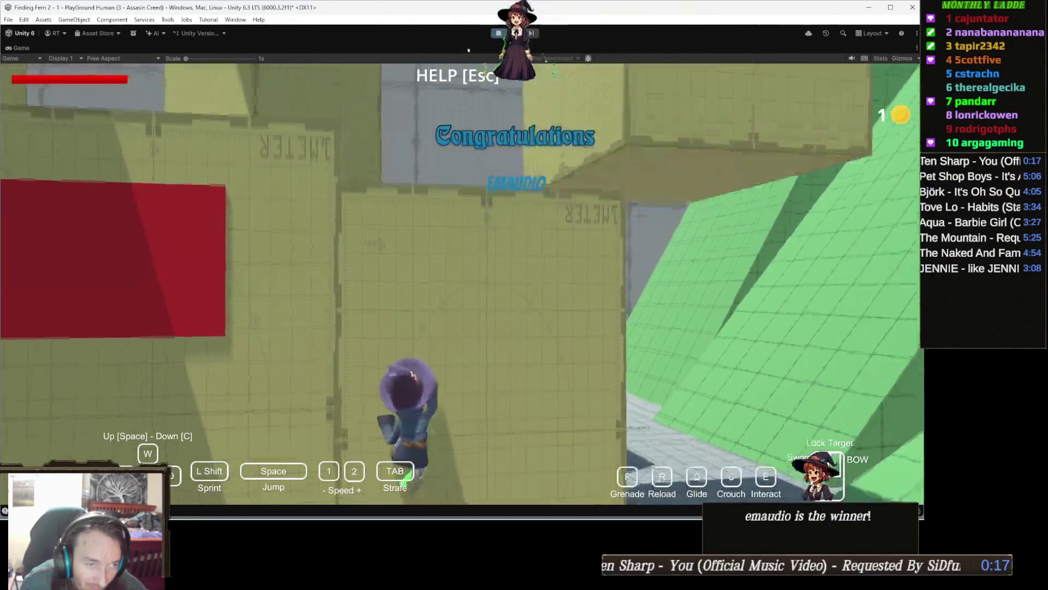
key(c)
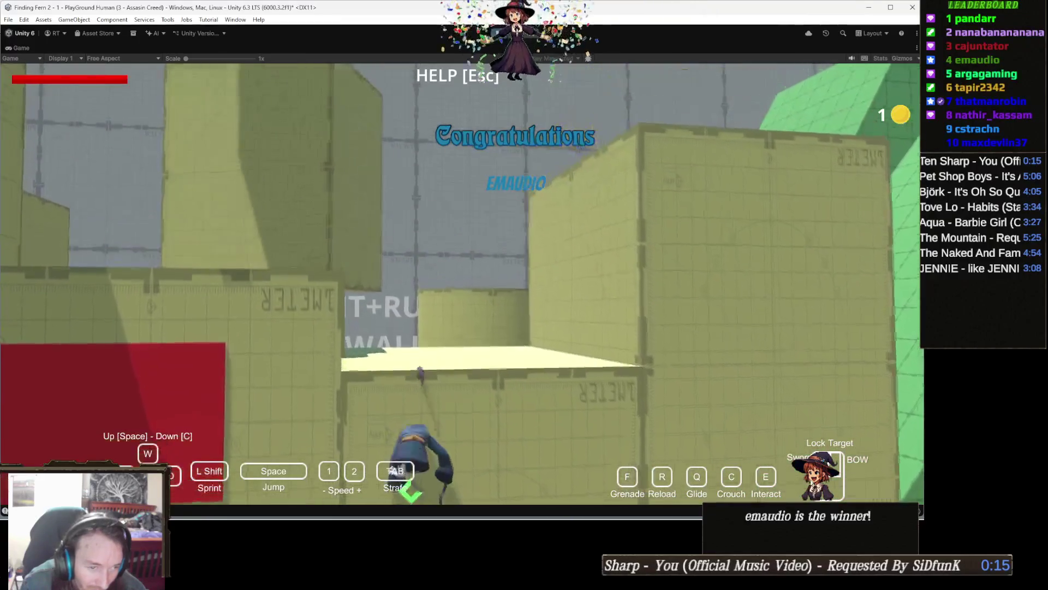
key(space)
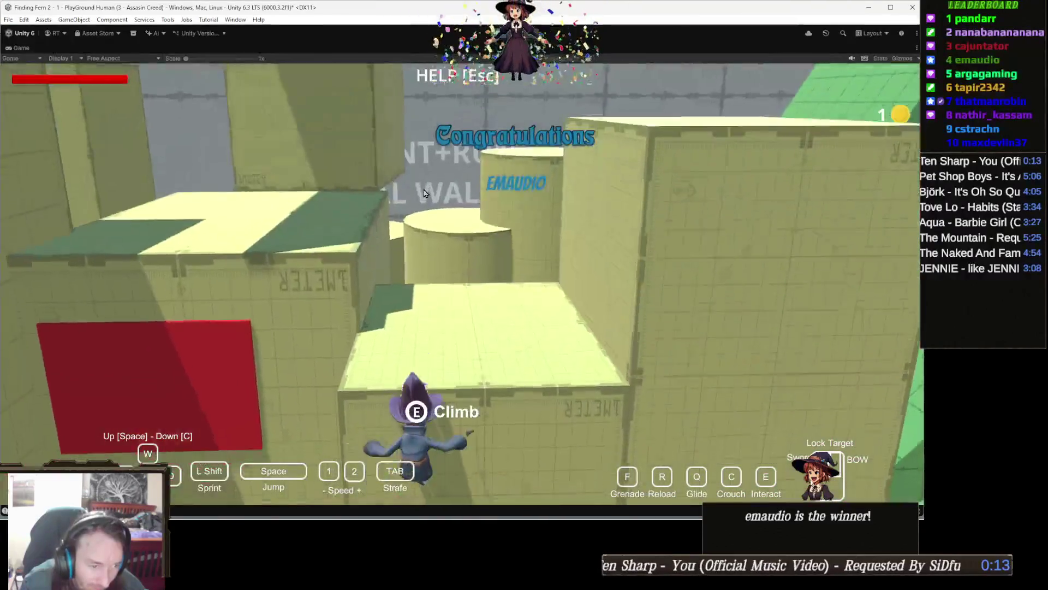
key(w)
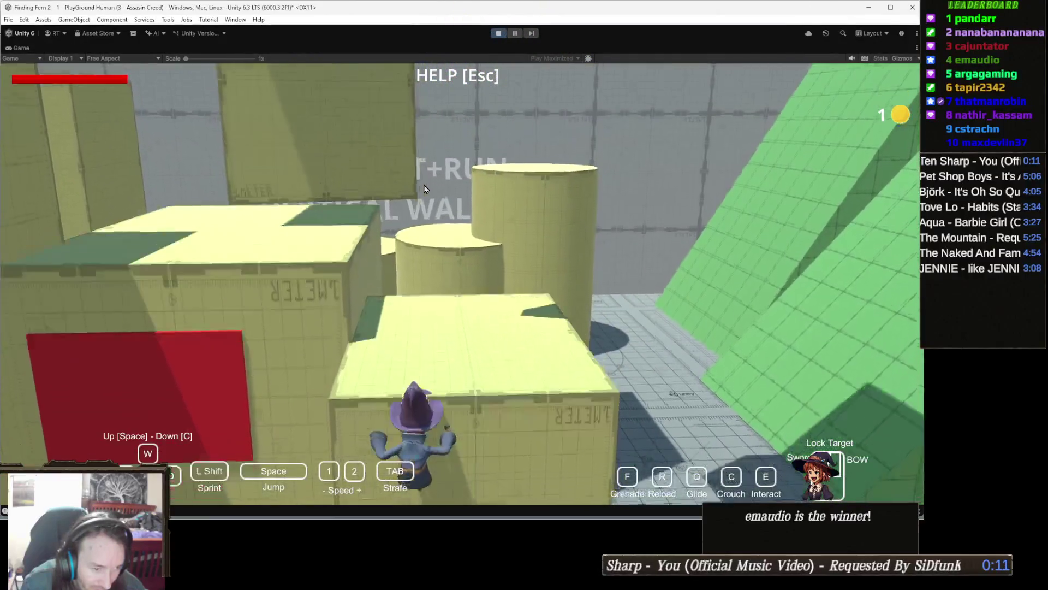
key(w)
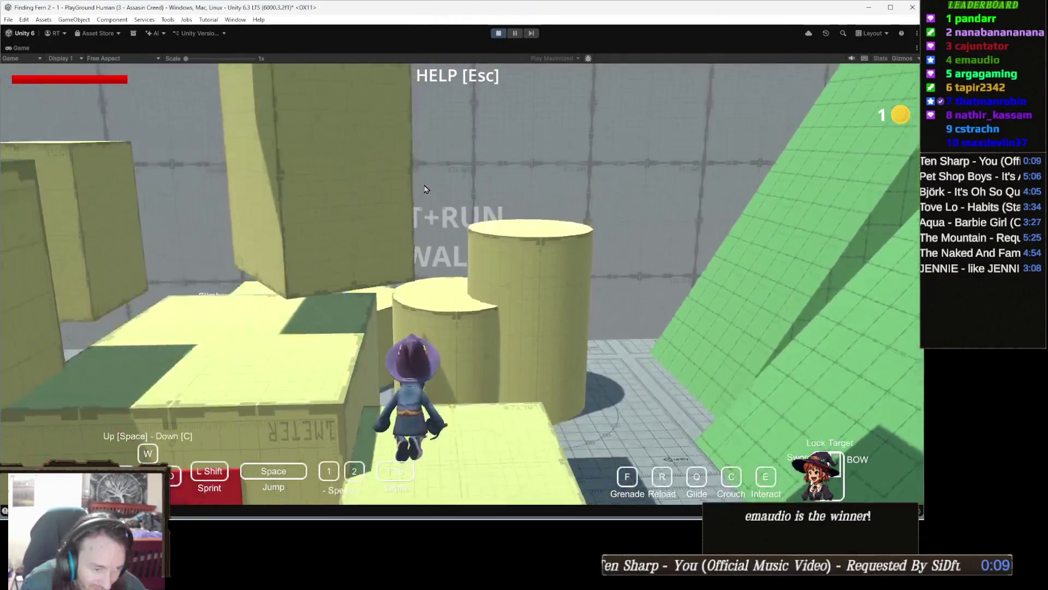
key(Escape)
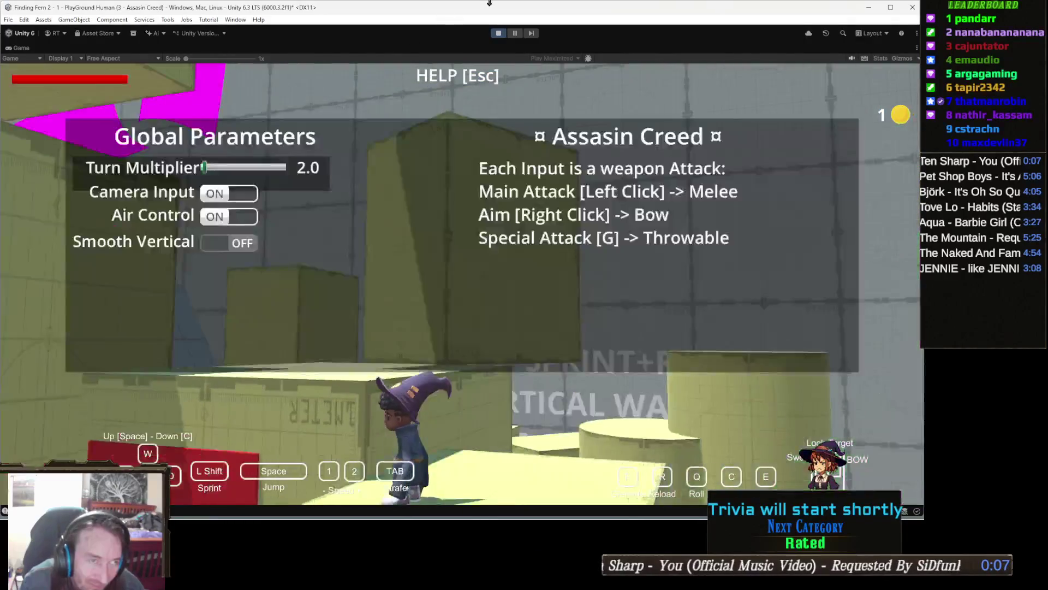
click(497, 34)
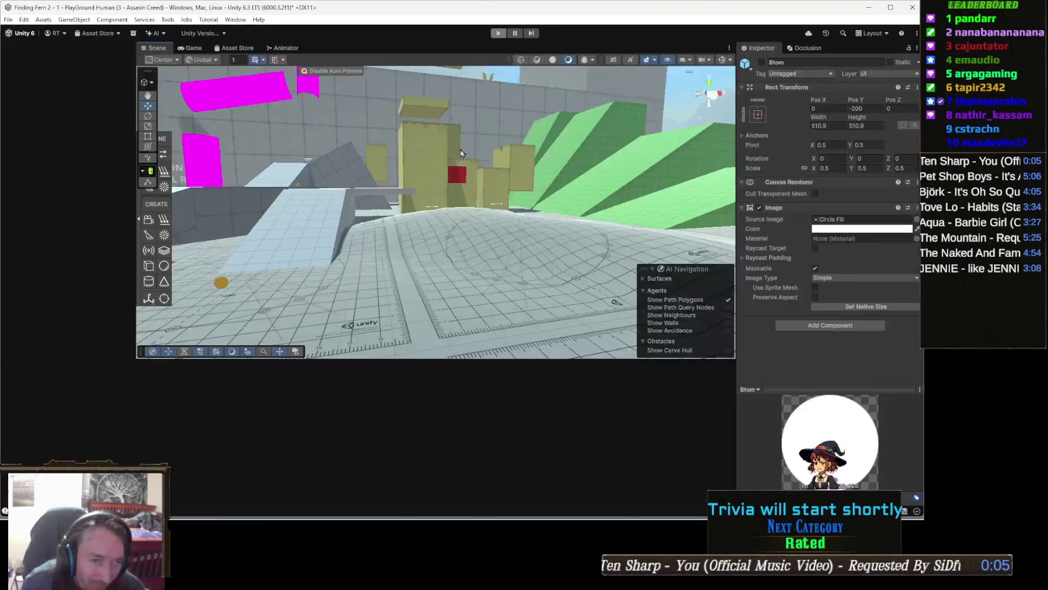
- Inspect the climbable box Cube (5) in the scene and Hierarchy, then reselect wizkid_skmesh
drag(453, 126, 426, 148)
scroll(426, 148, up, 10)
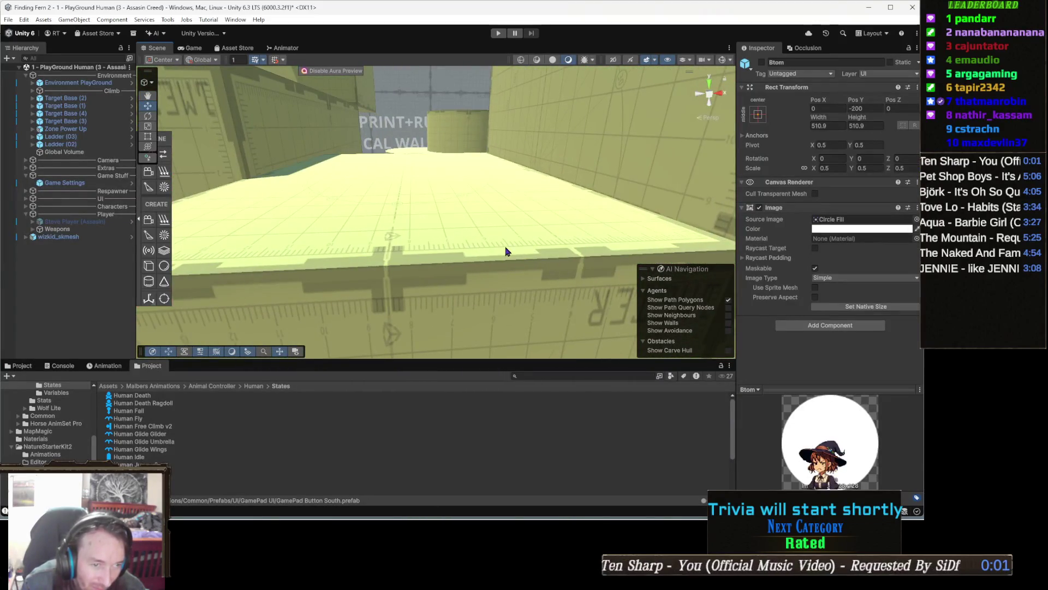
click(505, 251)
scroll(513, 262, down, 5)
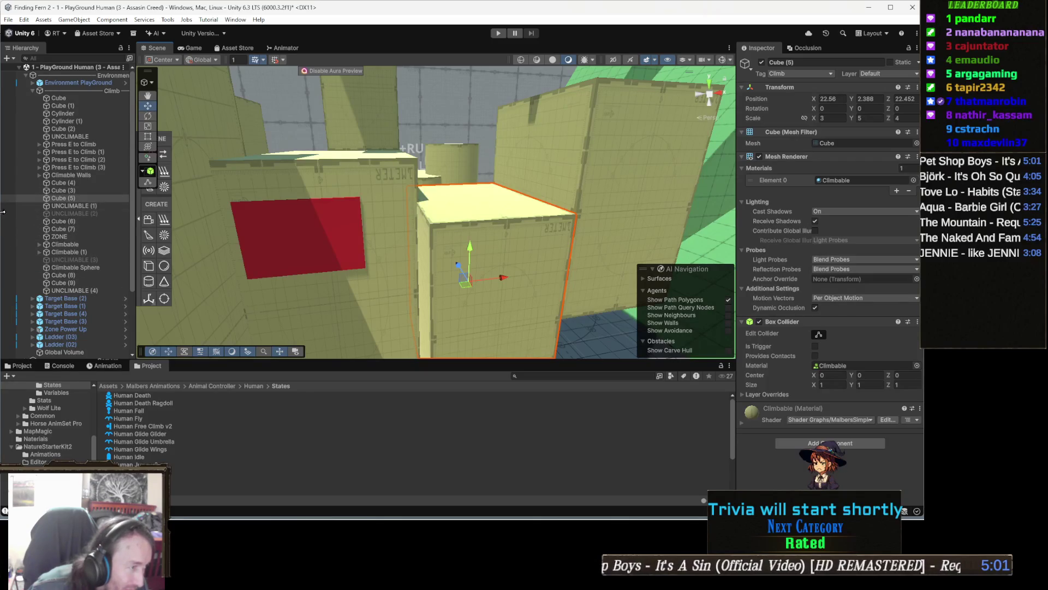
click(89, 199)
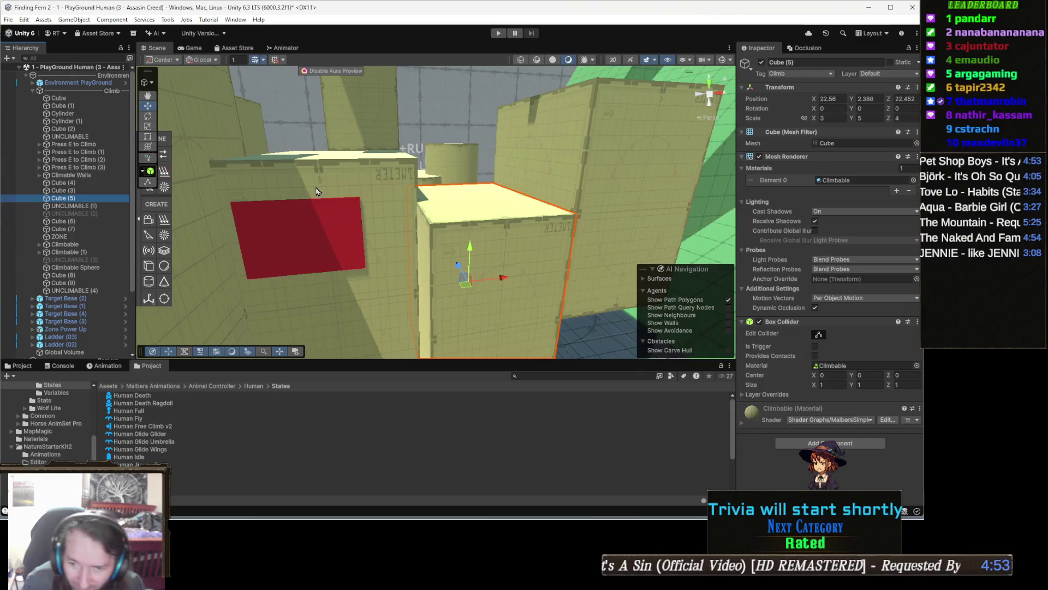
mouse_move(381, 206)
mouse_down()
mouse_move(139, 192)
mouse_move(163, 195)
mouse_up()
scroll(191, 197, up, 3)
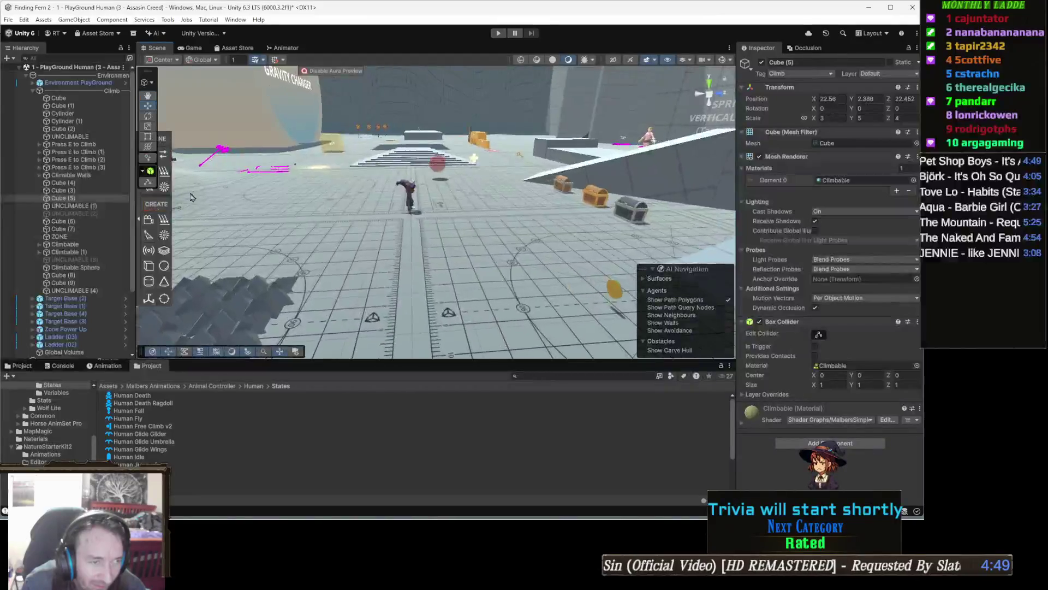
click(413, 192)
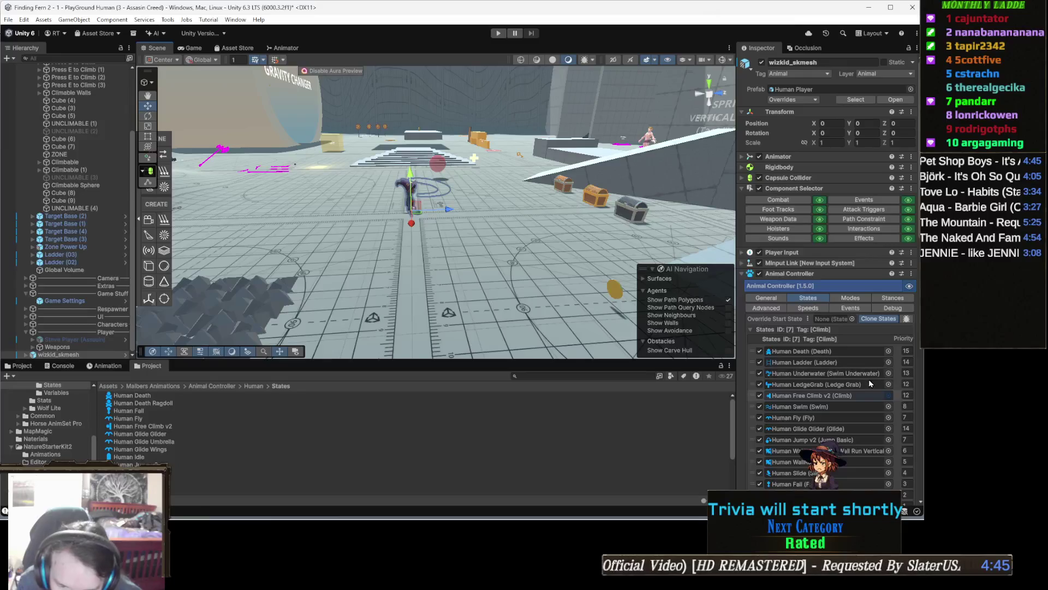
- Uncheck Use Ledge Detection in Human Free Climb v2, then select the Human LedgeGrab state asset
scroll(869, 379, down, 10)
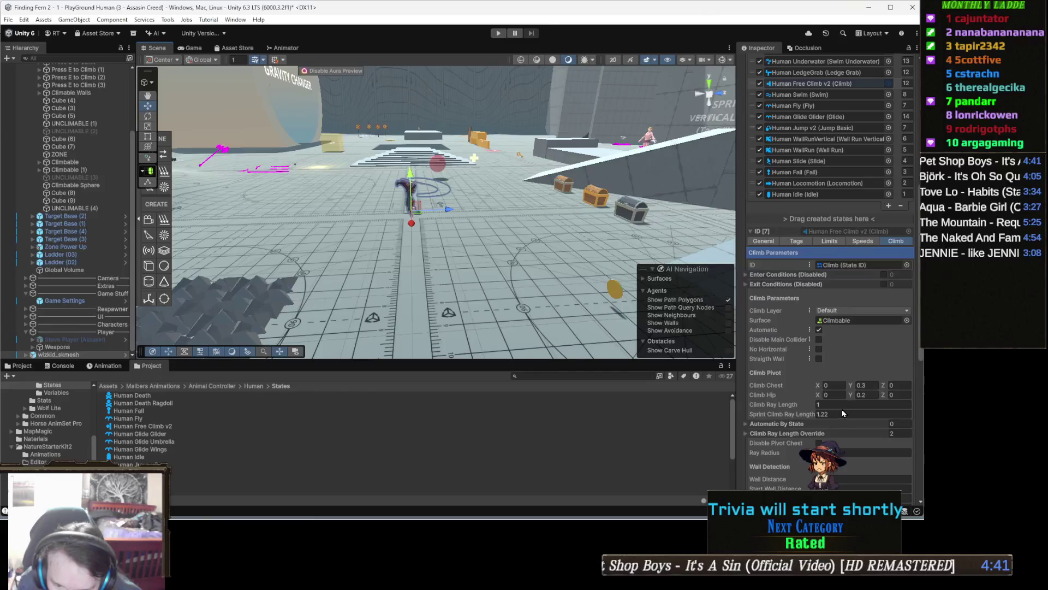
scroll(846, 407, down, 3)
scroll(849, 402, down, 4)
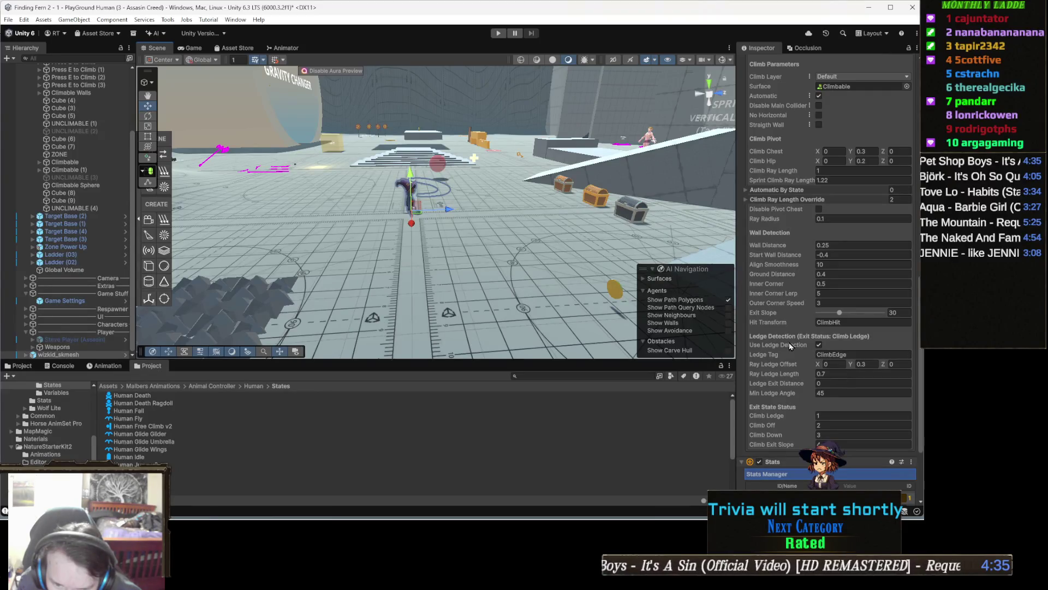
mouse_move(788, 348)
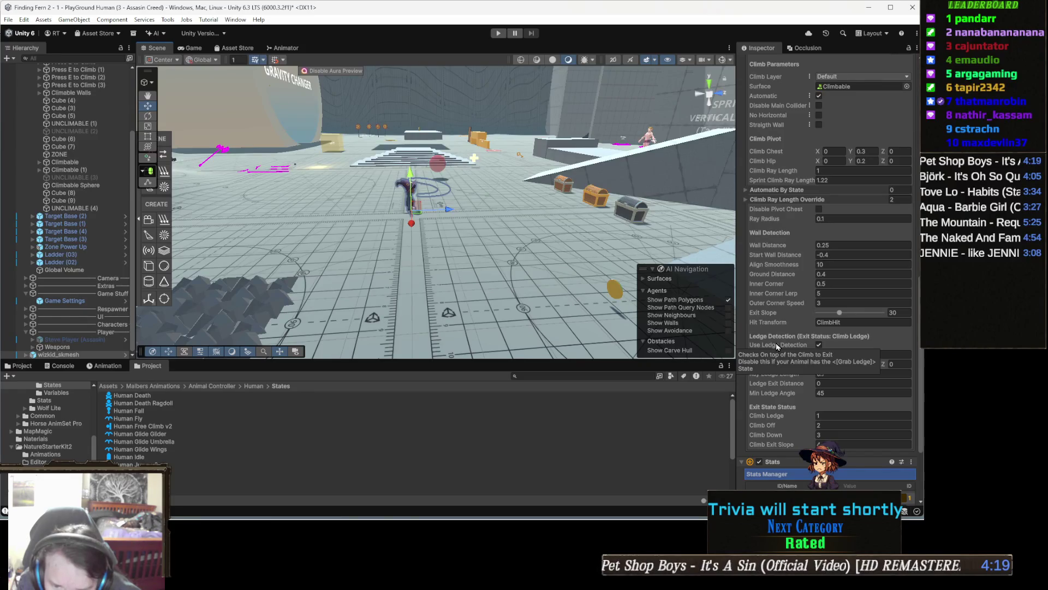
click(818, 345)
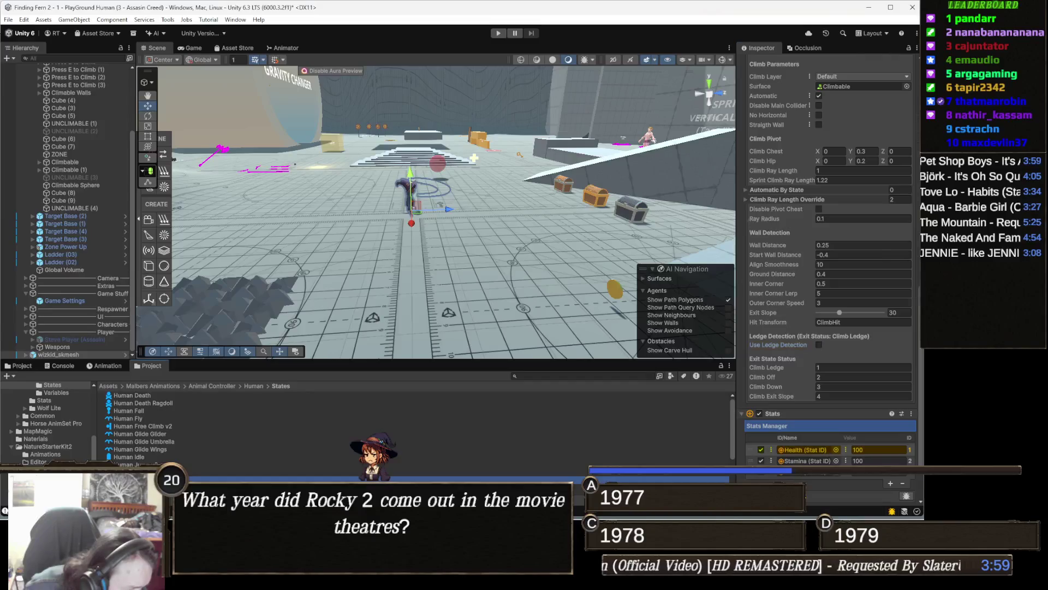
click(136, 479)
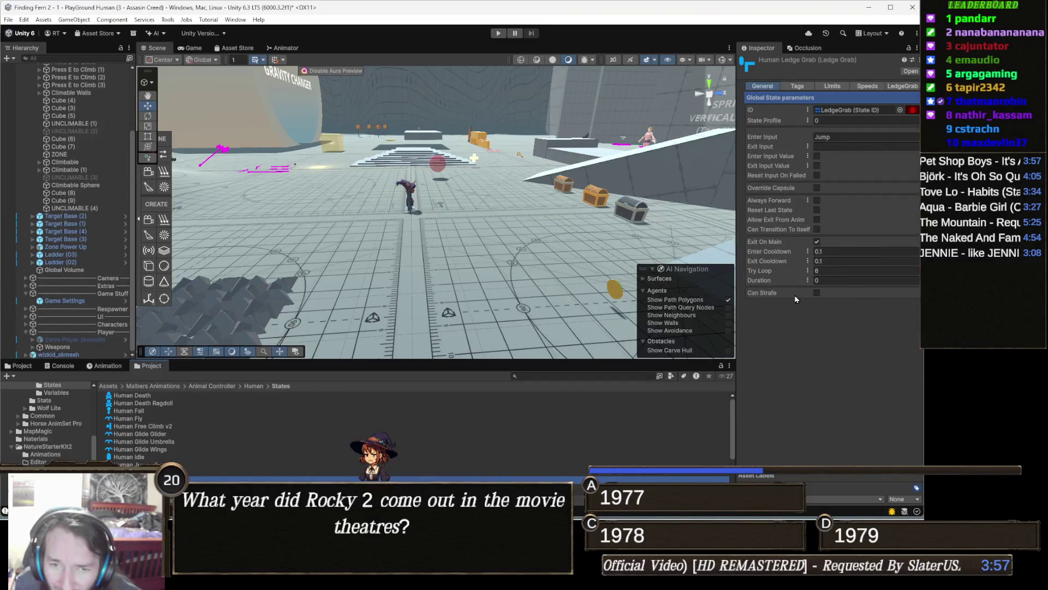
- In the LedgeGrab state's profiles, set the Step 1 Meter Height to 0.2
click(901, 86)
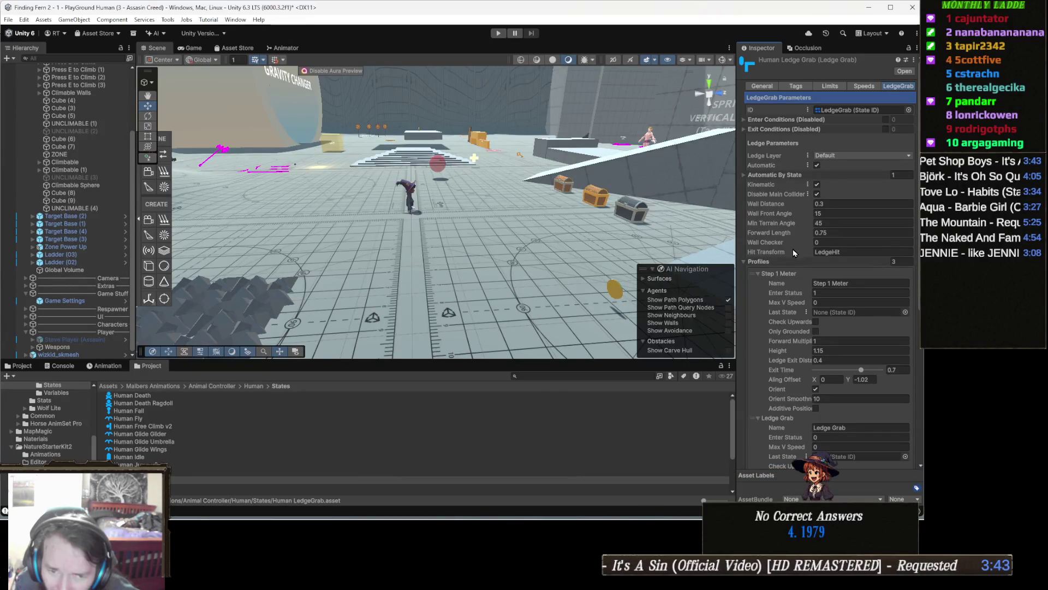
mouse_move(788, 250)
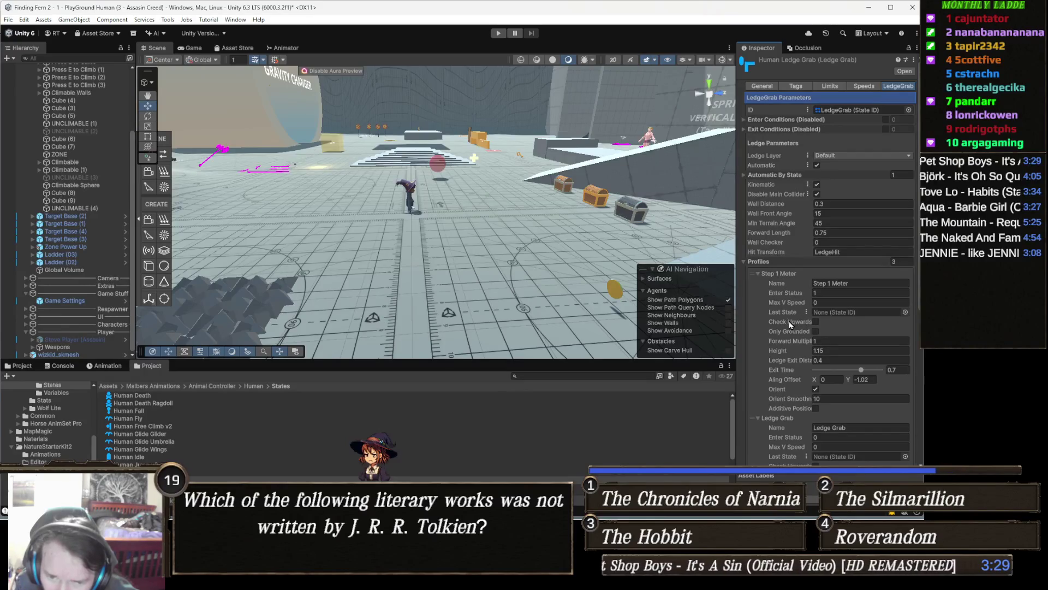
scroll(788, 323, down, 3)
scroll(786, 323, up, 2)
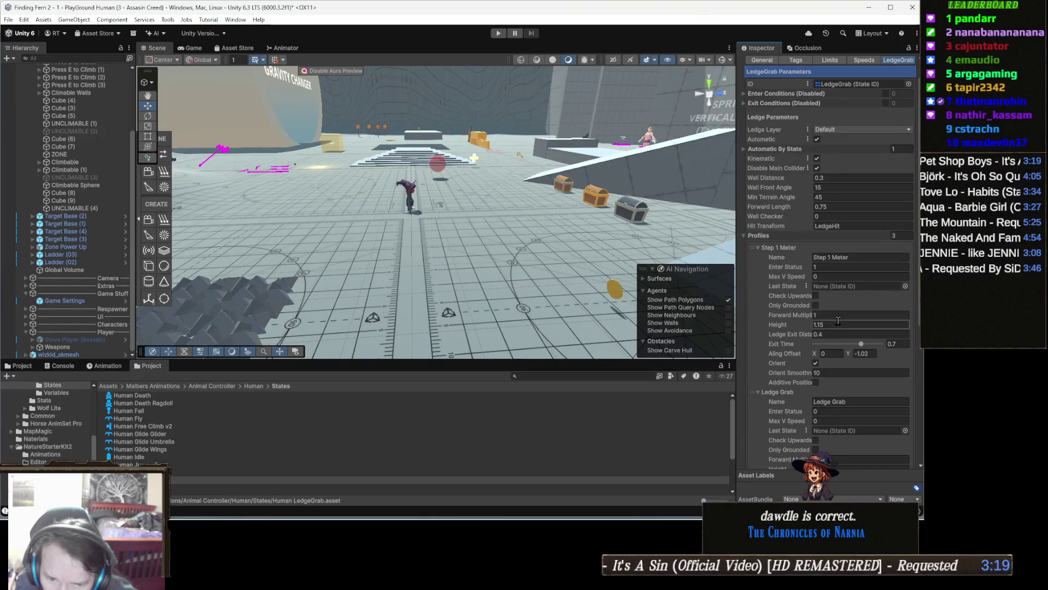
click(839, 322)
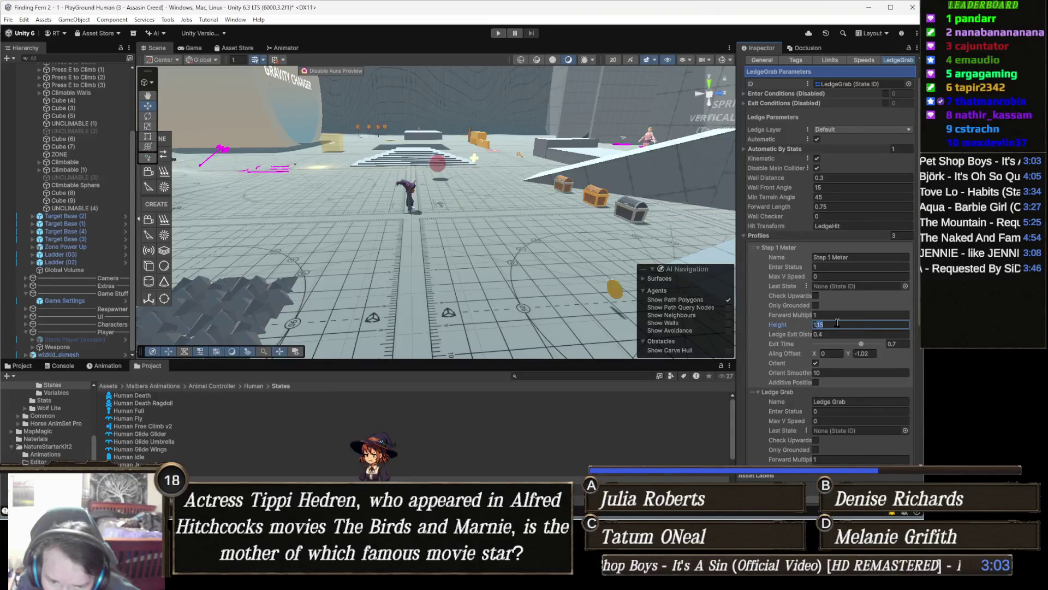
text(1)
text(.2)
- Set the Ledge Grab profile Height to 0.2 and start Play mode
scroll(837, 322, down, 3)
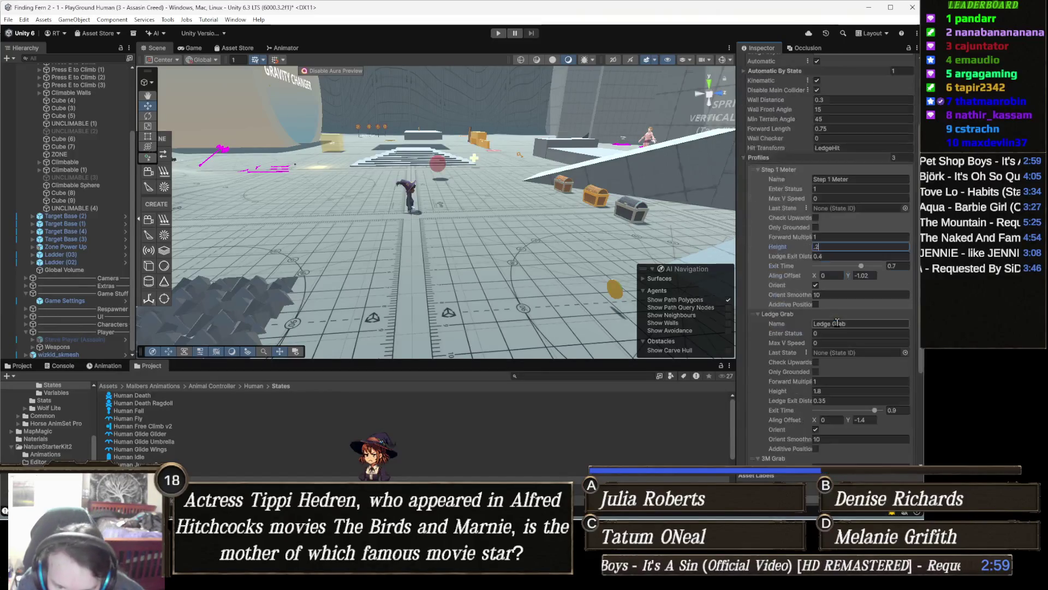
click(832, 392)
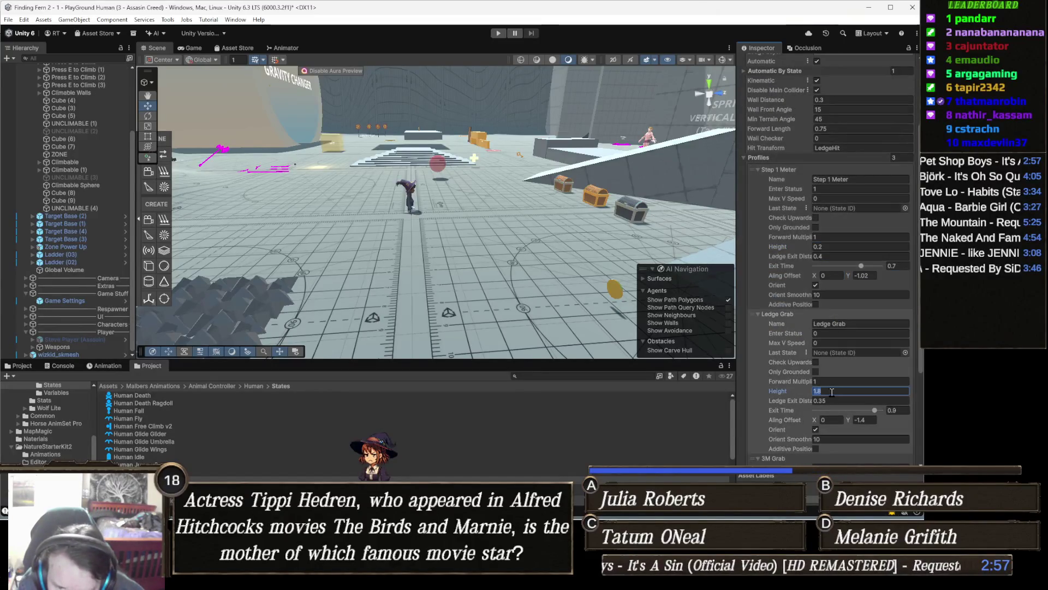
text(.2)
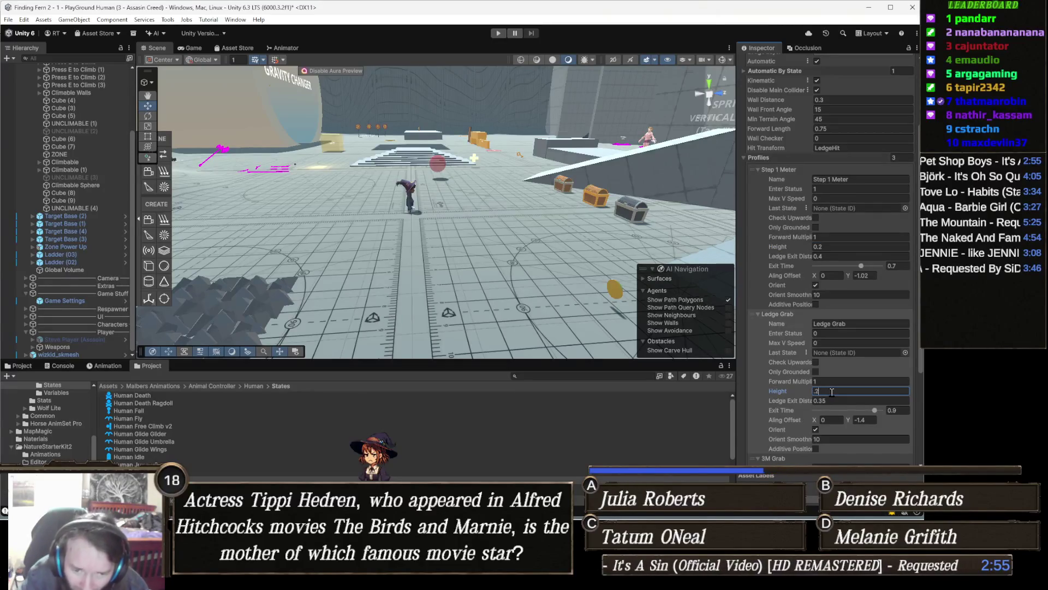
scroll(833, 394, down, 2)
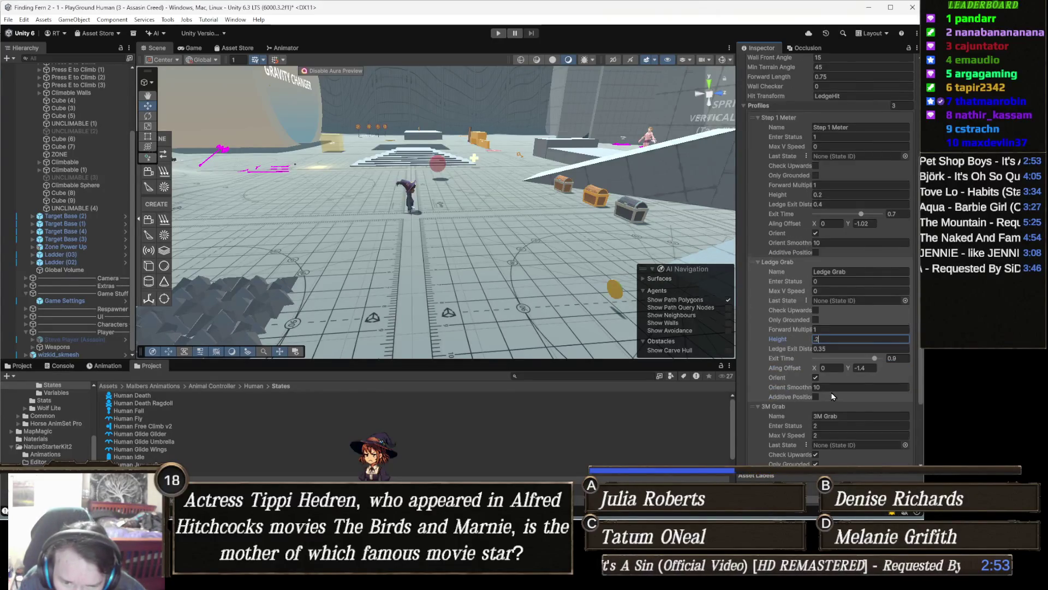
scroll(833, 397, down, 1)
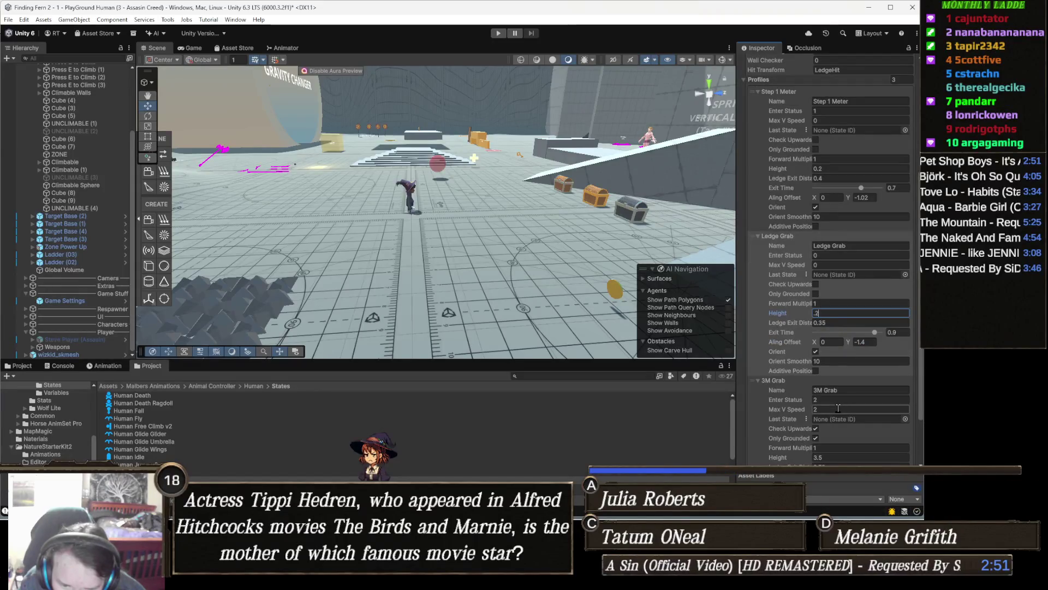
scroll(837, 409, down, 2)
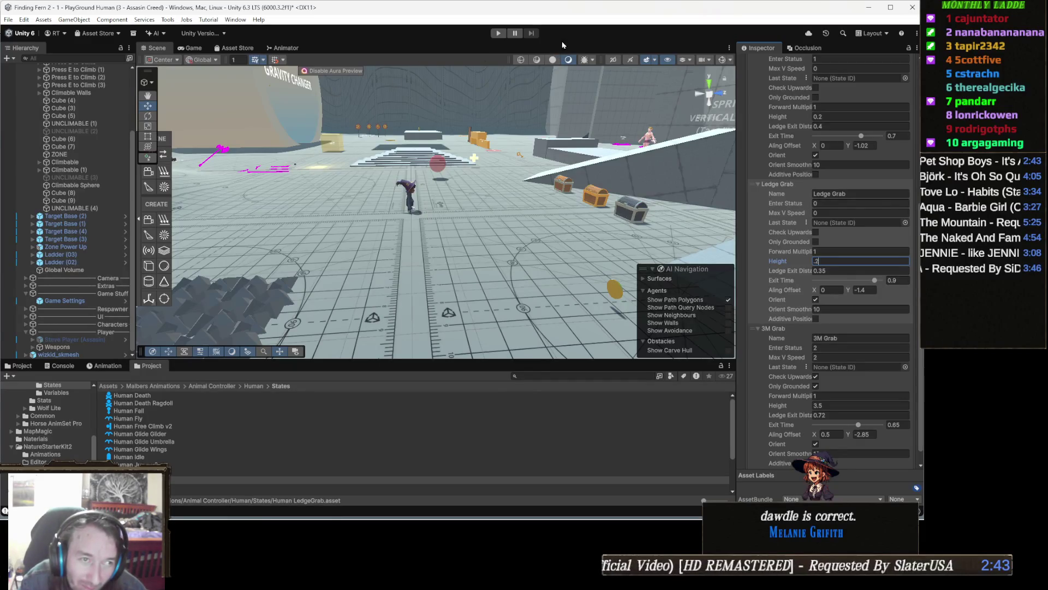
click(502, 33)
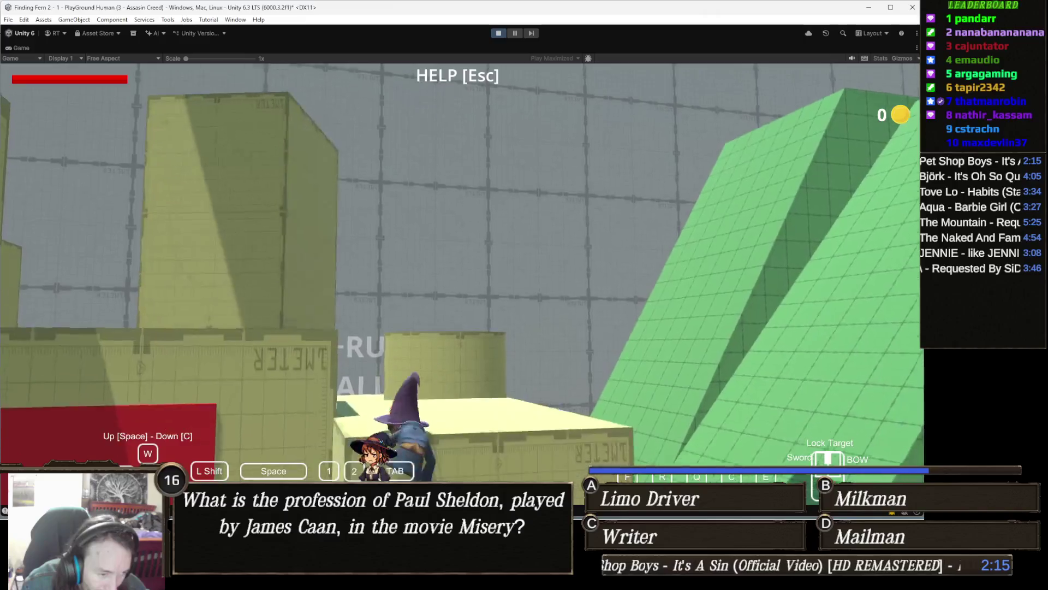
- Play-test sprinting to the box, climbing its wall and pulling up onto the top, then stop playing
key(shift)
key(w)
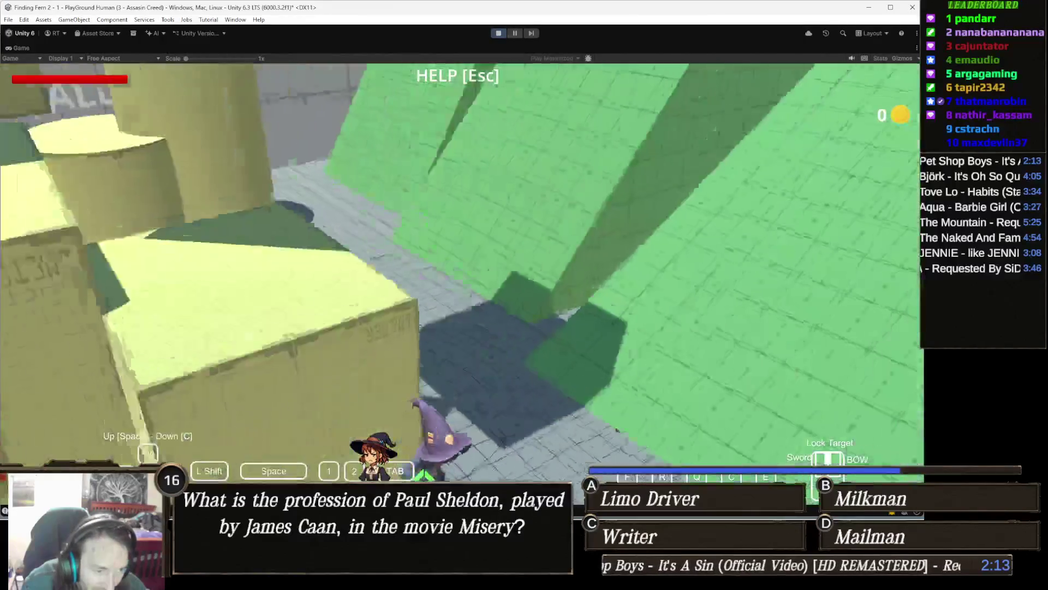
key(e)
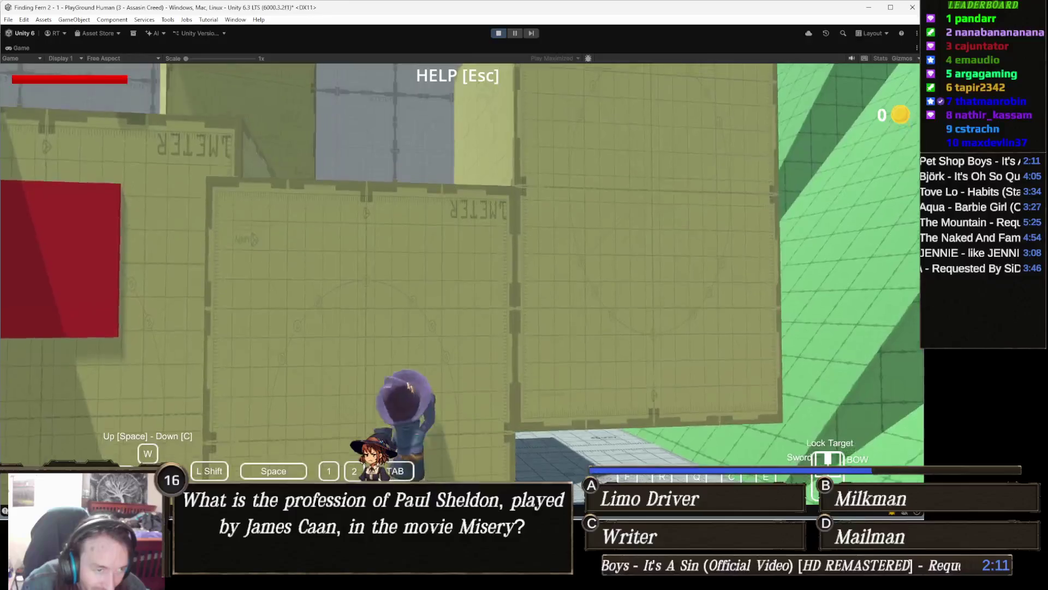
key(w)
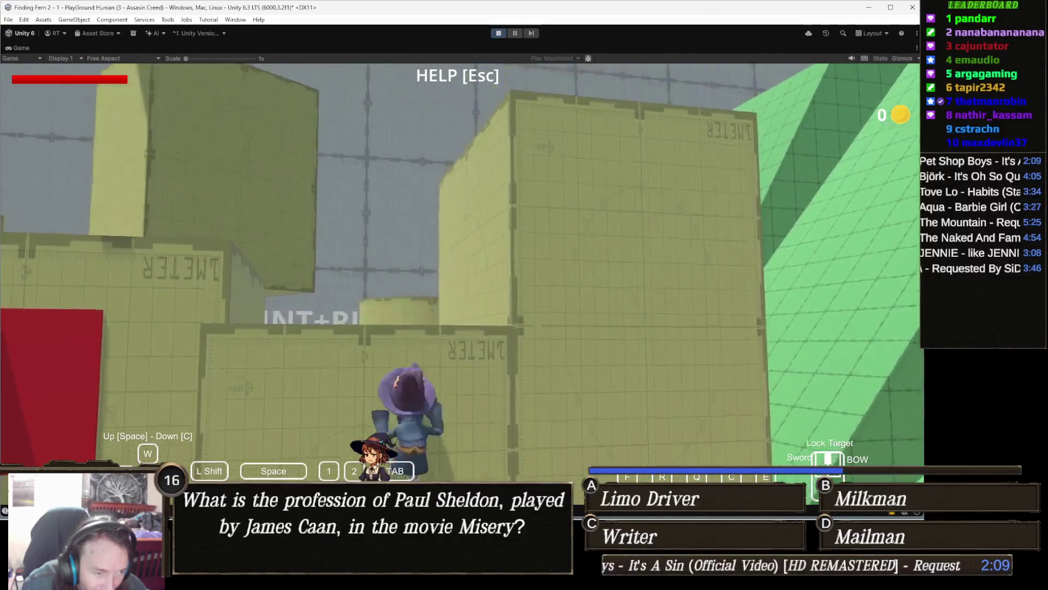
key(w)
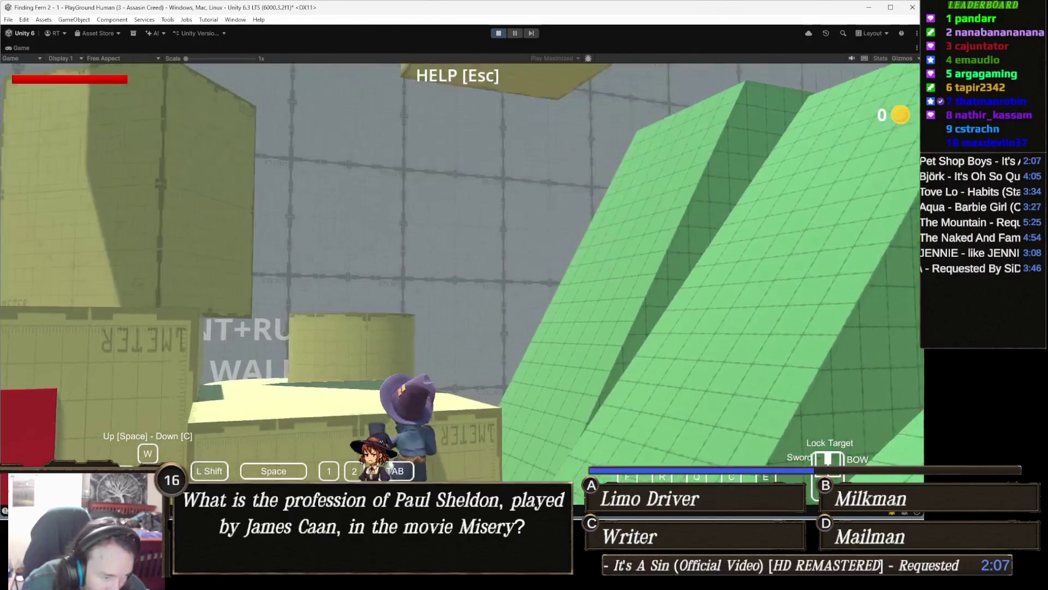
key(w)
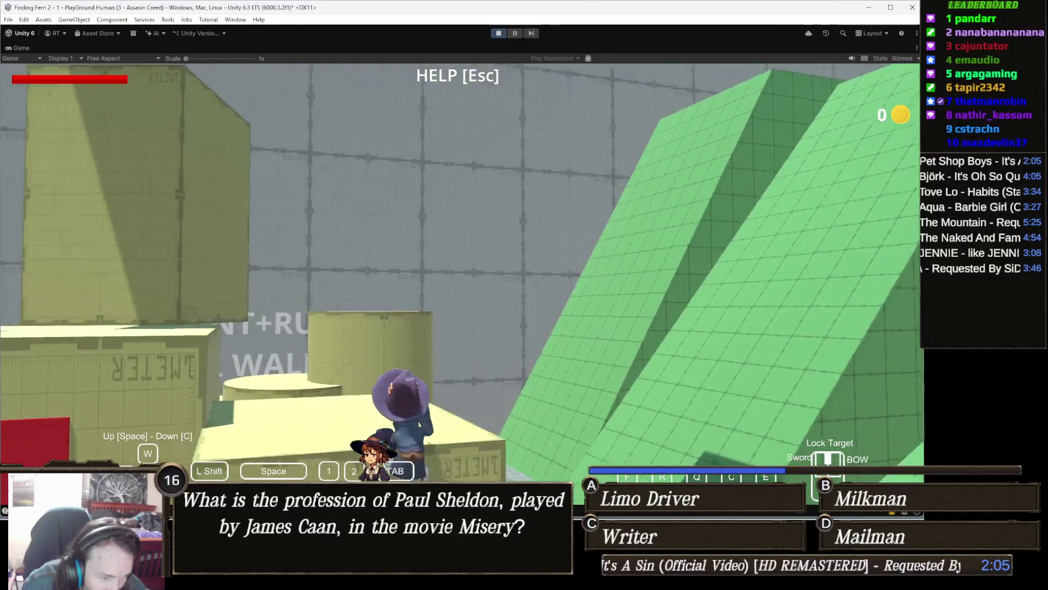
key(w)
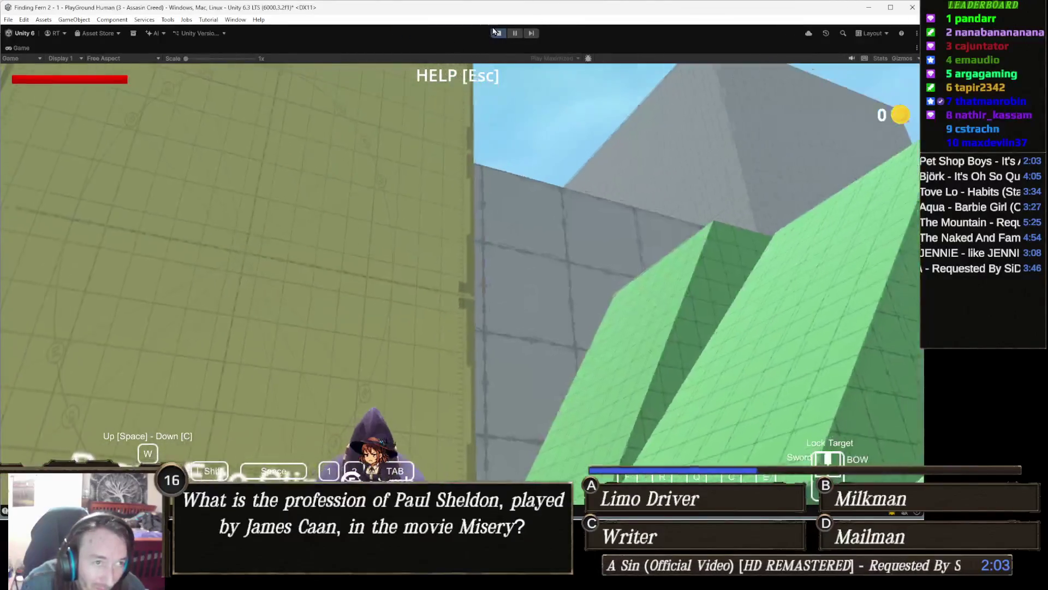
click(498, 33)
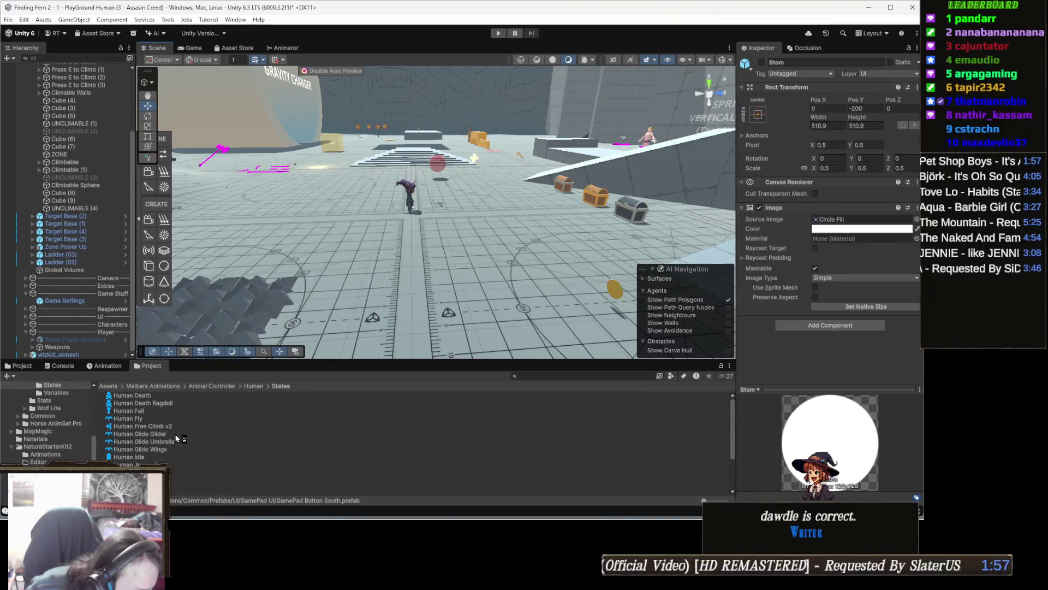
- Set the Human Ledge Grab Step 1 Meter and Ledge Grab Heights to 0.3 and start playing
click(174, 482)
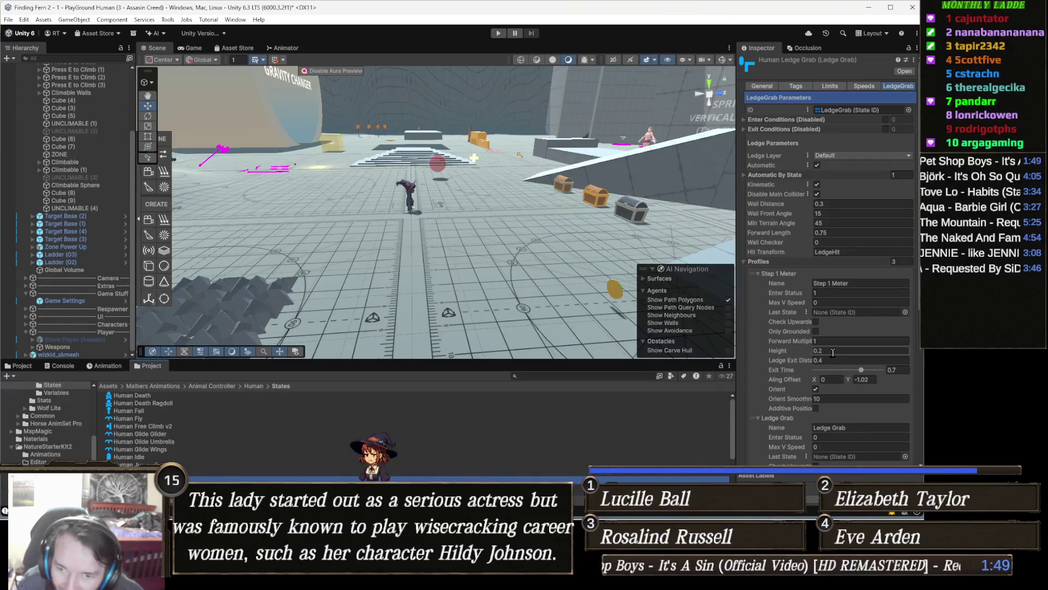
scroll(846, 351, down, 4)
scroll(847, 352, up, 2)
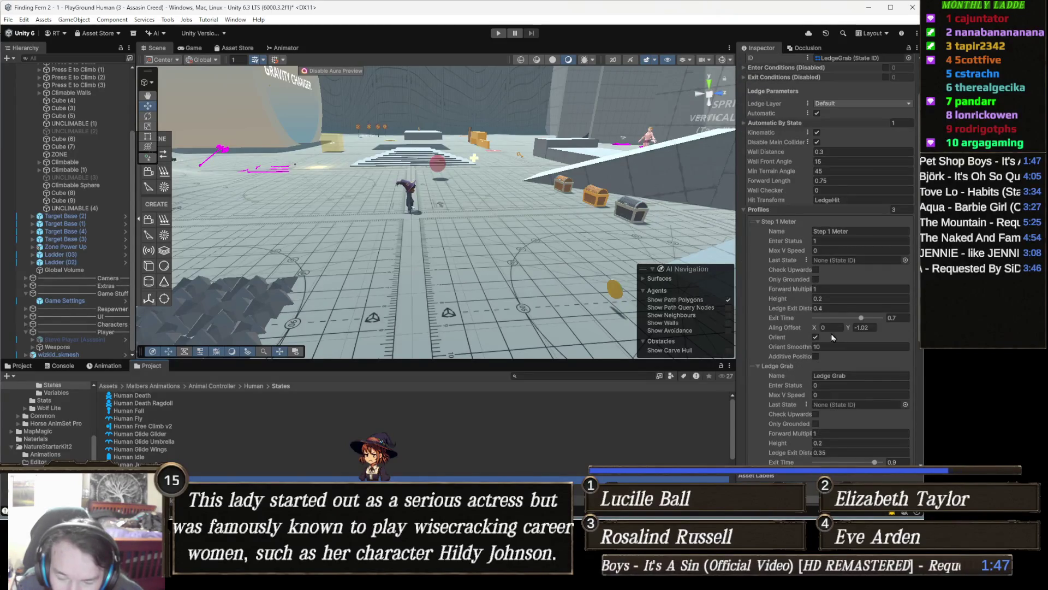
click(840, 297)
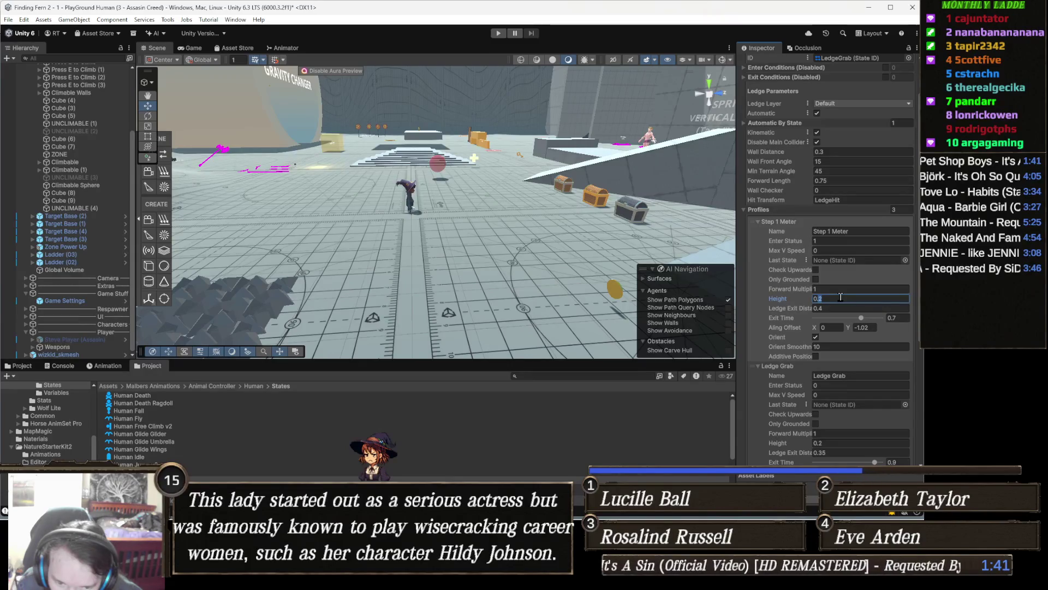
text(0.3)
click(840, 443)
text(0.3)
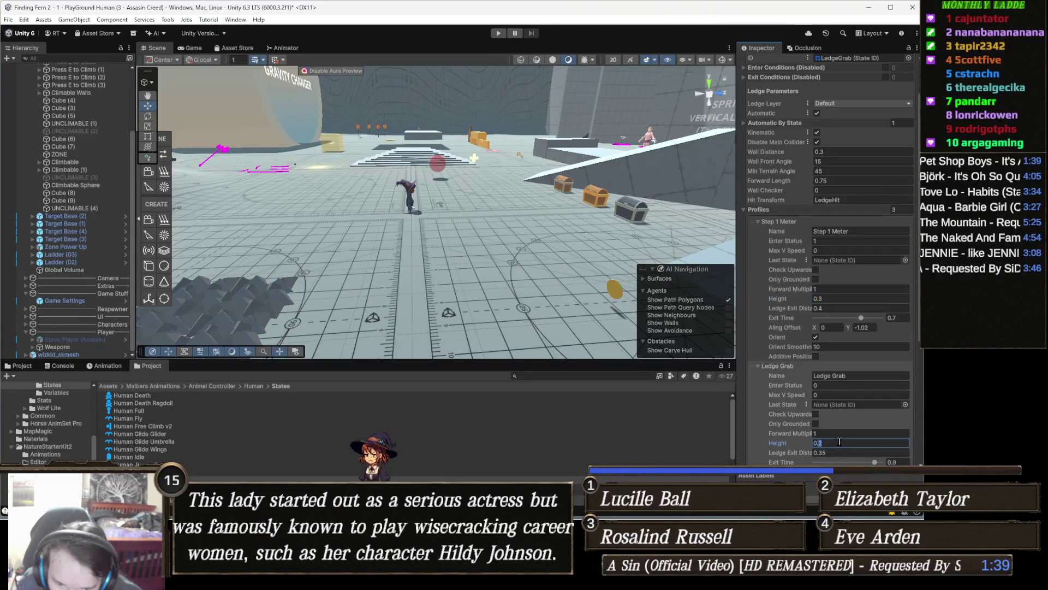
click(498, 33)
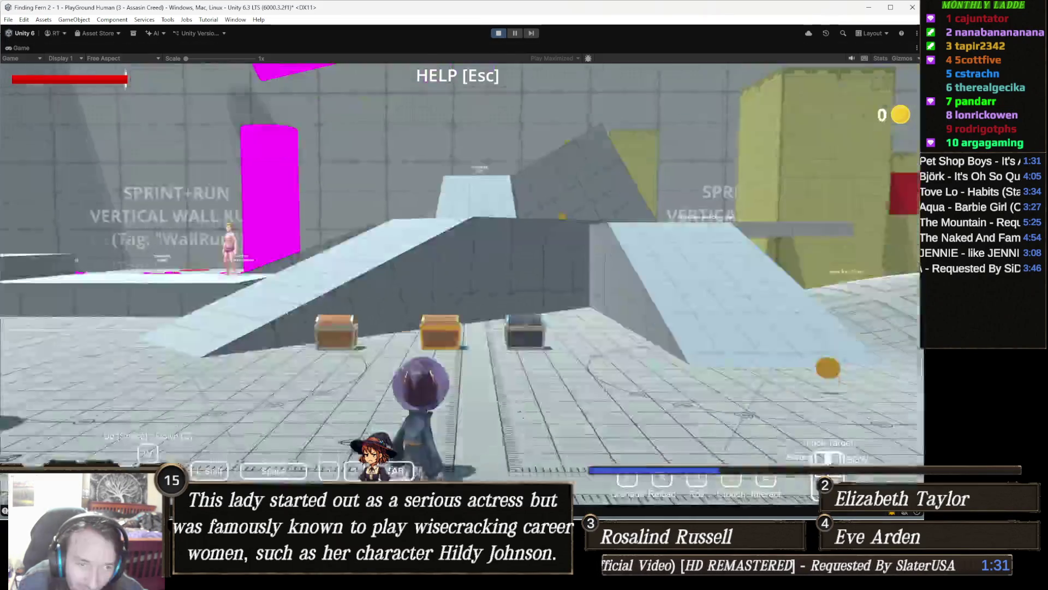
- Run the character over the platforms, along the wall-top walkway and up the white block's wall
key(w)
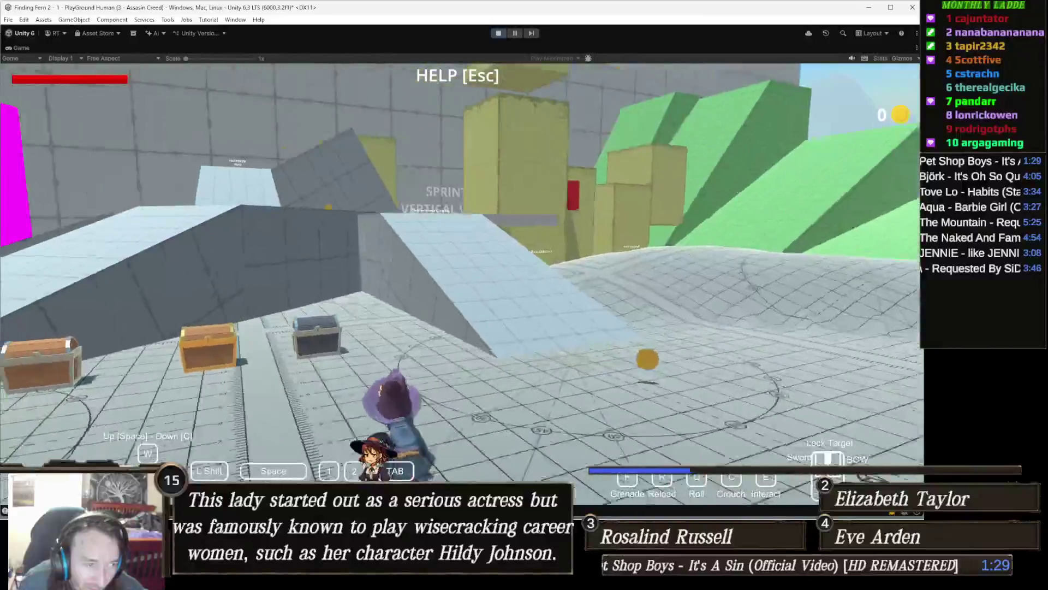
key(w)
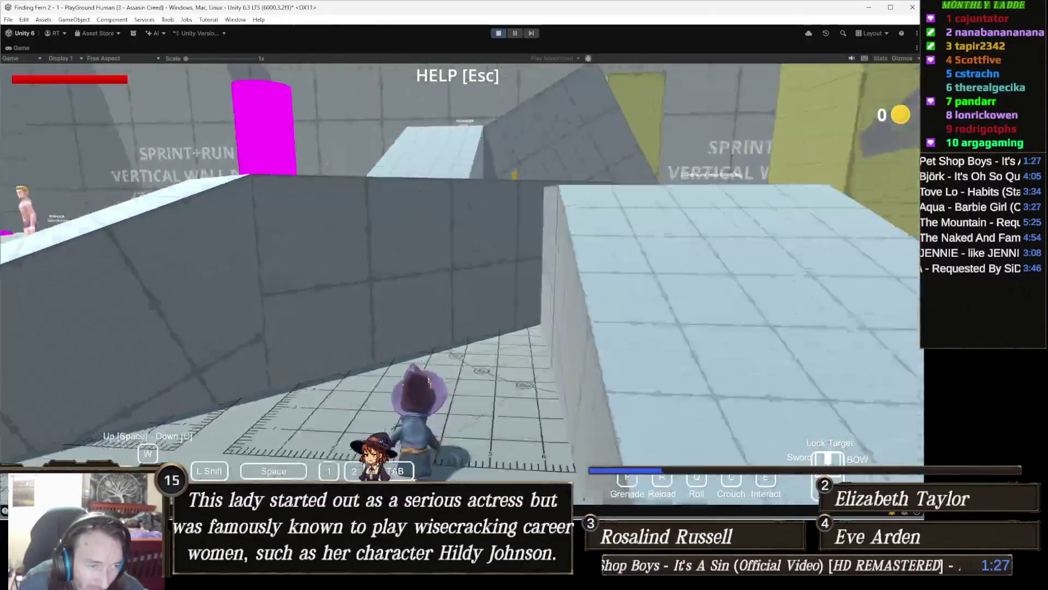
key(w)
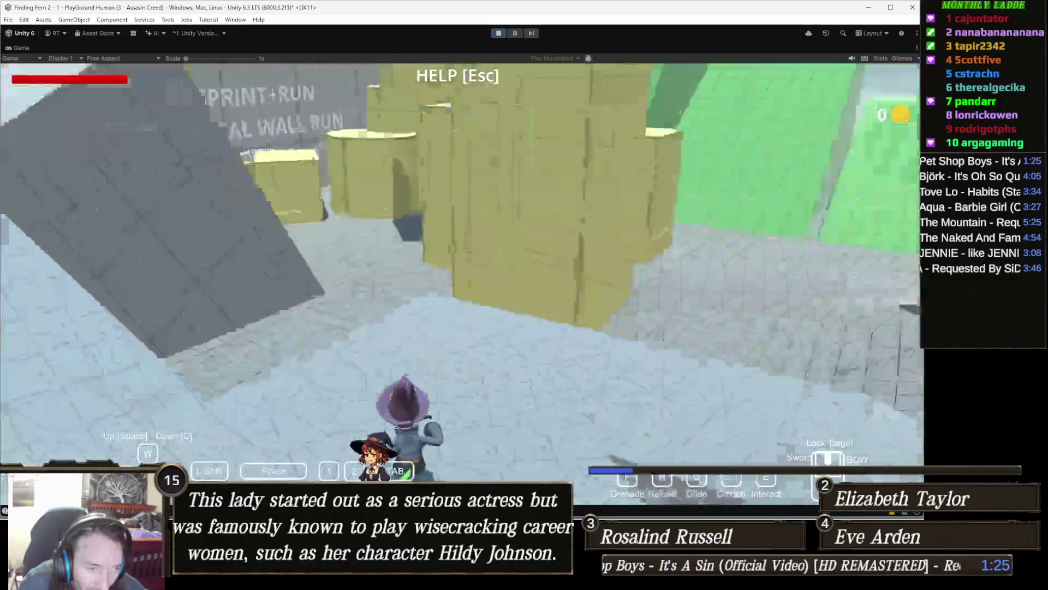
key(w)
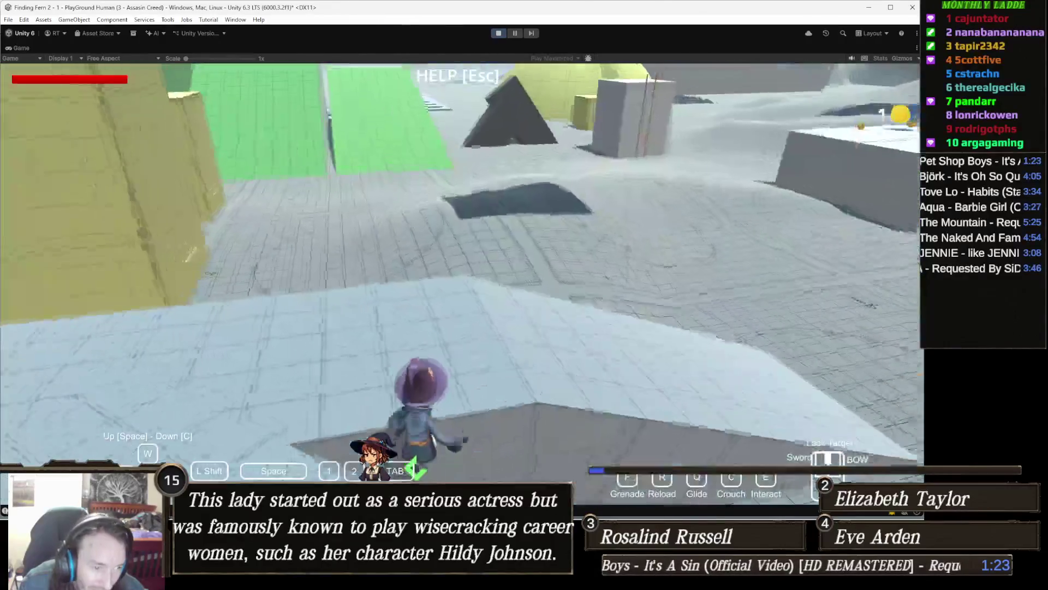
key(w)
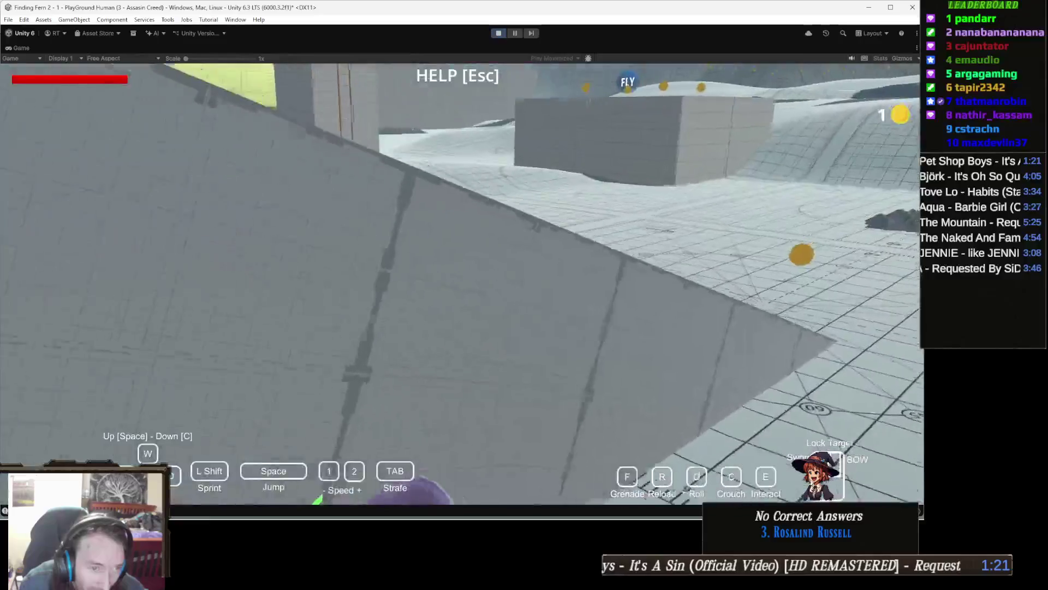
key(w)
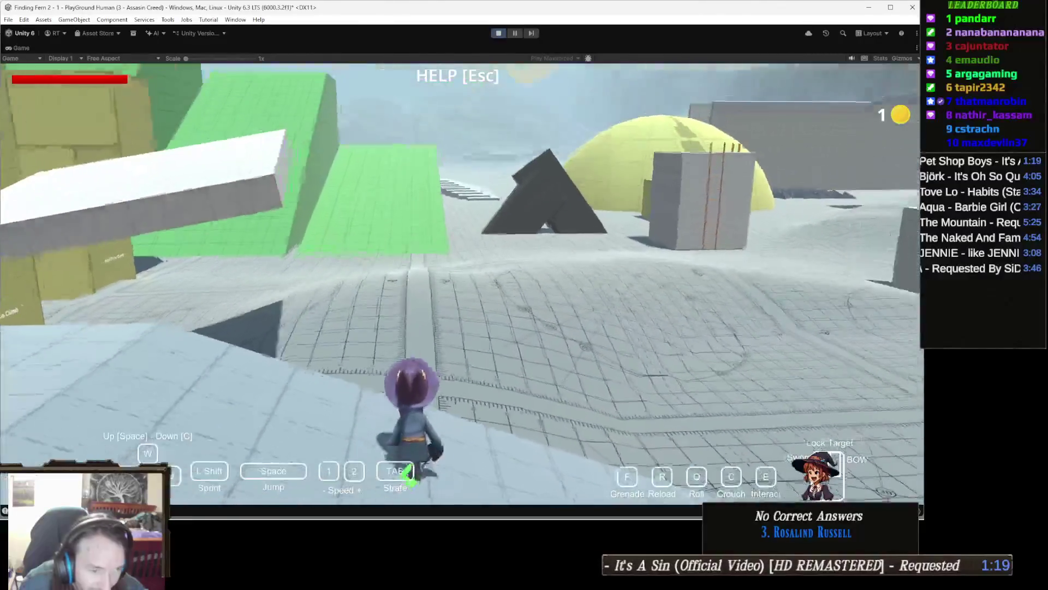
key(w)
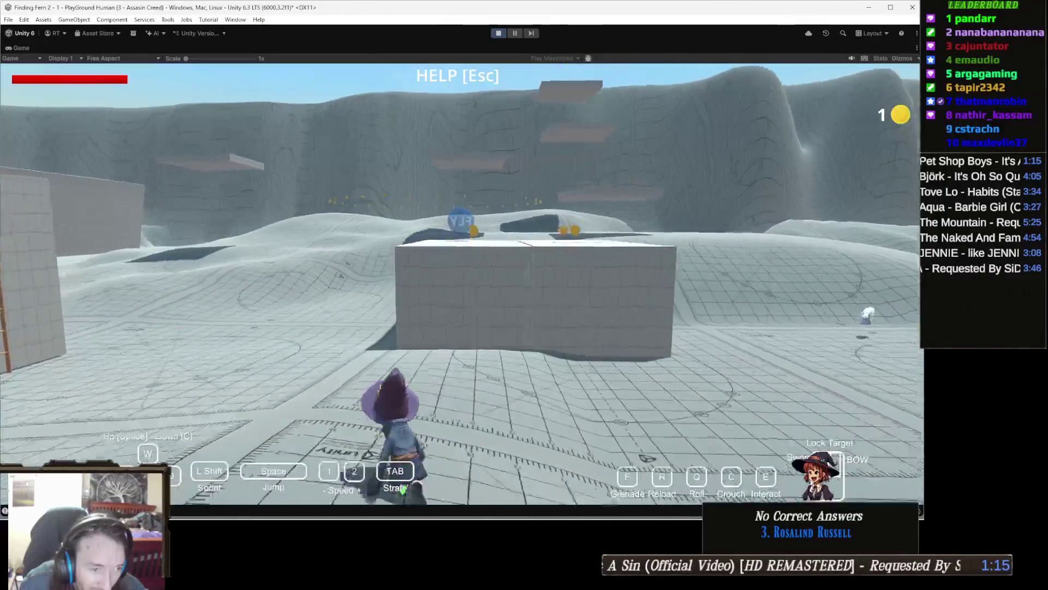
key(w)
key(w)
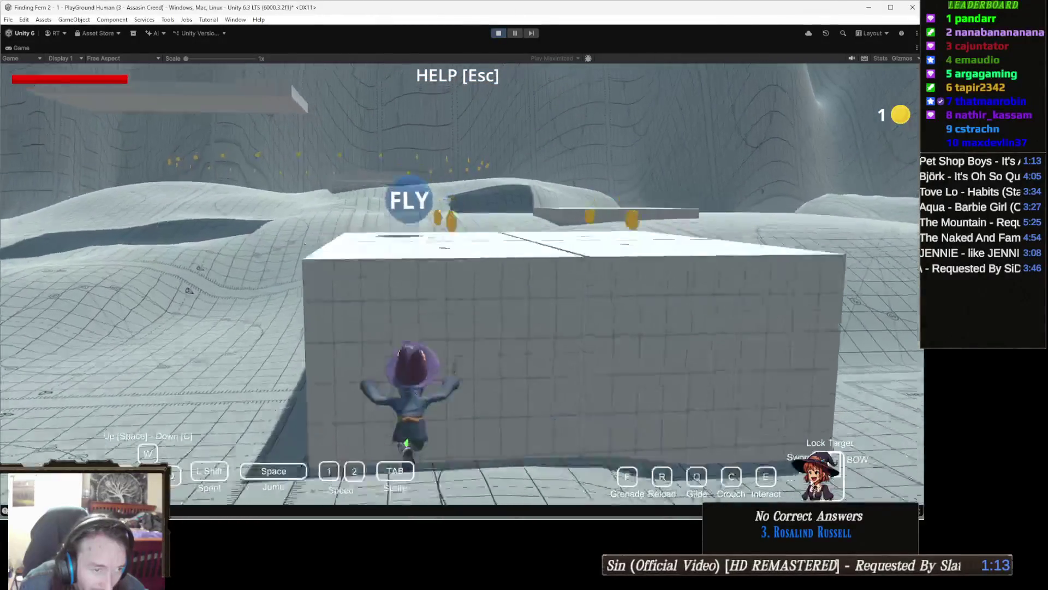
key(space)
key(space)
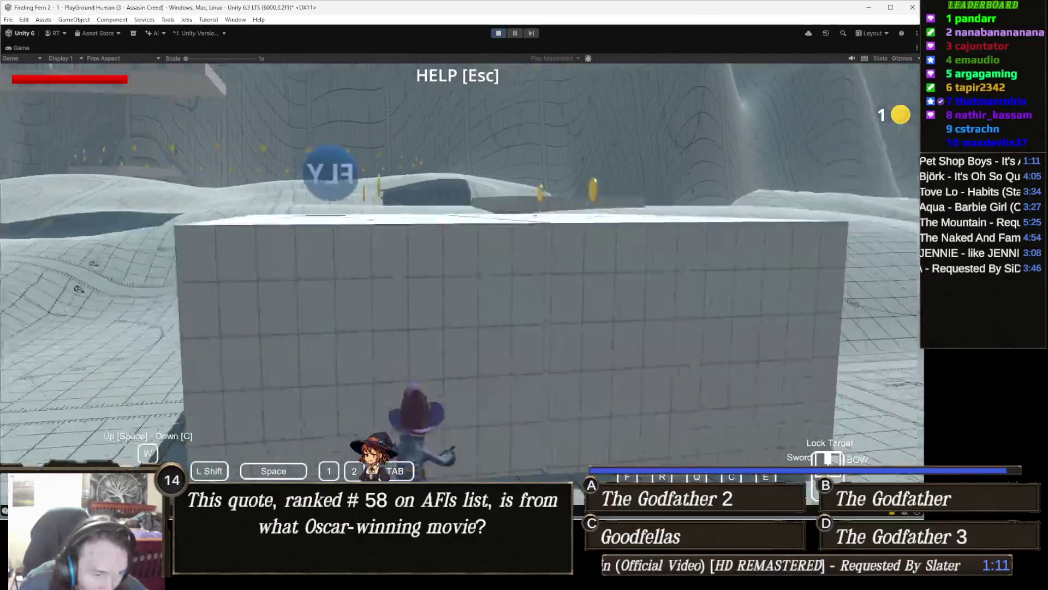
key(w)
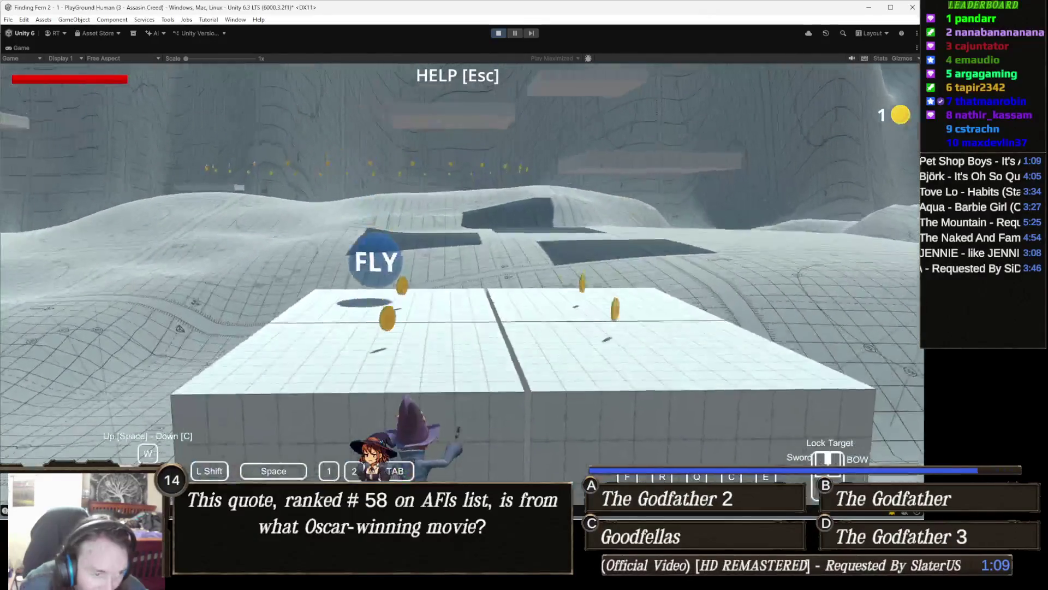
key(w)
key(w)
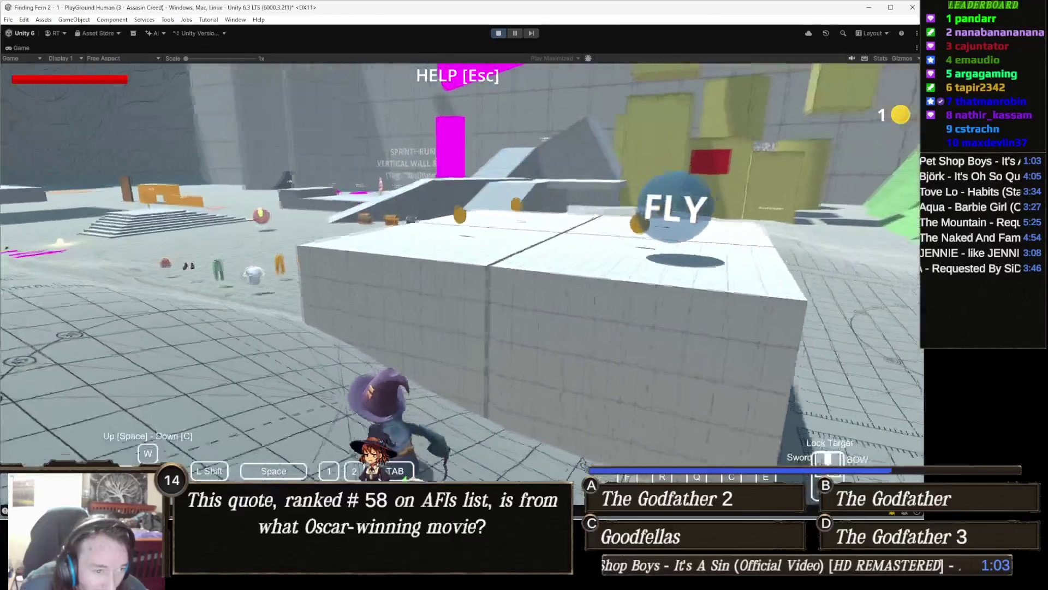
- Climb the yellow box wall onto its top, walk across it, then stop the play test
key(w)
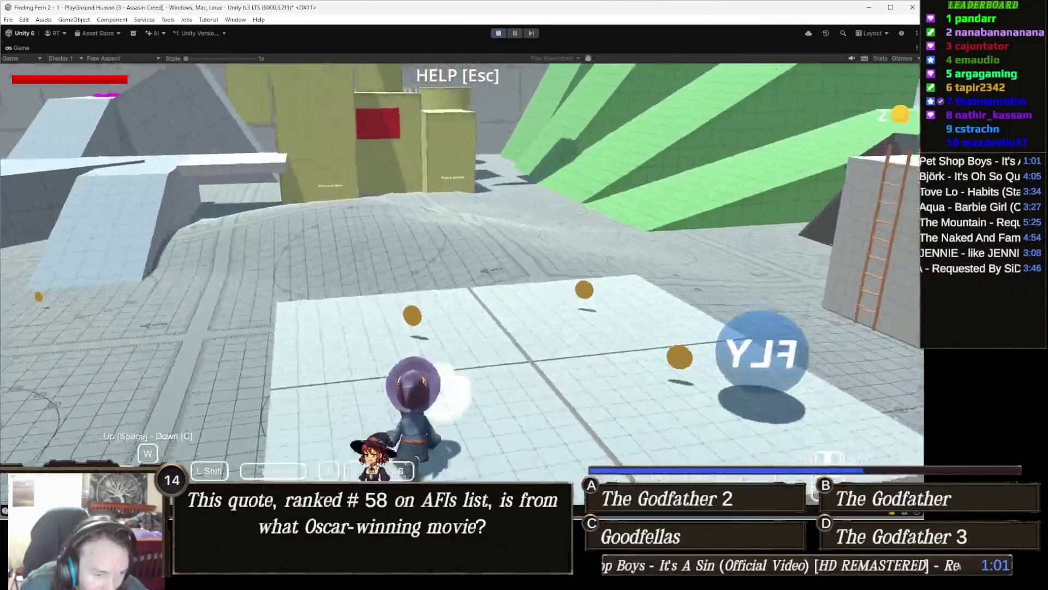
key(w)
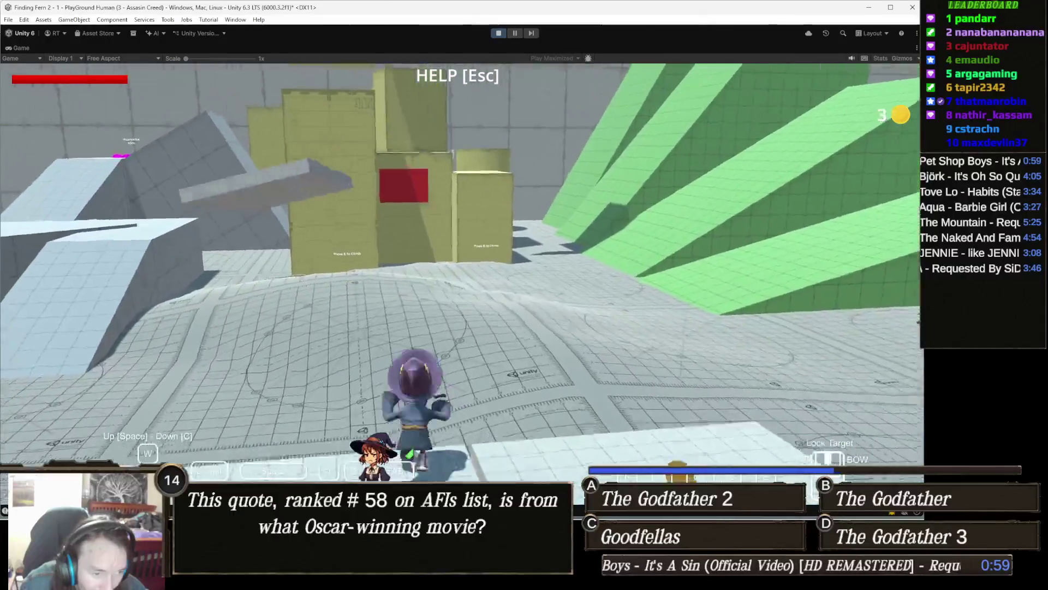
key(w)
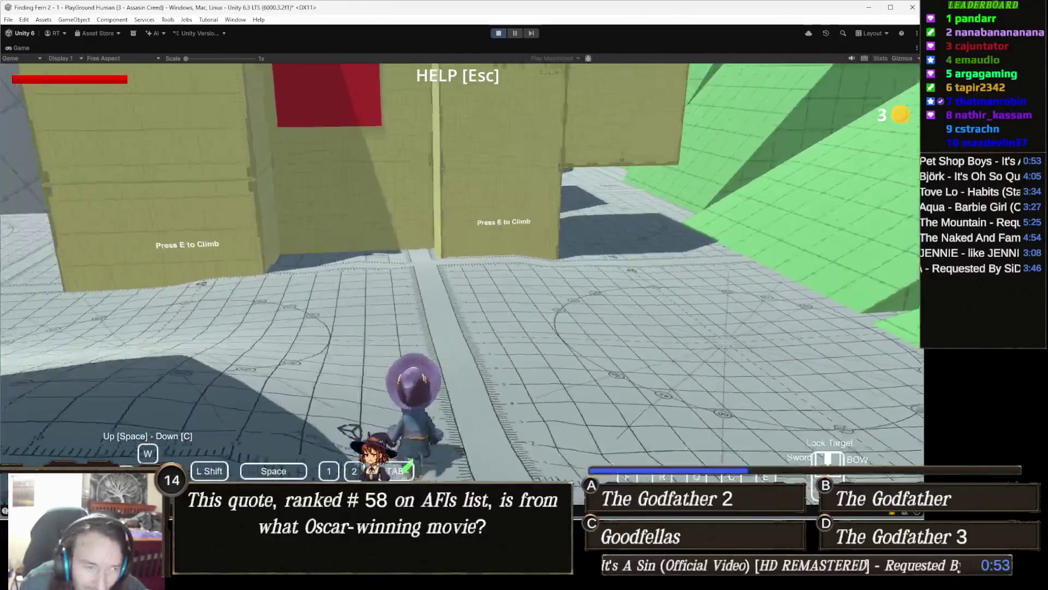
key(w)
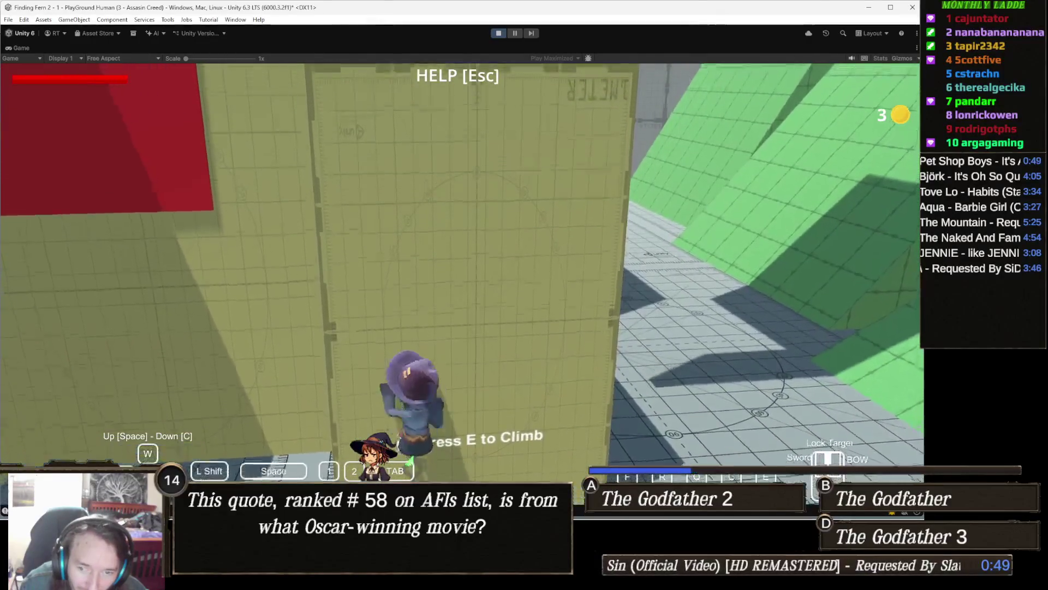
key(e)
key(space)
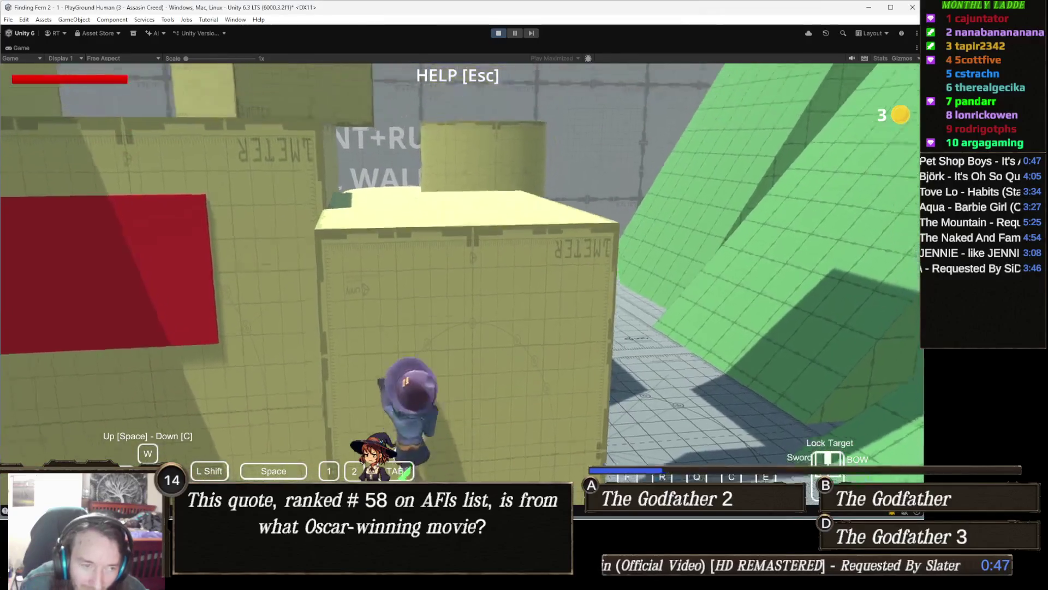
key(w)
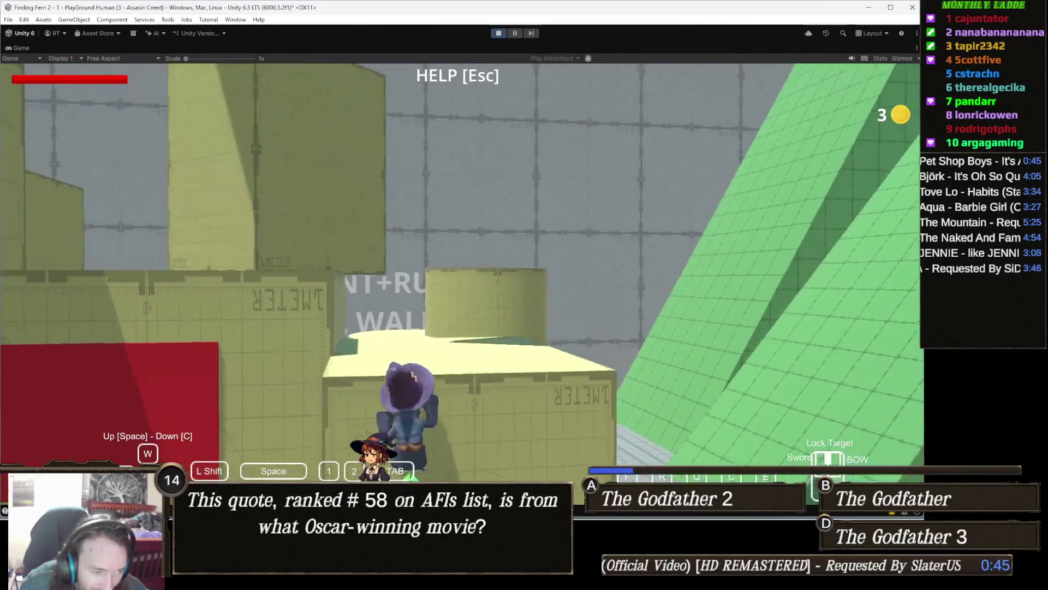
key(s)
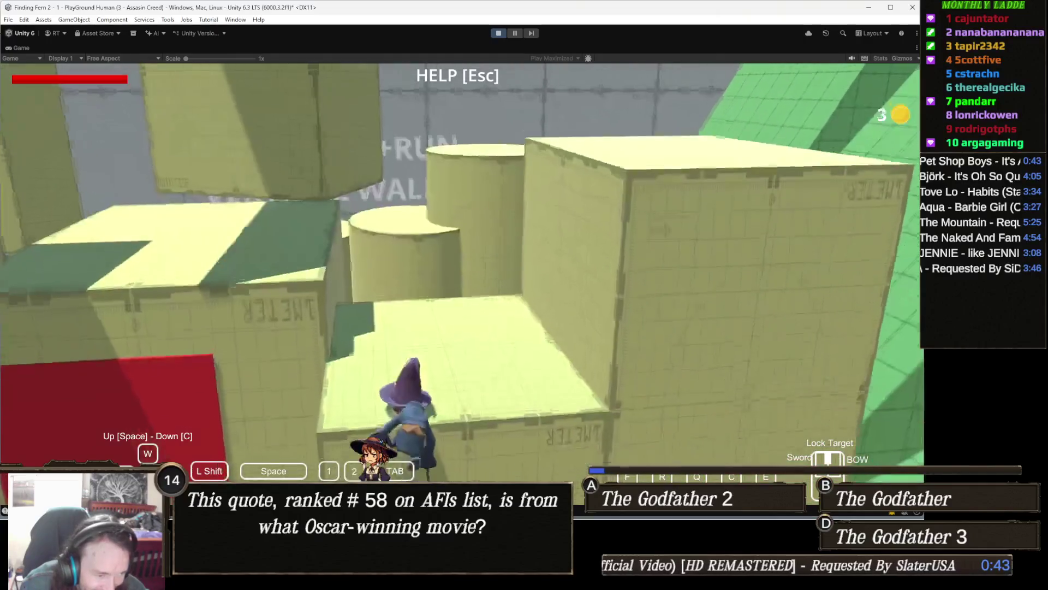
key(w)
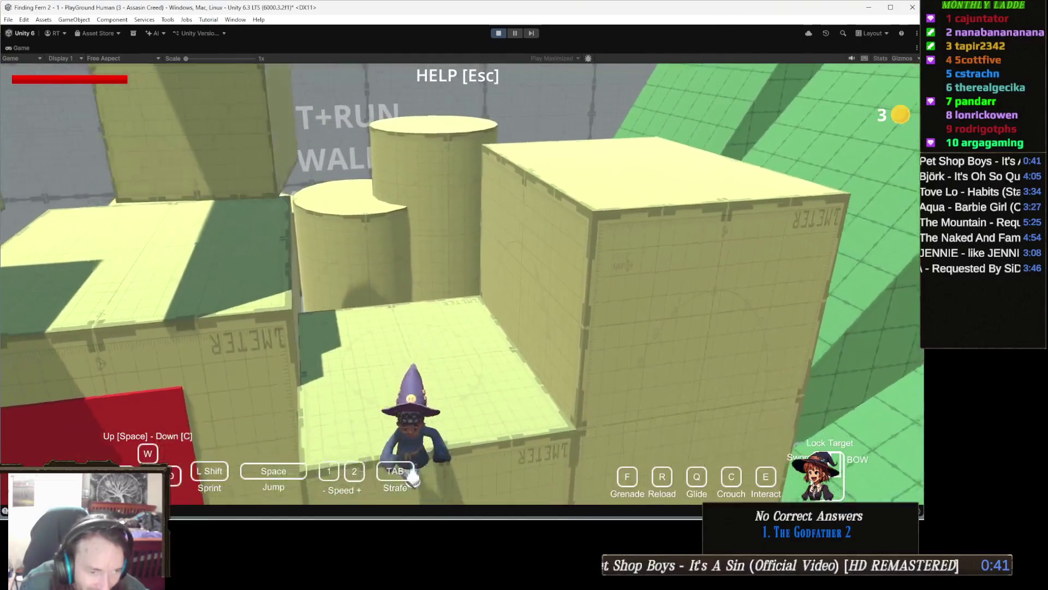
key(w)
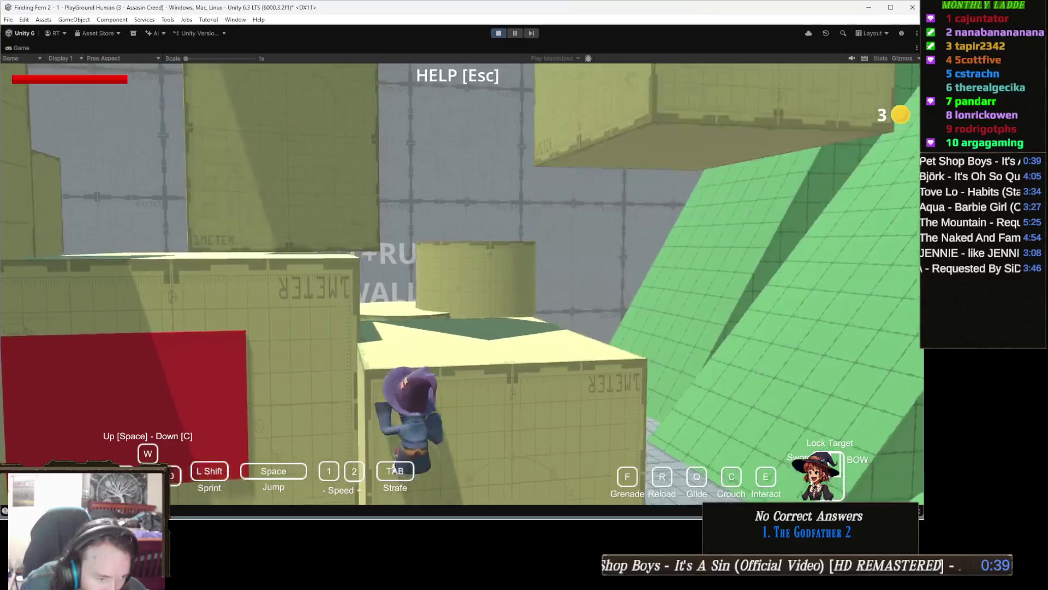
key(w)
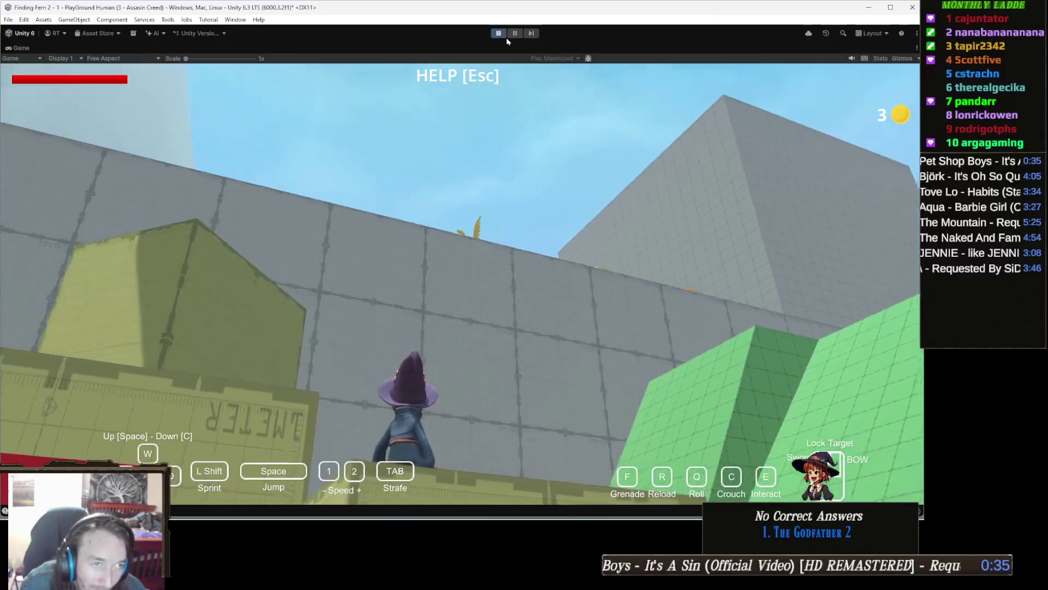
click(499, 35)
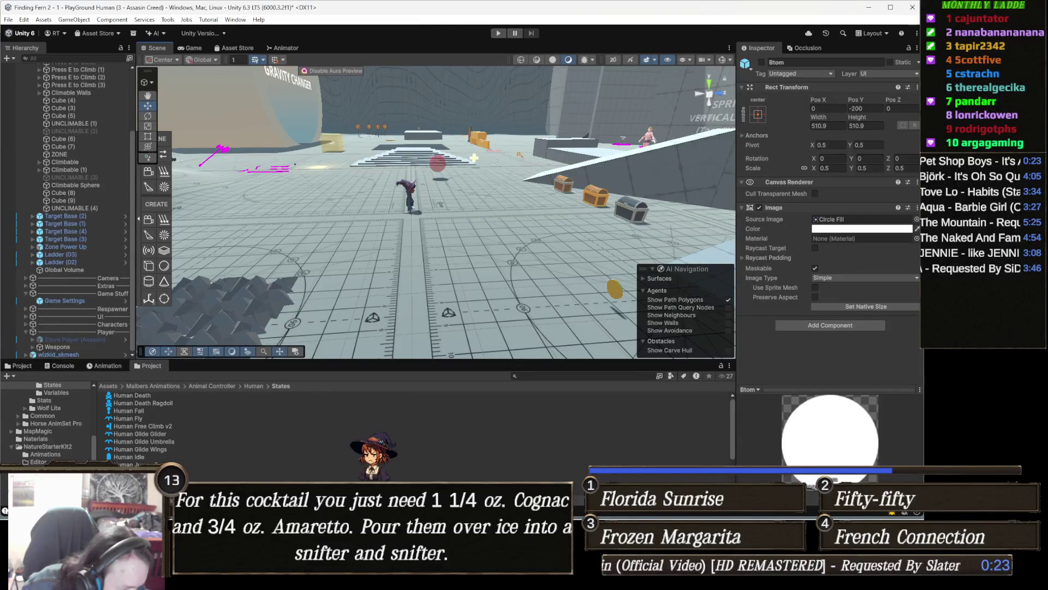
- Set both Ledge Grab profile Heights (Step 1 Meter and Ledge Grab) to 0.4 and start playing
click(131, 480)
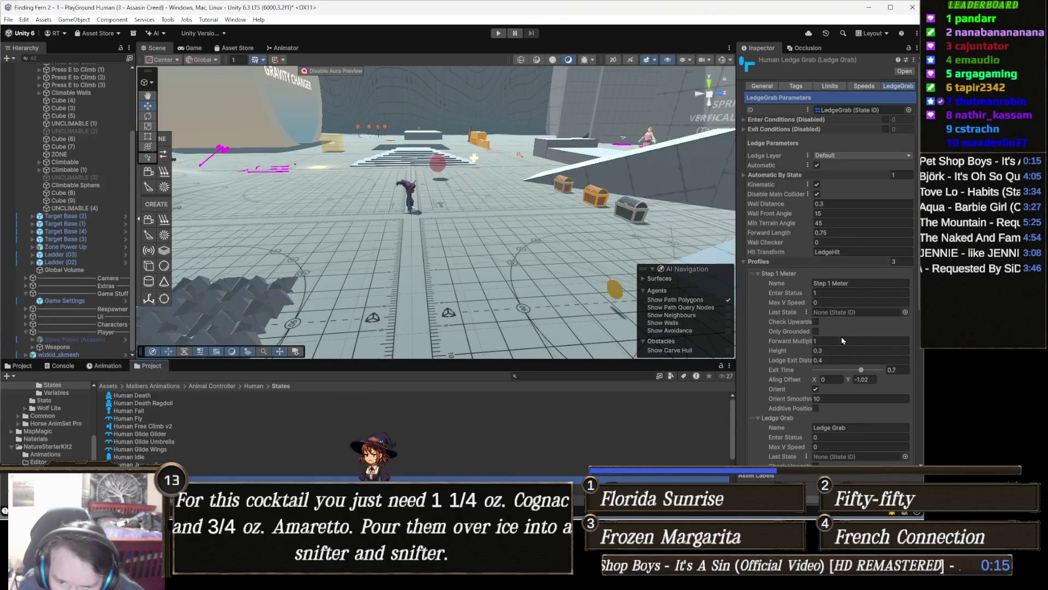
click(836, 352)
text(0.4)
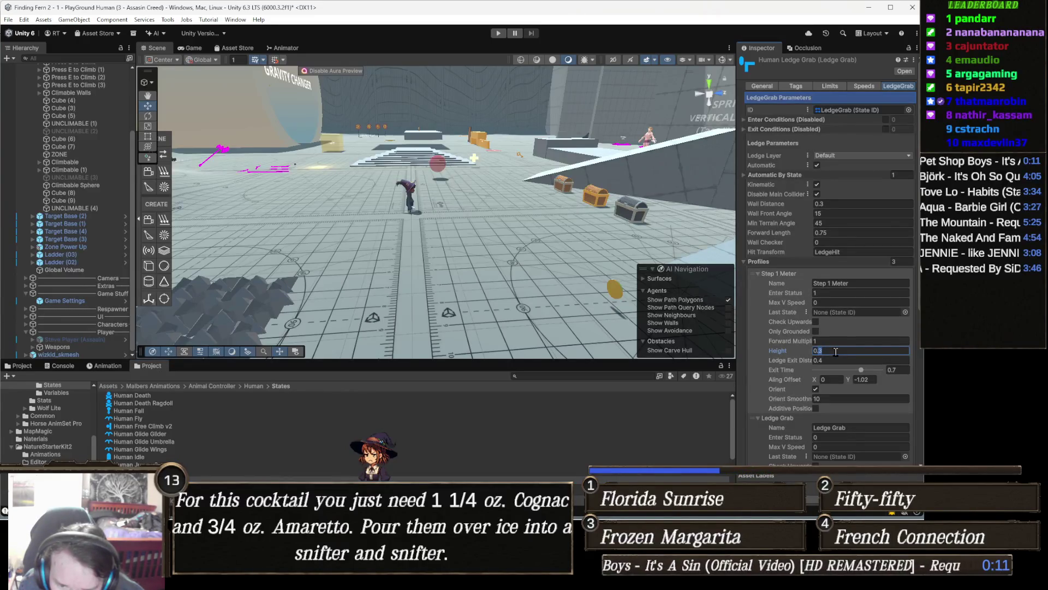
scroll(863, 381, down, 1)
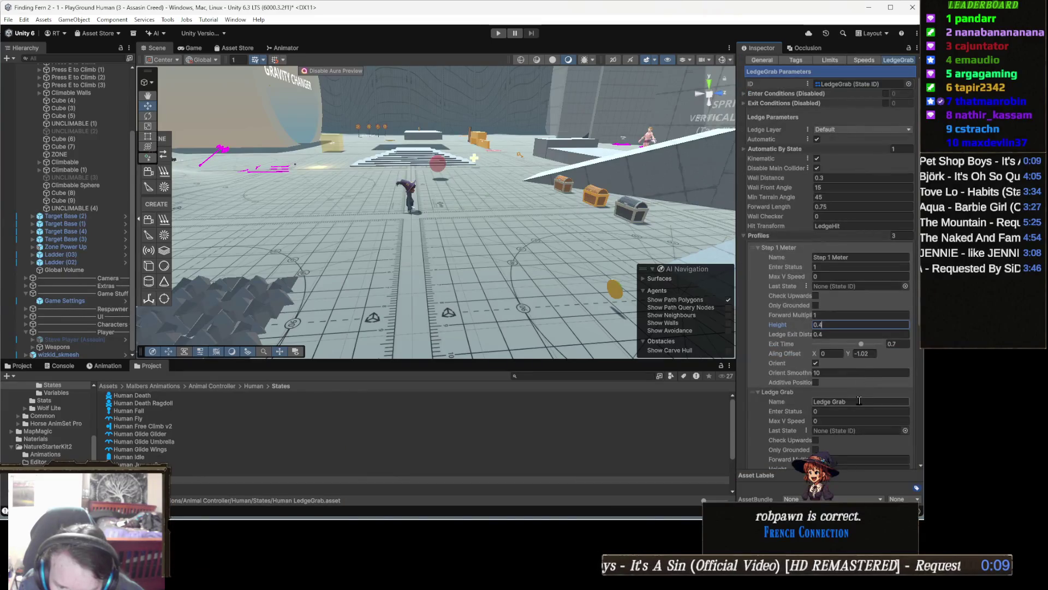
scroll(856, 406, down, 2)
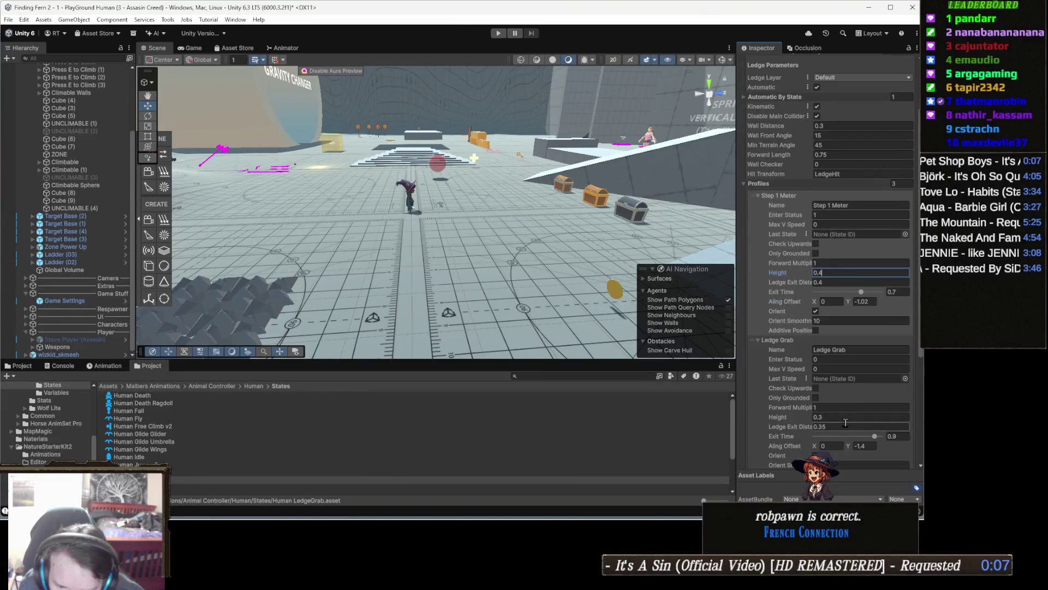
click(841, 417)
text(0.4)
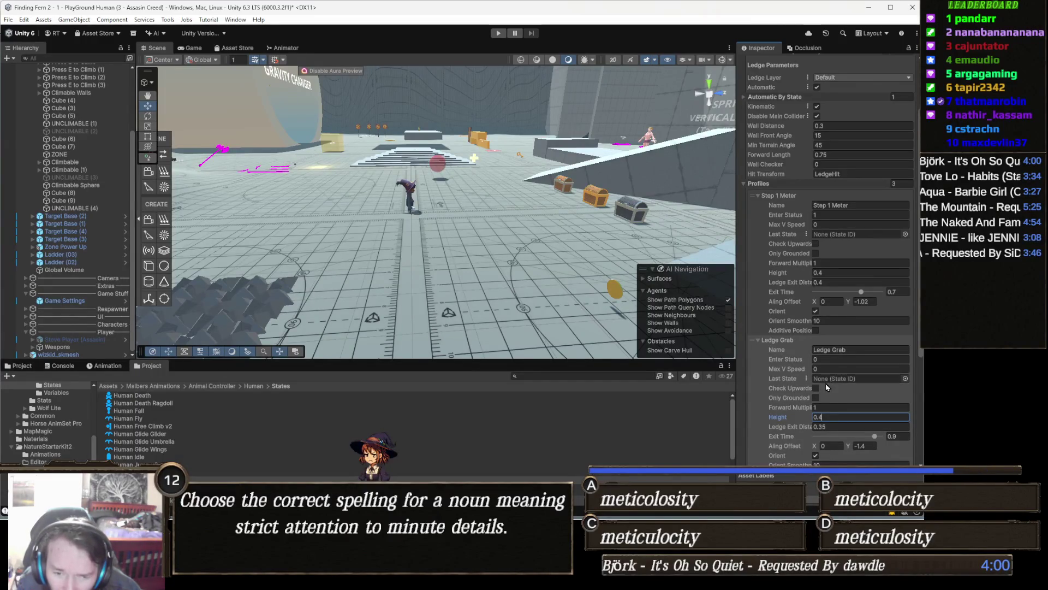
click(494, 33)
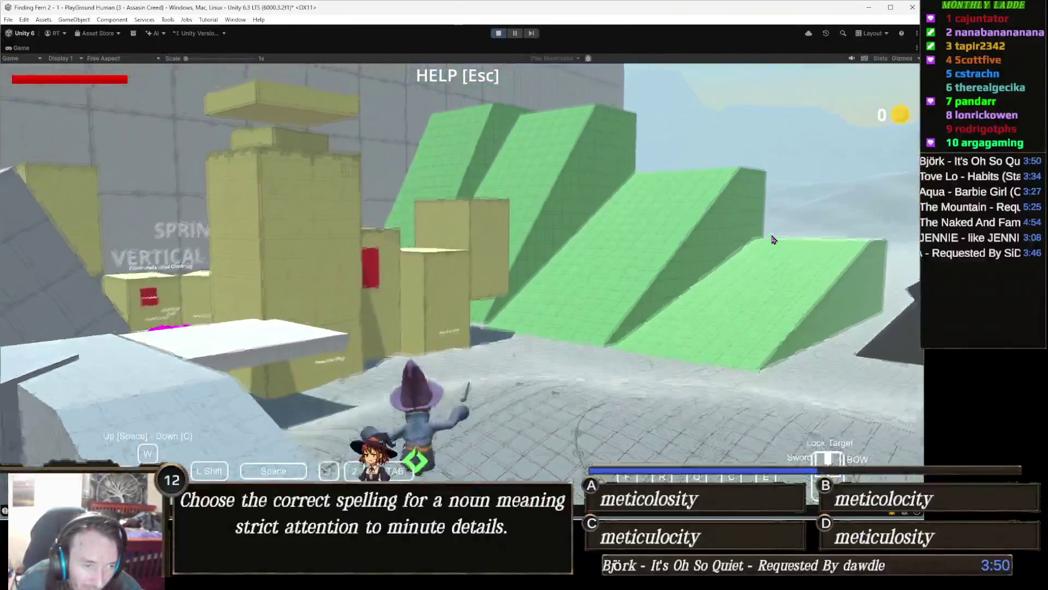
- Swing the sword, glide to the yellow wall, climb onto the block top and walk across it
click(772, 240)
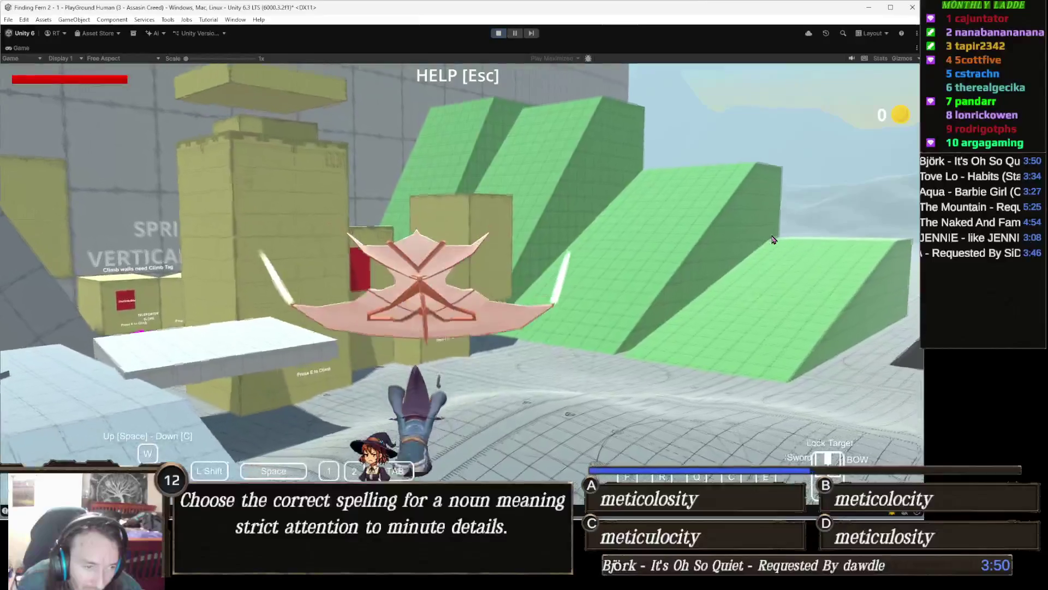
key(w)
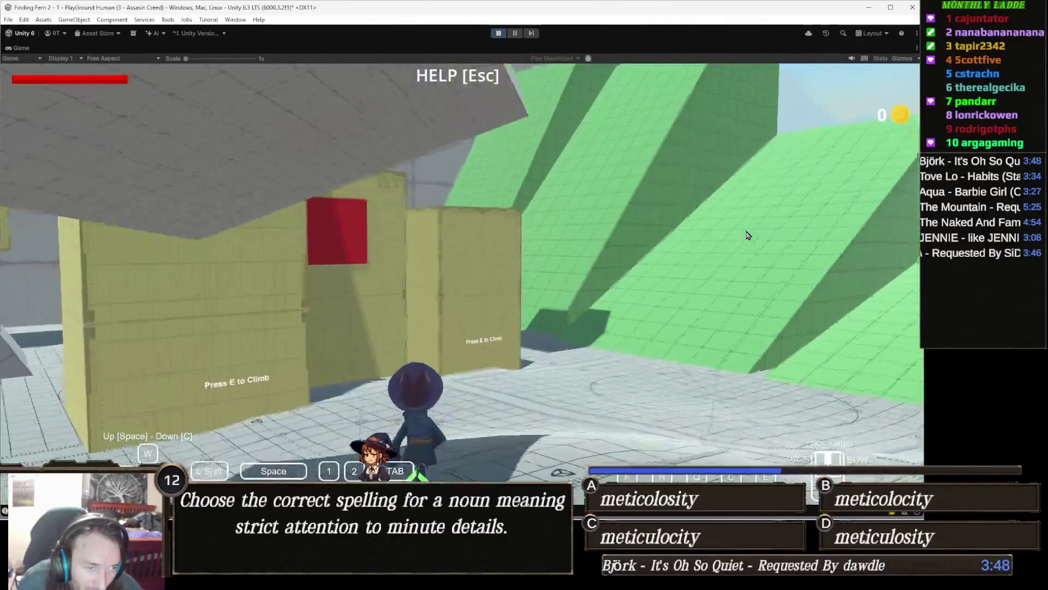
key(space)
click(749, 236)
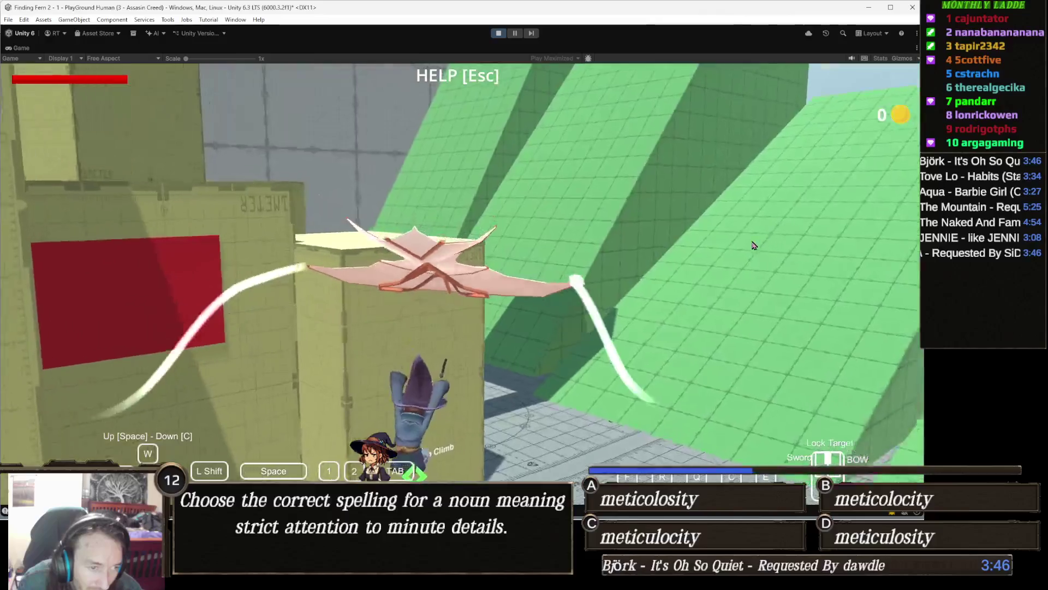
key(w)
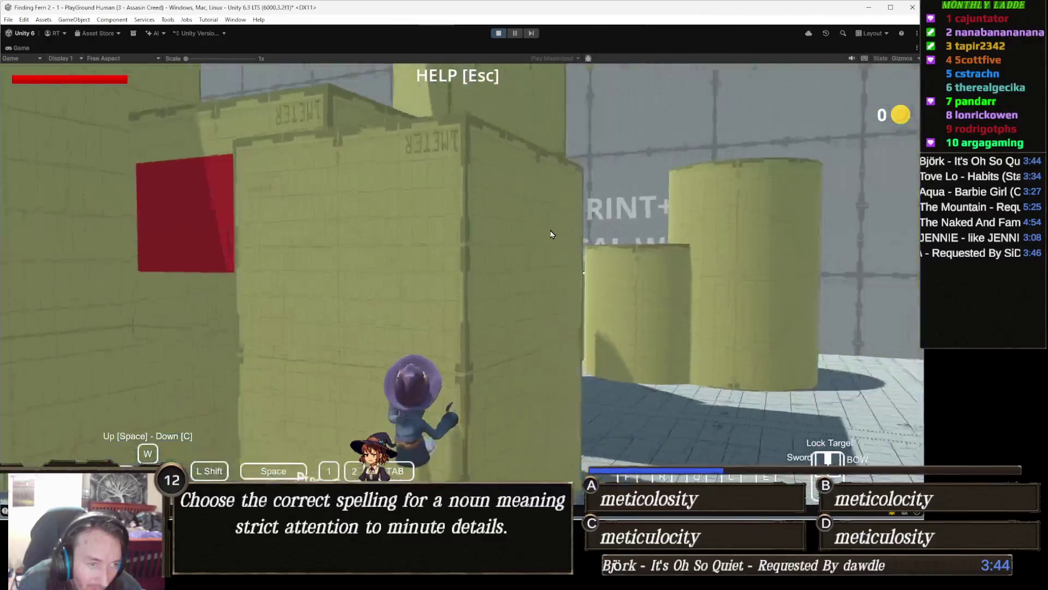
key(w)
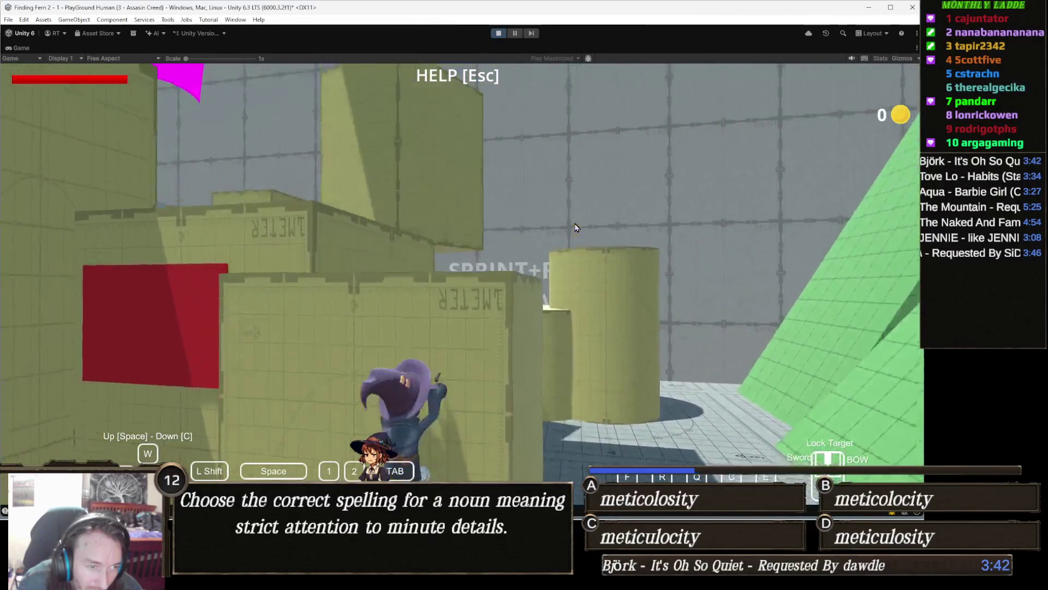
key(w)
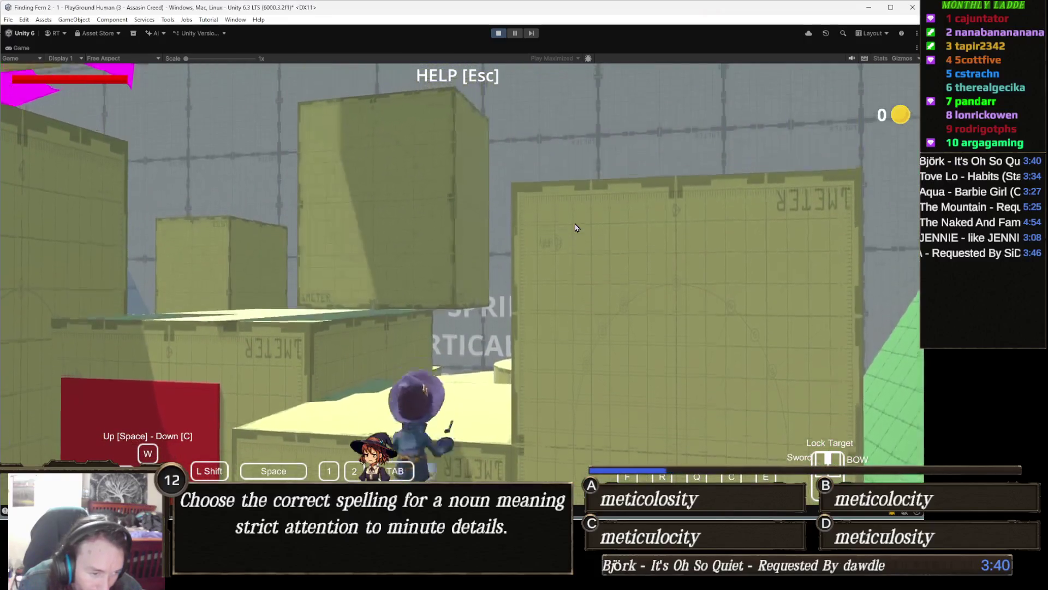
key(w)
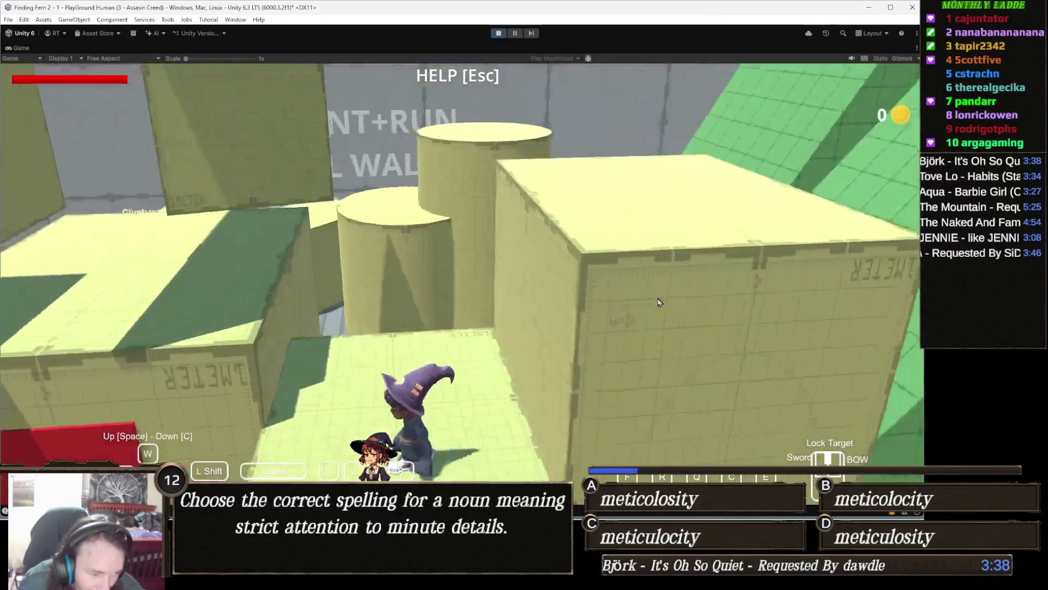
key(w)
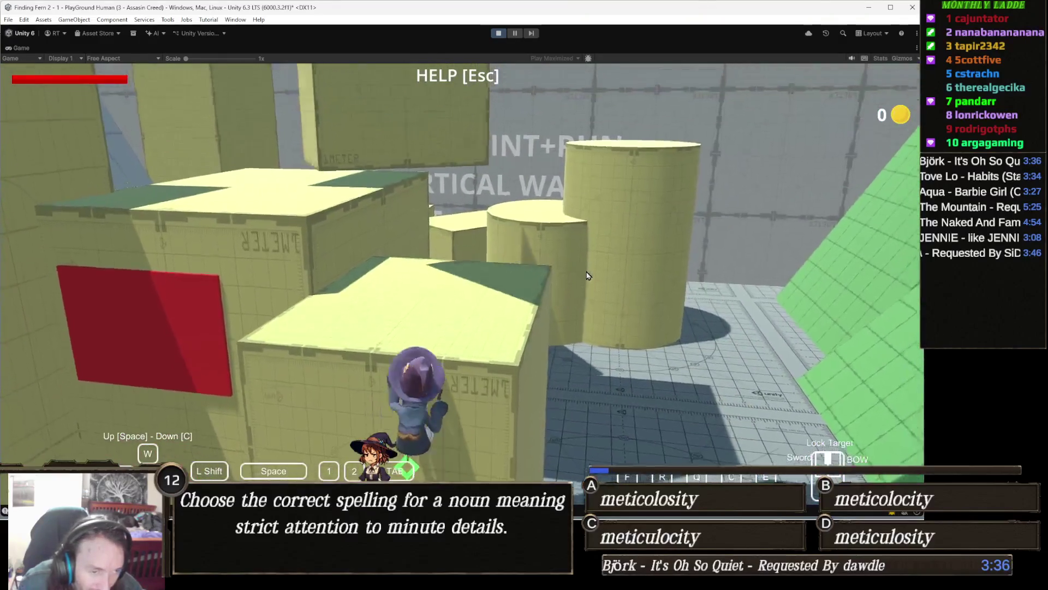
key(w)
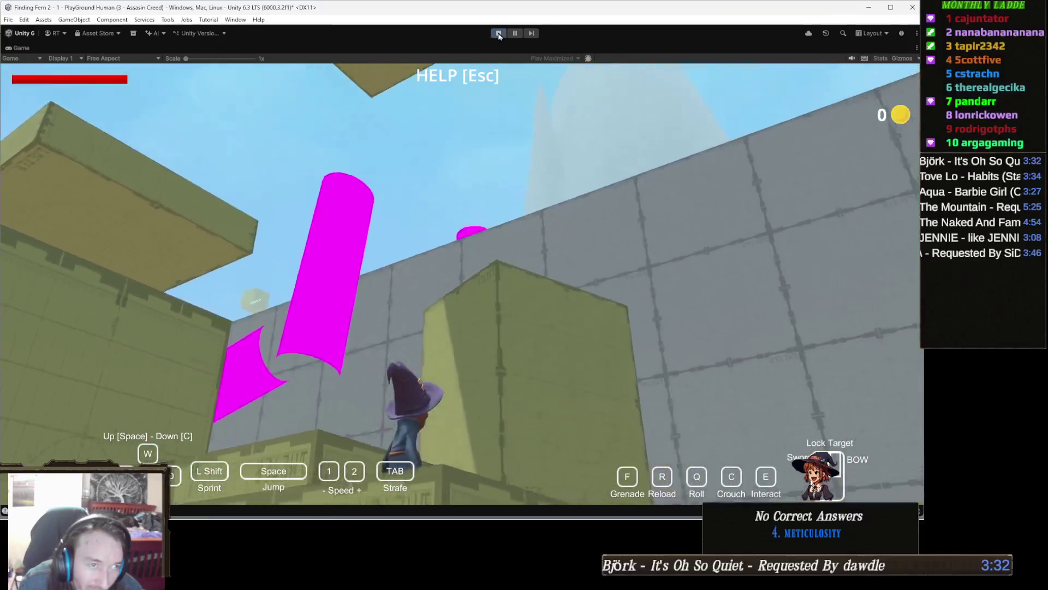
- Stop playing and set the Human Ledge Grab Step 1 Meter Height to 0.5
click(498, 34)
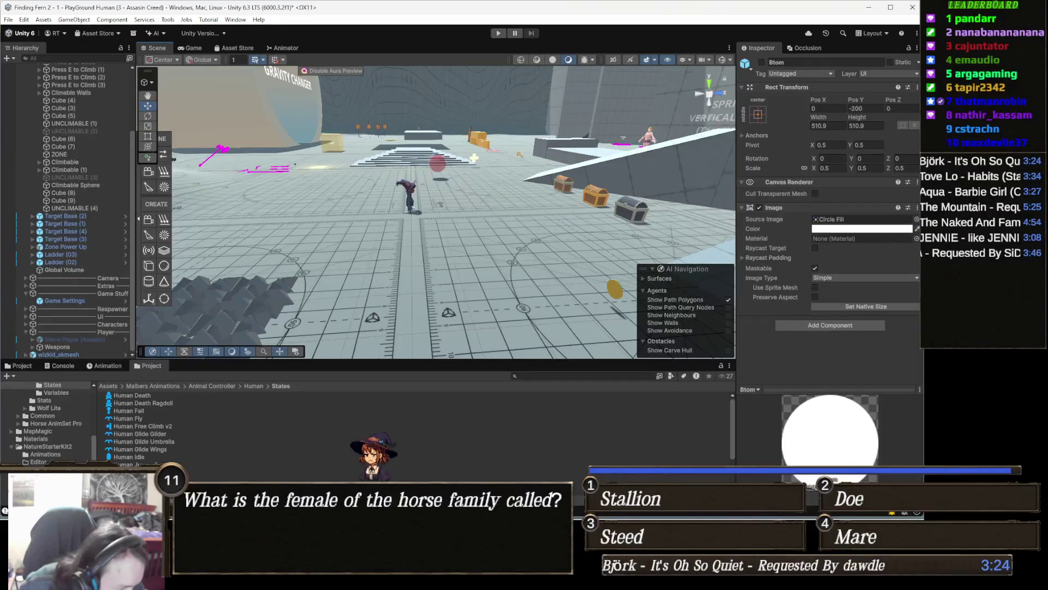
click(131, 472)
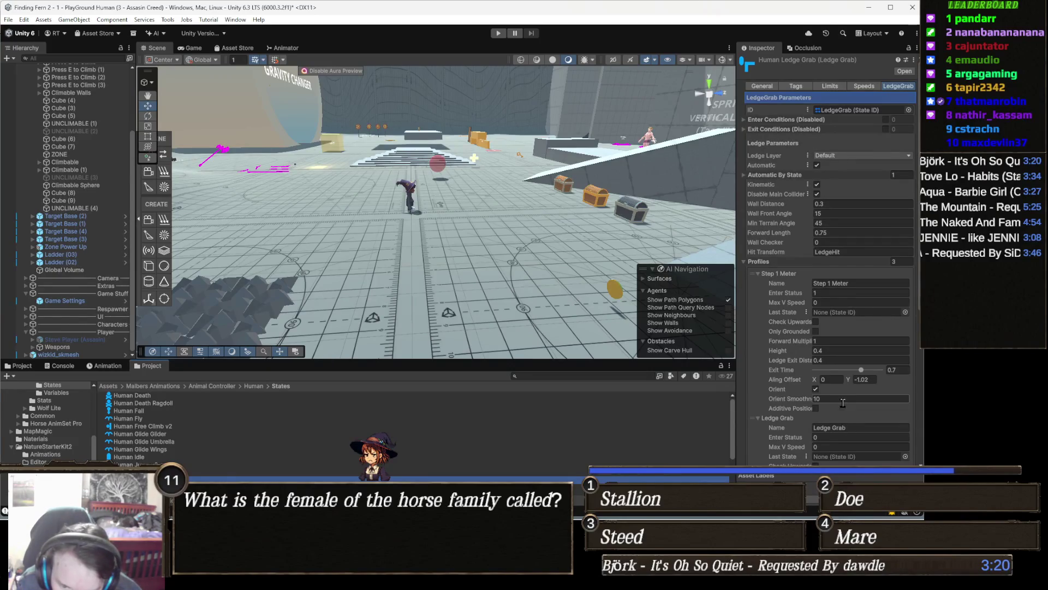
click(839, 349)
text(0.5)
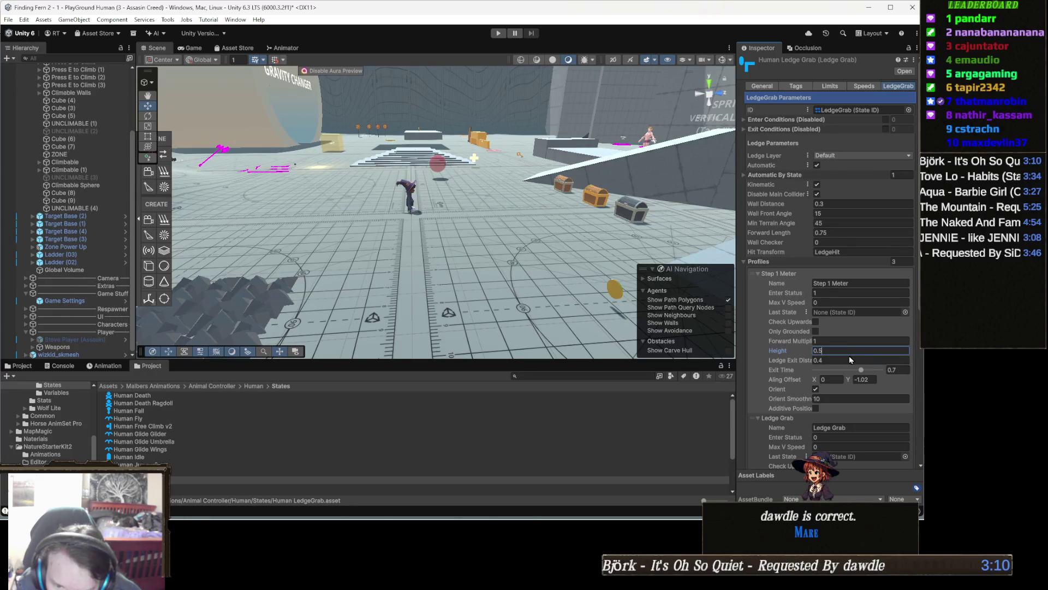
mouse_move(803, 323)
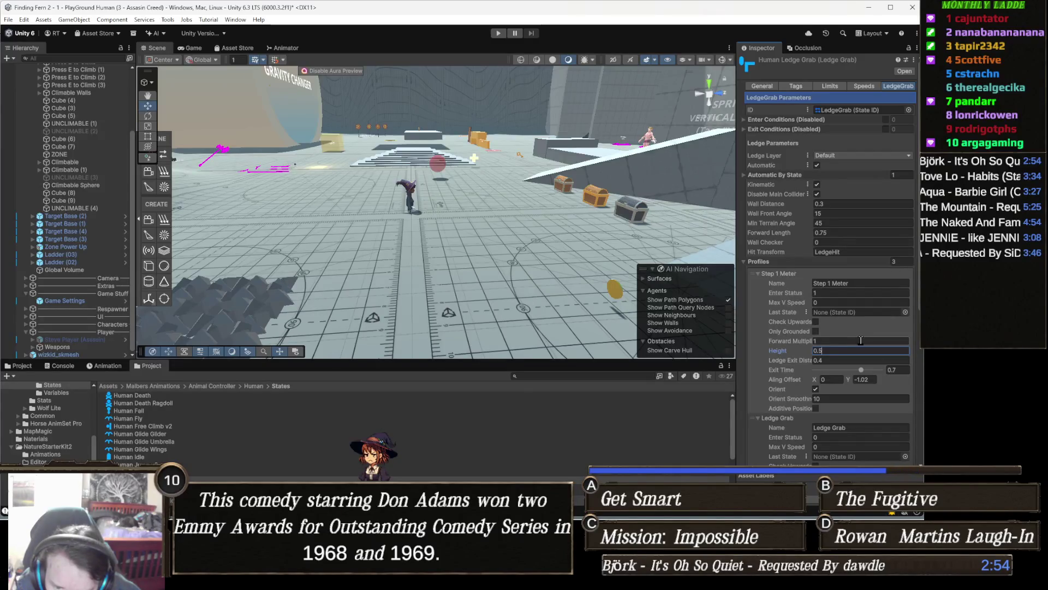
scroll(861, 344, down, 2)
scroll(869, 370, down, 1)
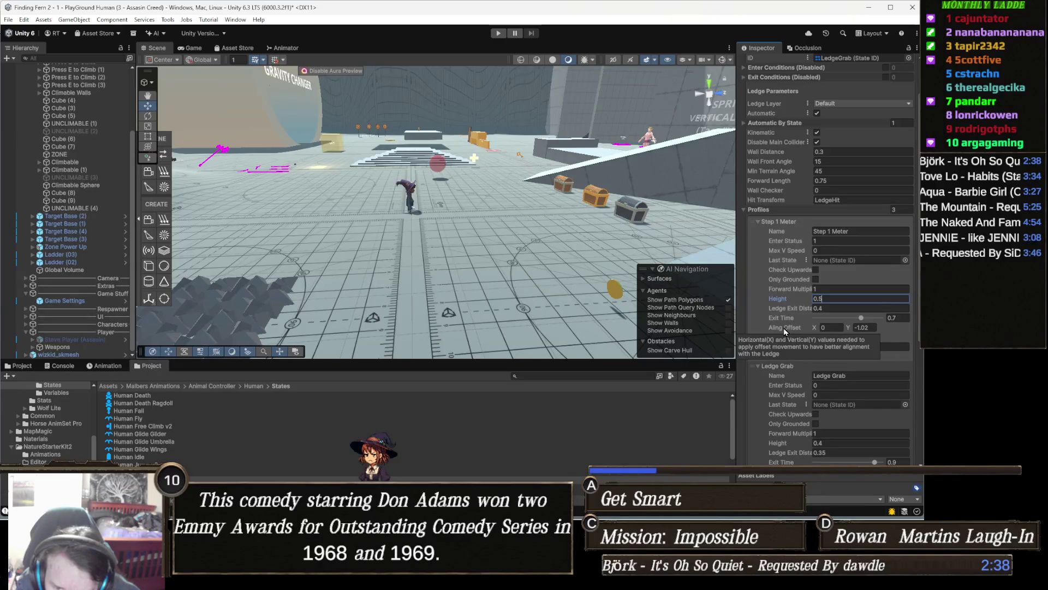
scroll(857, 390, down, 2)
- Set the Ledge Grab profile Height to 0.5 and start another play test
click(845, 390)
text(0.5)
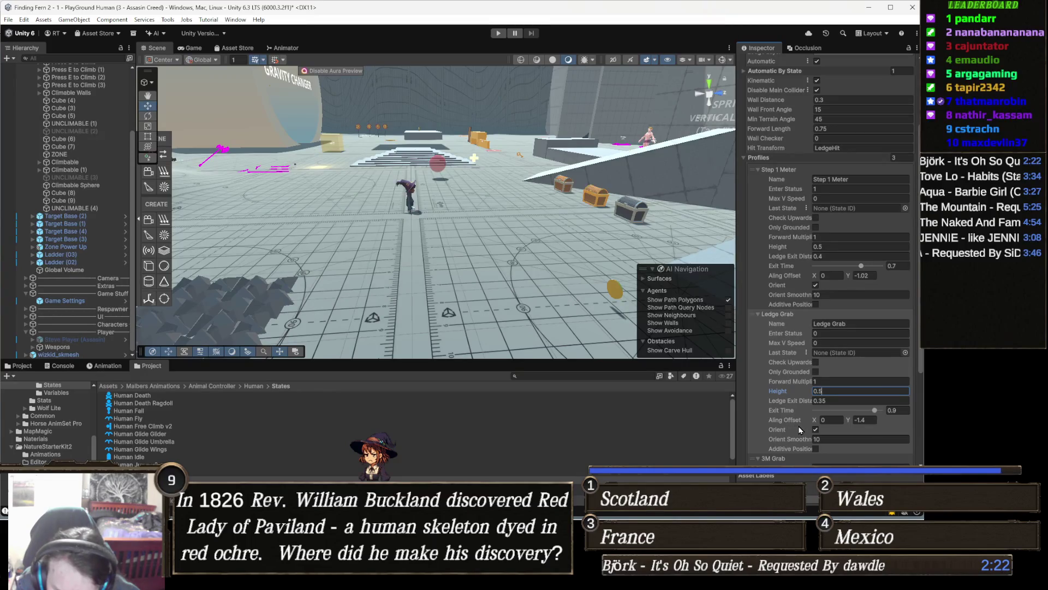
scroll(762, 424, down, 1)
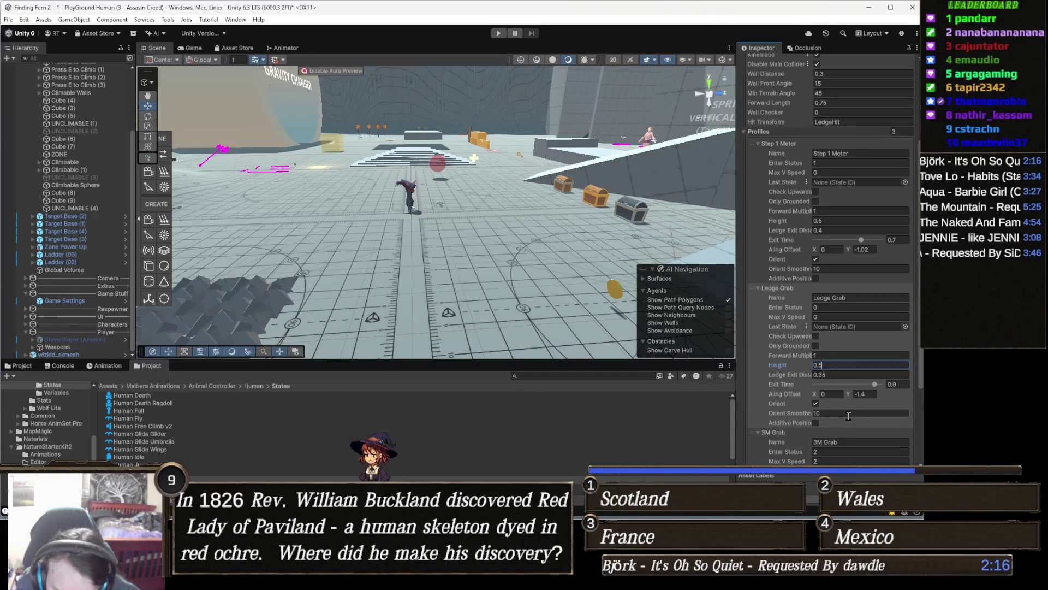
scroll(850, 416, down, 1)
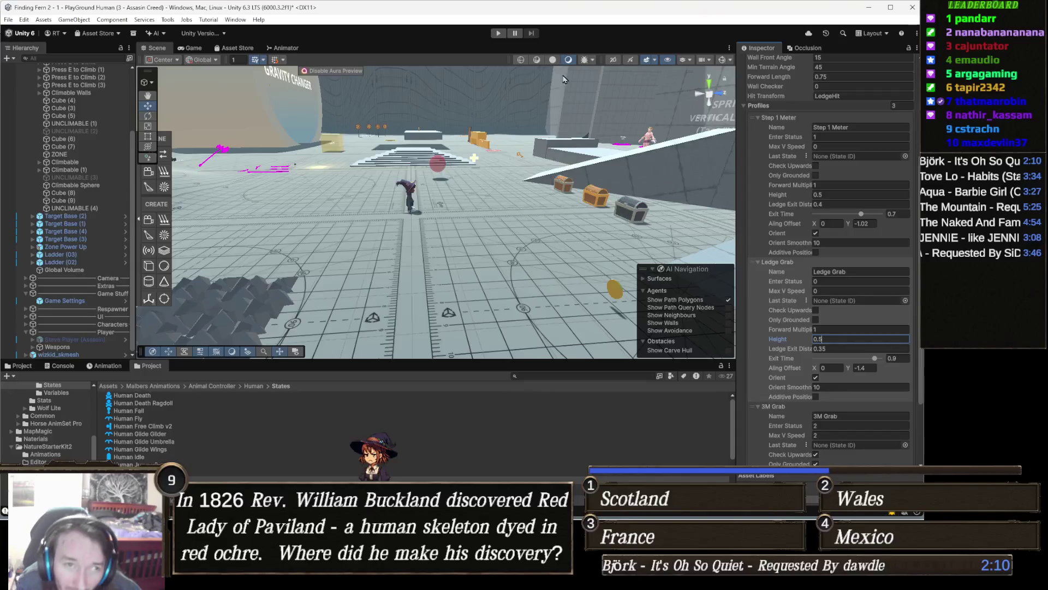
click(496, 34)
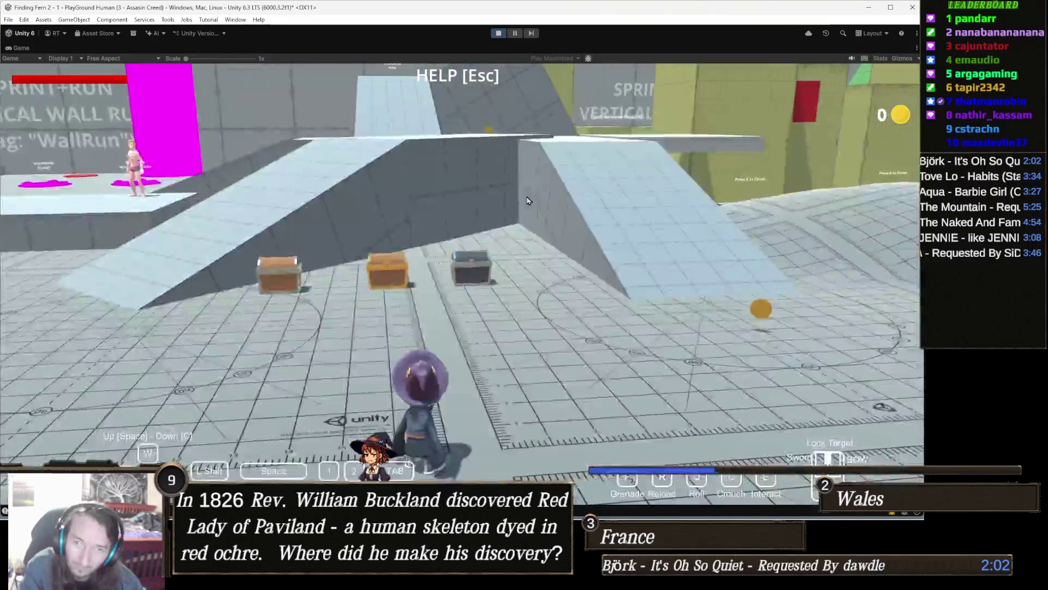
- Run the character past the chests and grey ramps, collecting a coin, toward the yellow walls
key(d)
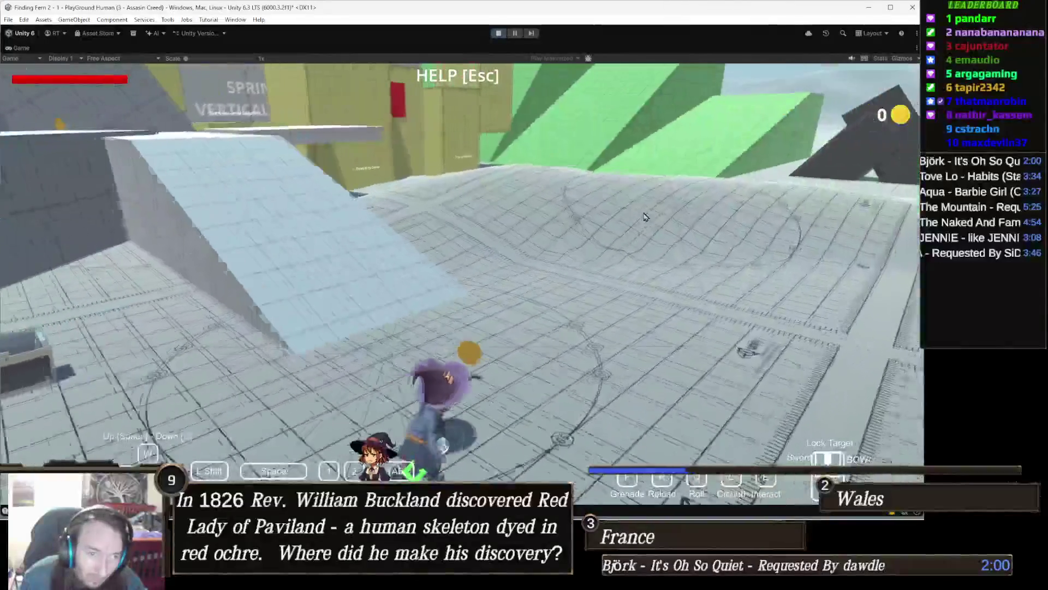
key(w)
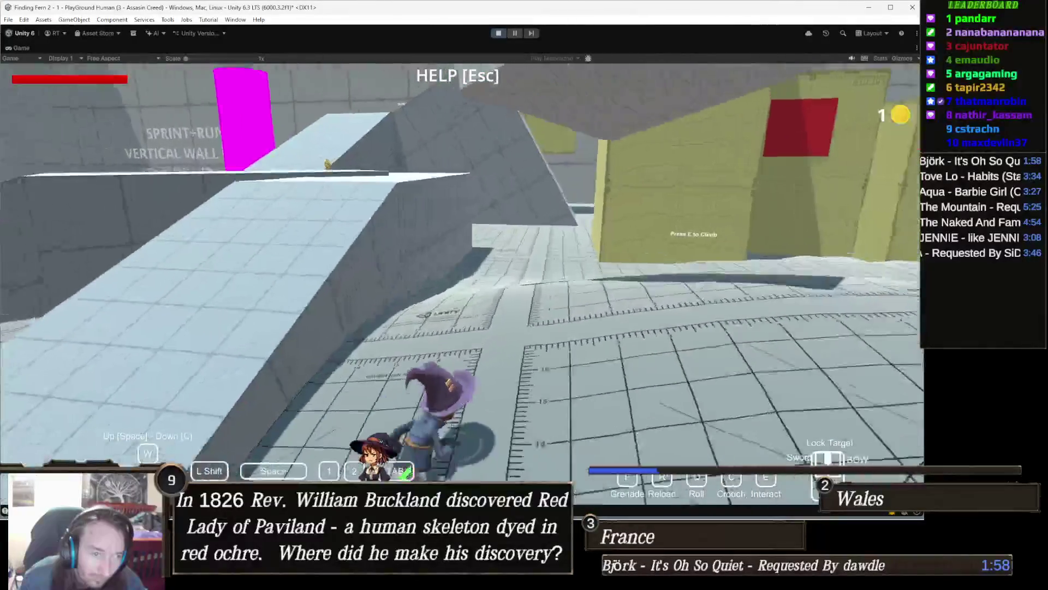
key(w)
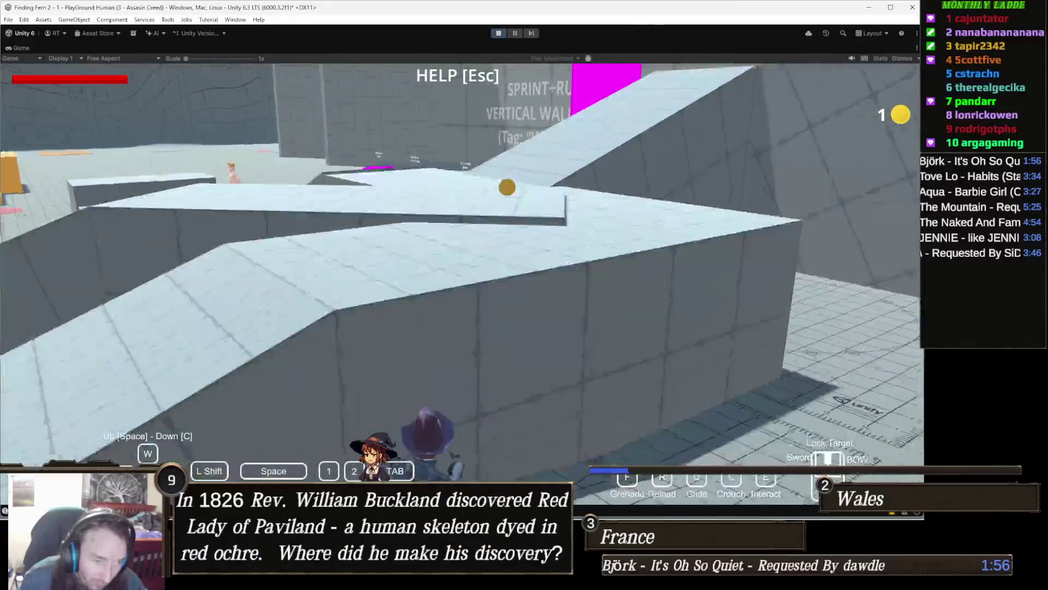
key(w)
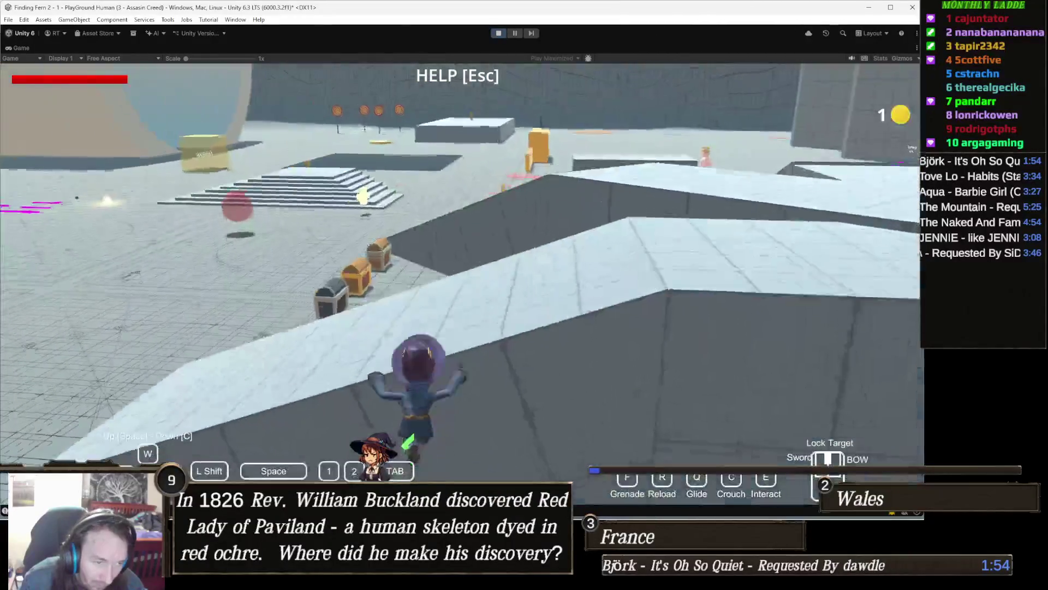
key(w)
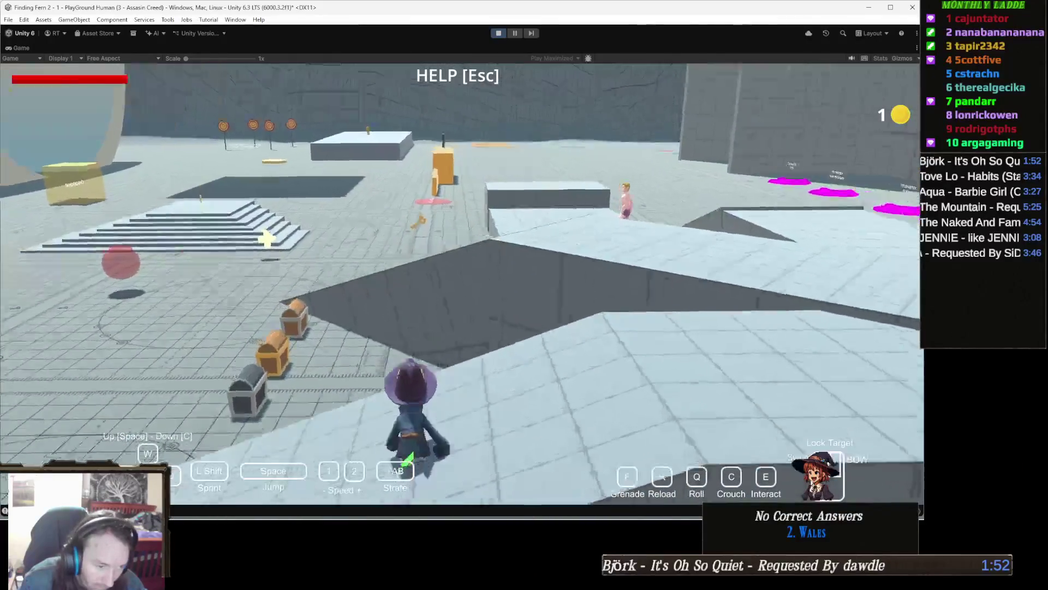
key(w)
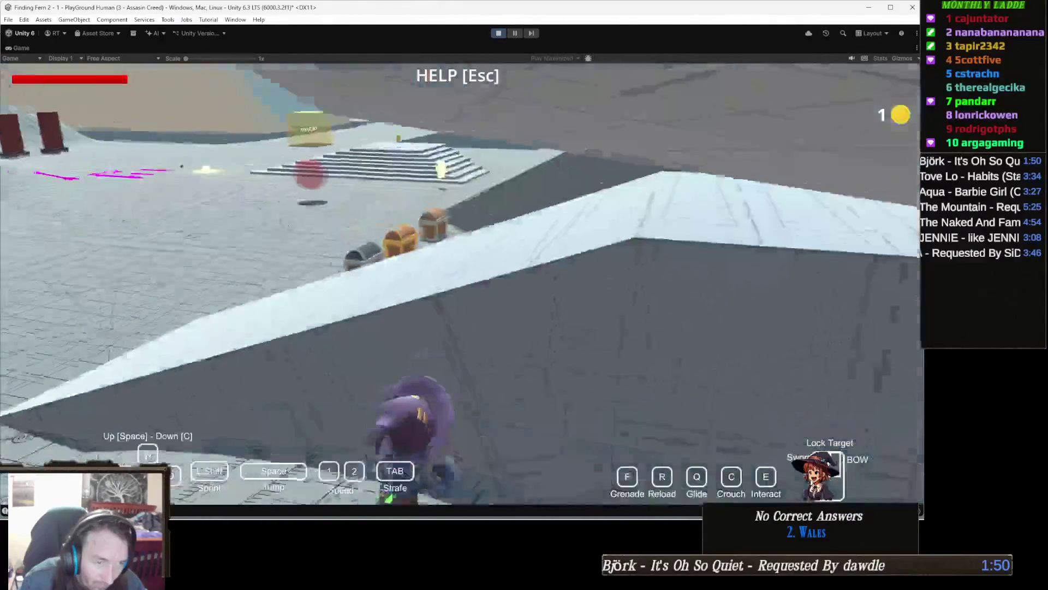
key(w)
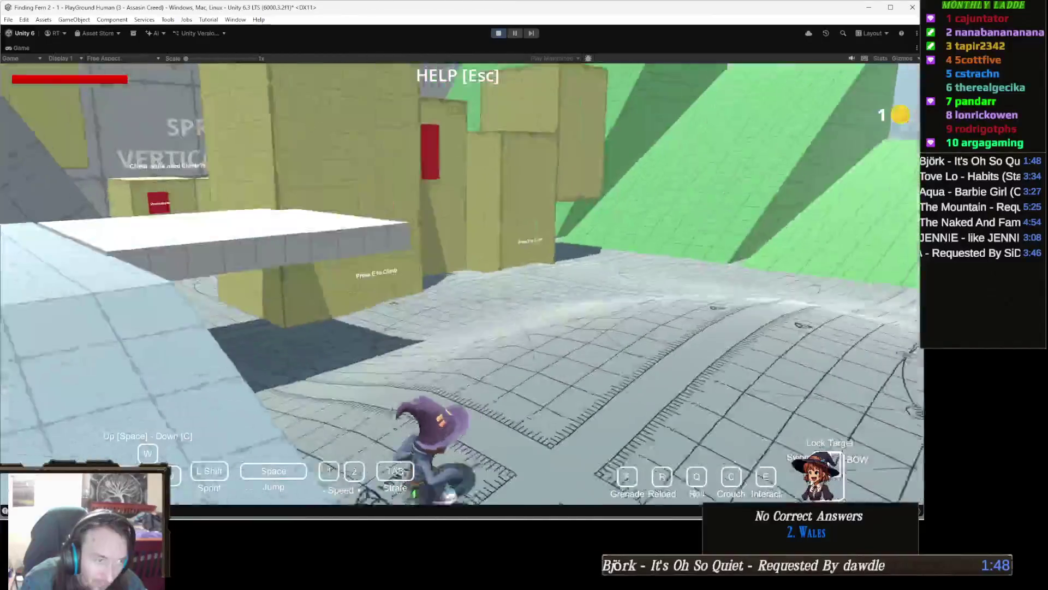
key(w)
key(w)
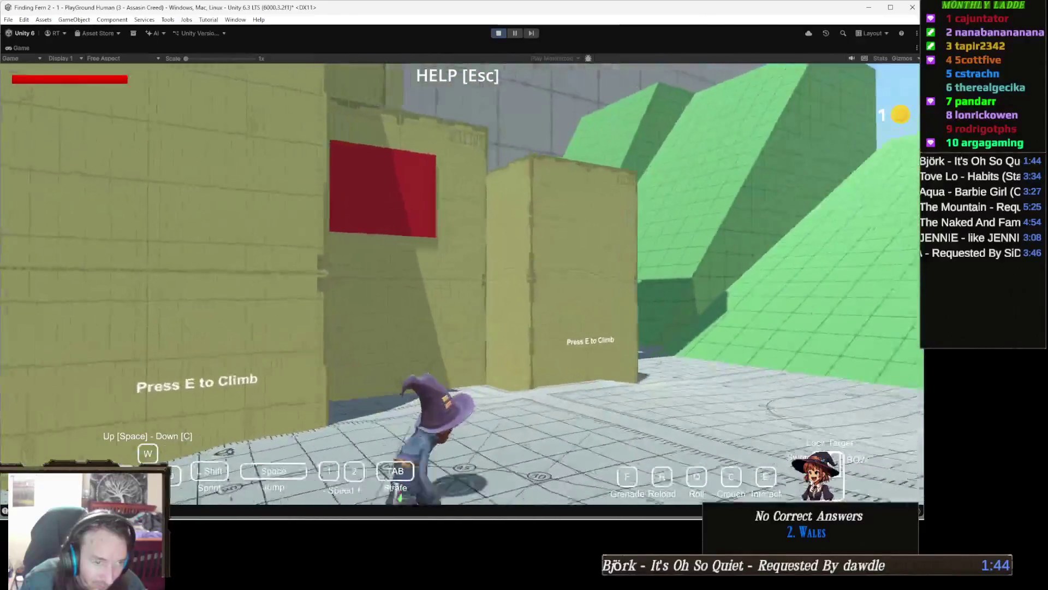
- Climb the yellow wall onto the blocks, move across to the grey wall, then stop playing
key(w)
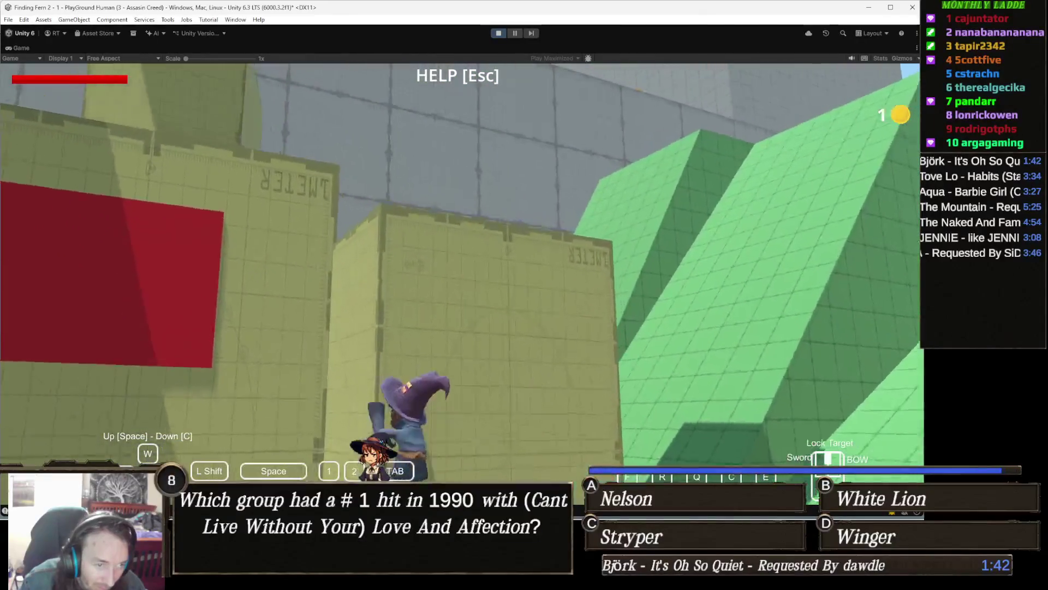
key(w)
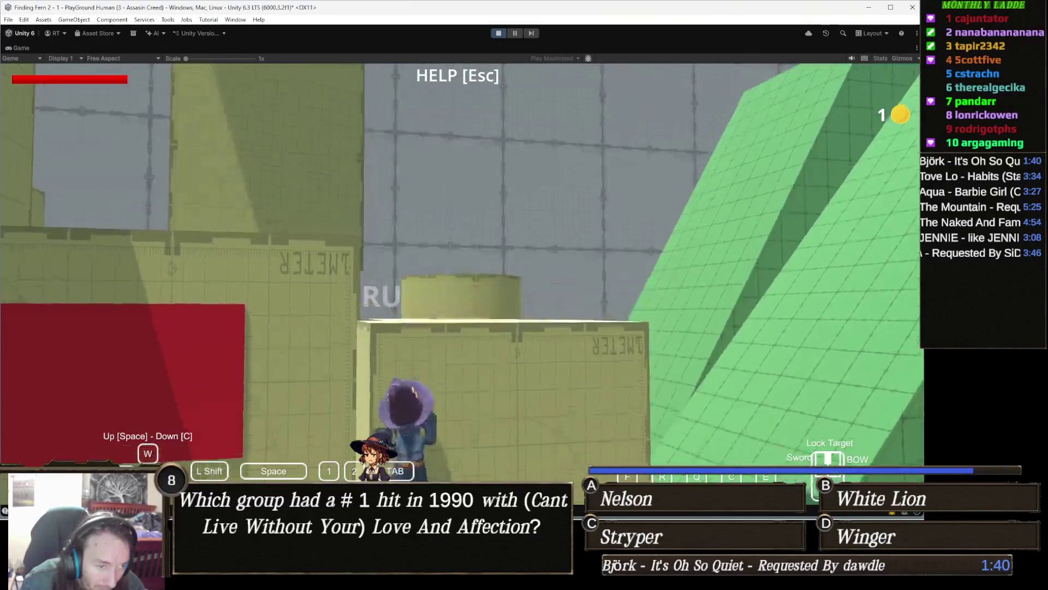
key(w)
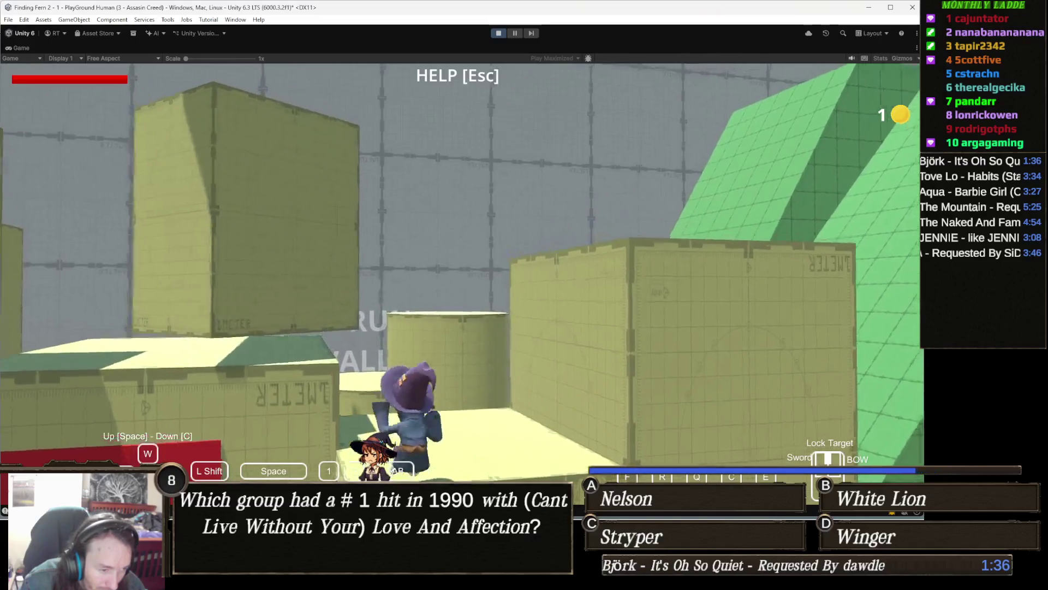
key(w)
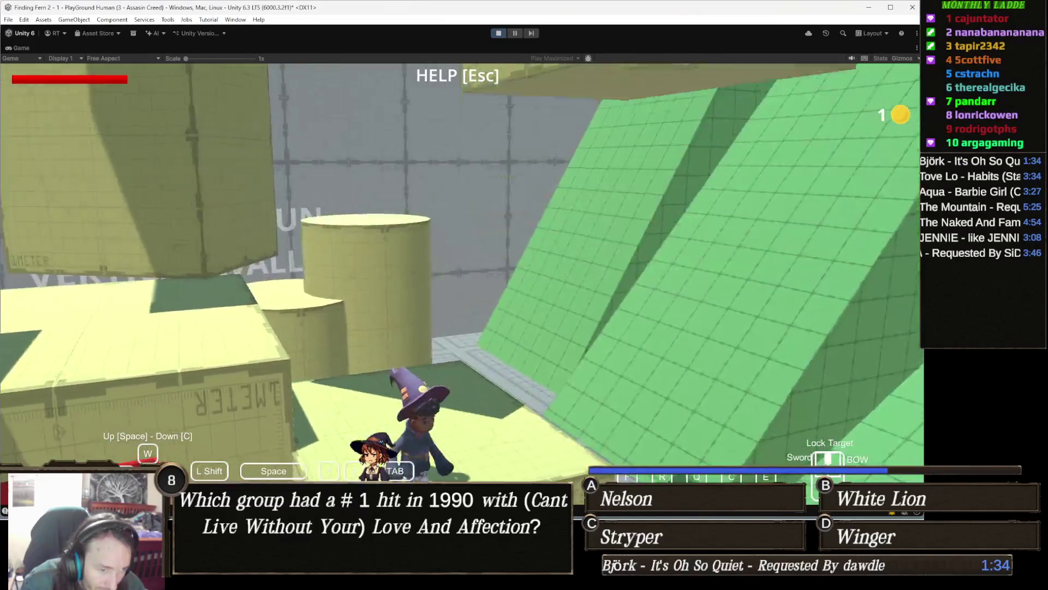
key(w)
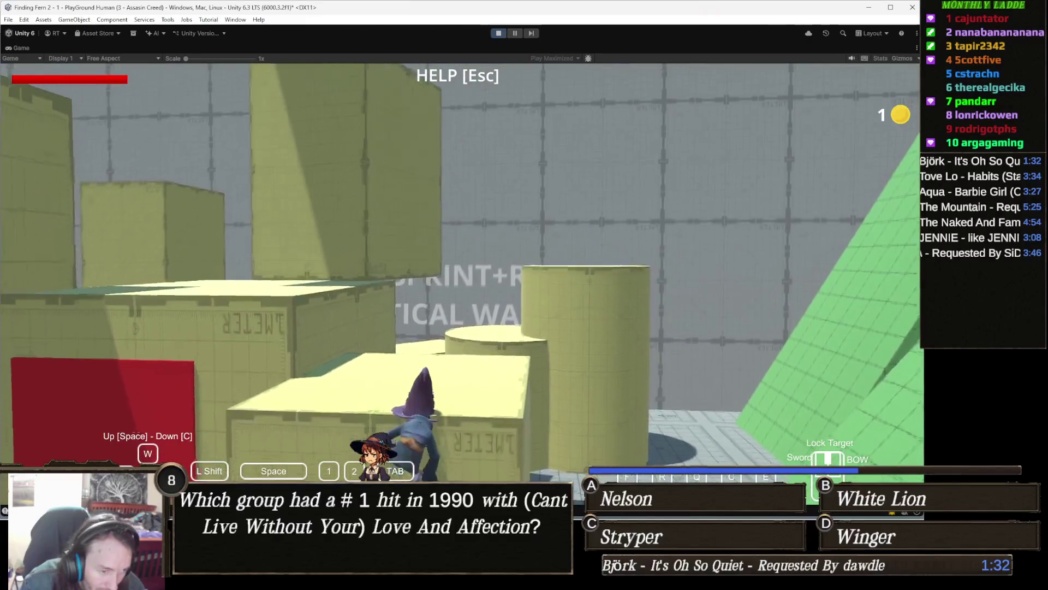
key(w)
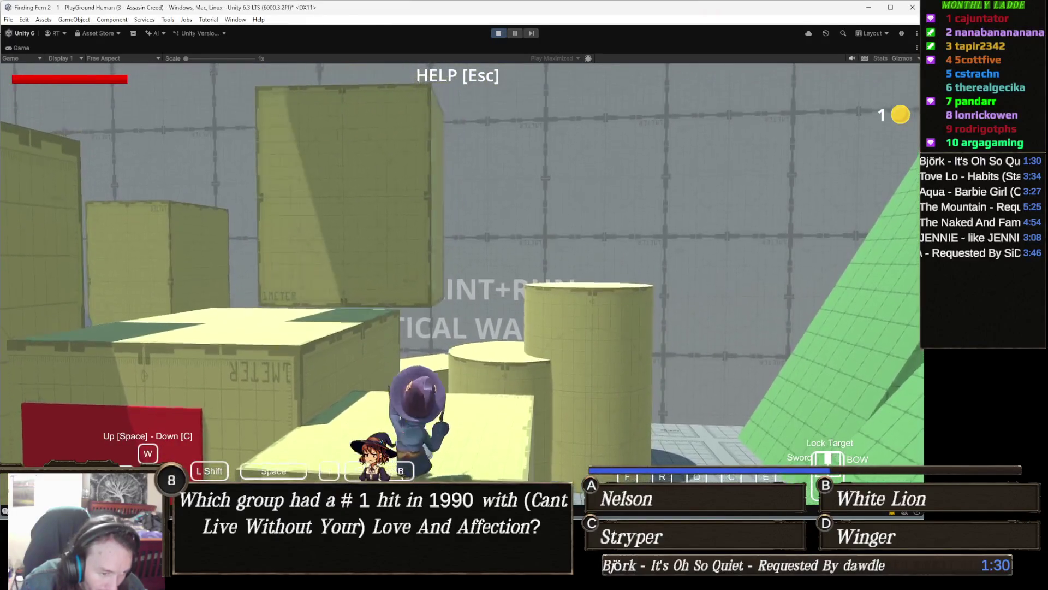
key(w)
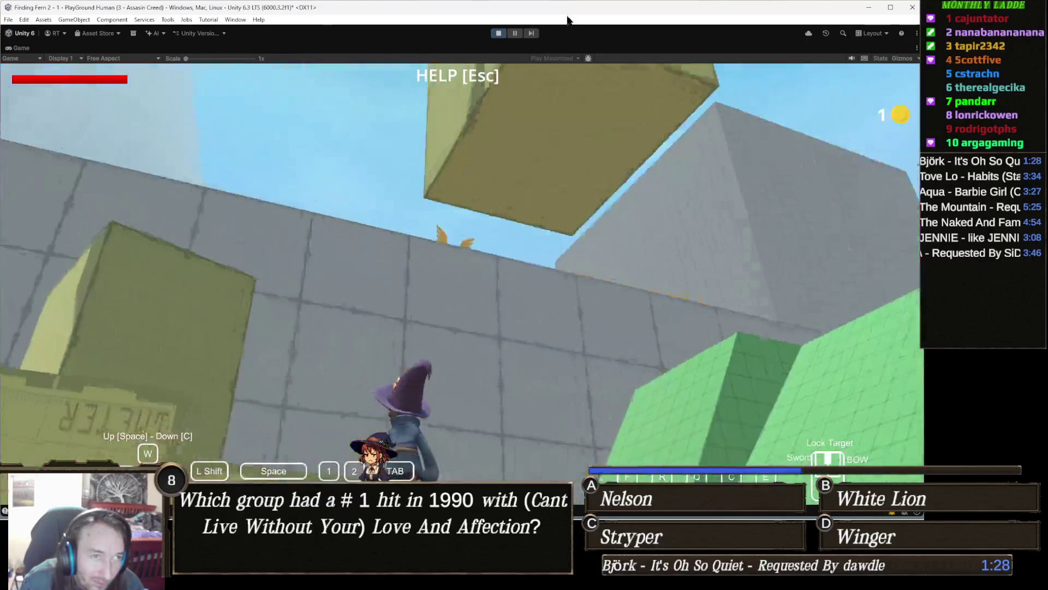
click(499, 32)
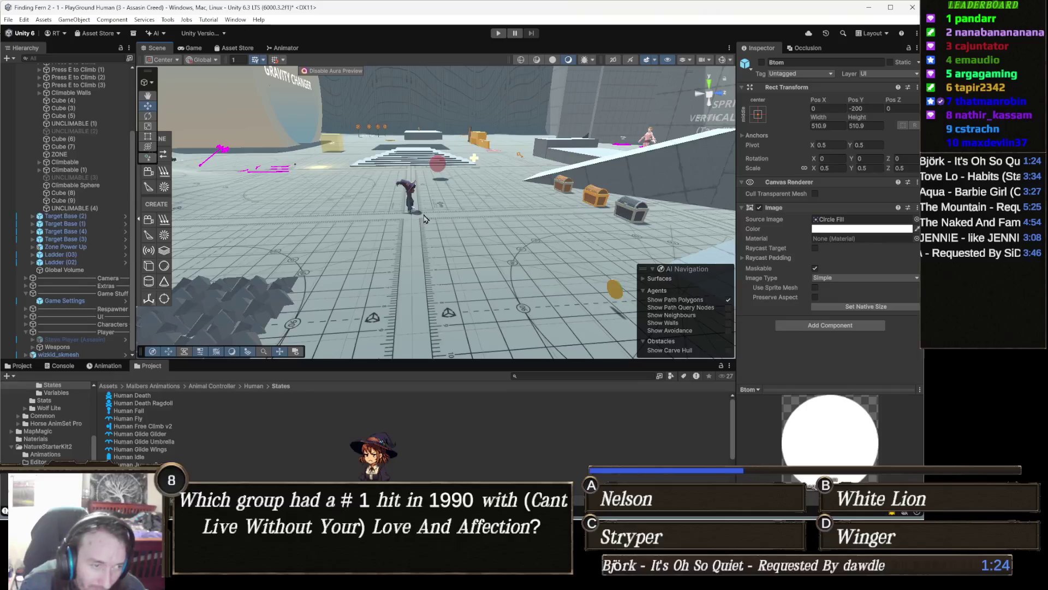
- On the player, set Climb Chest Y to 0.2 and Climb Hip Y to 0.1, then play
click(409, 192)
scroll(832, 377, down, 10)
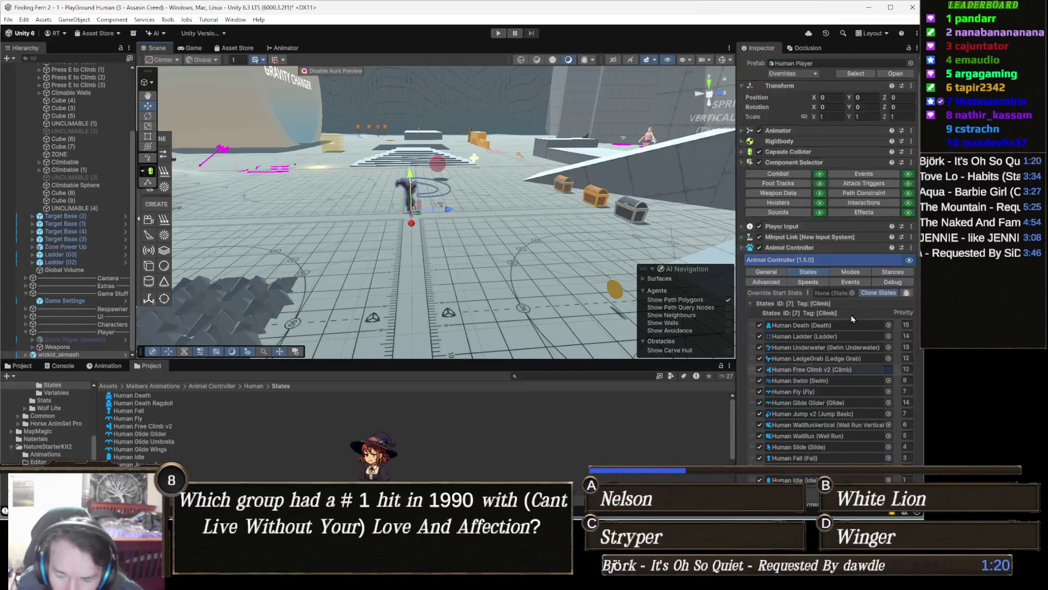
scroll(868, 326, down, 1)
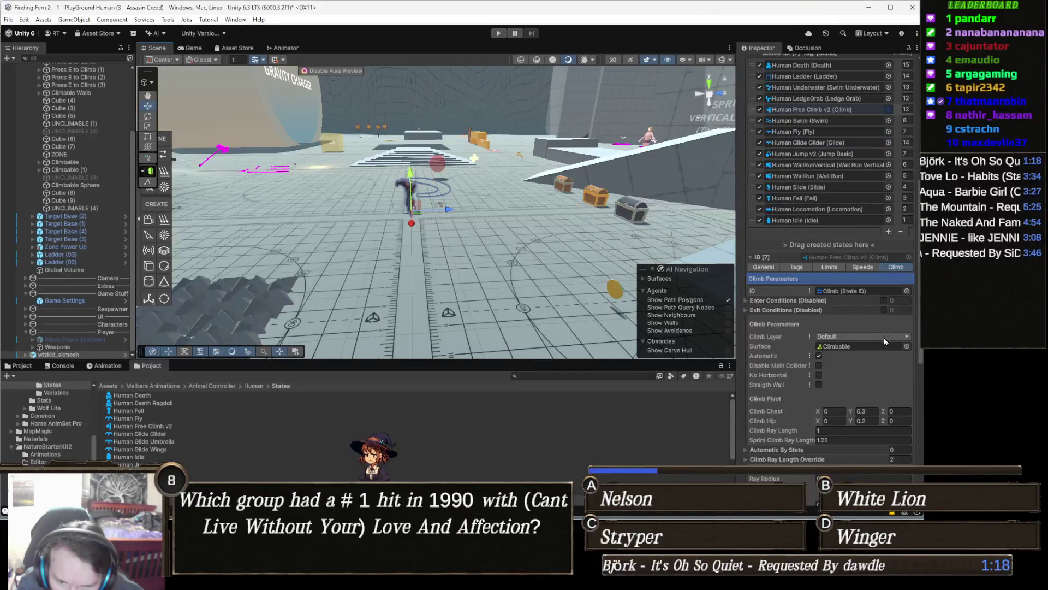
scroll(871, 345, down, 2)
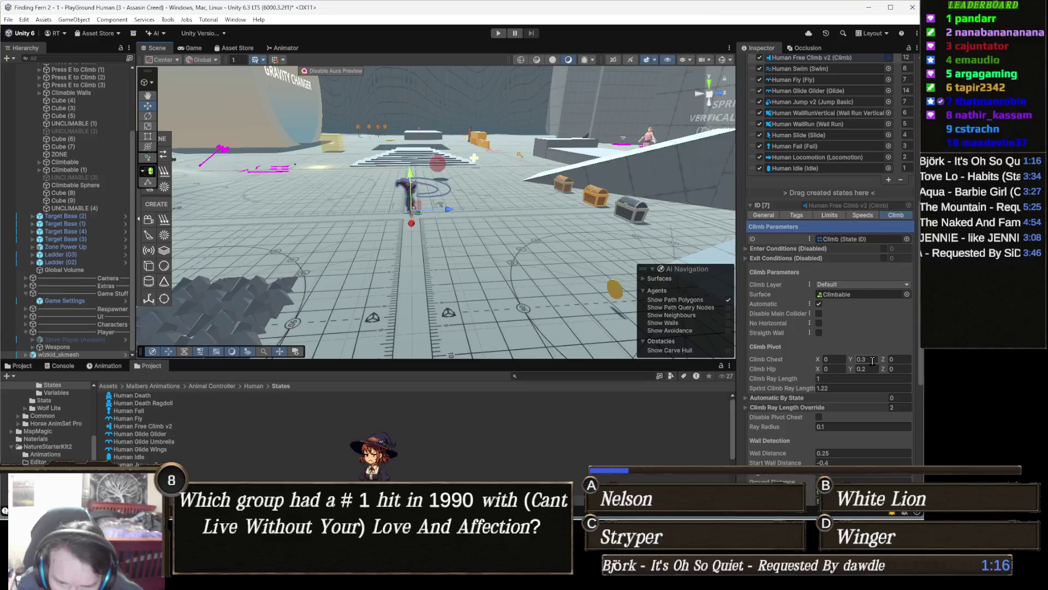
text(0.2)
click(865, 368)
text(0.1)
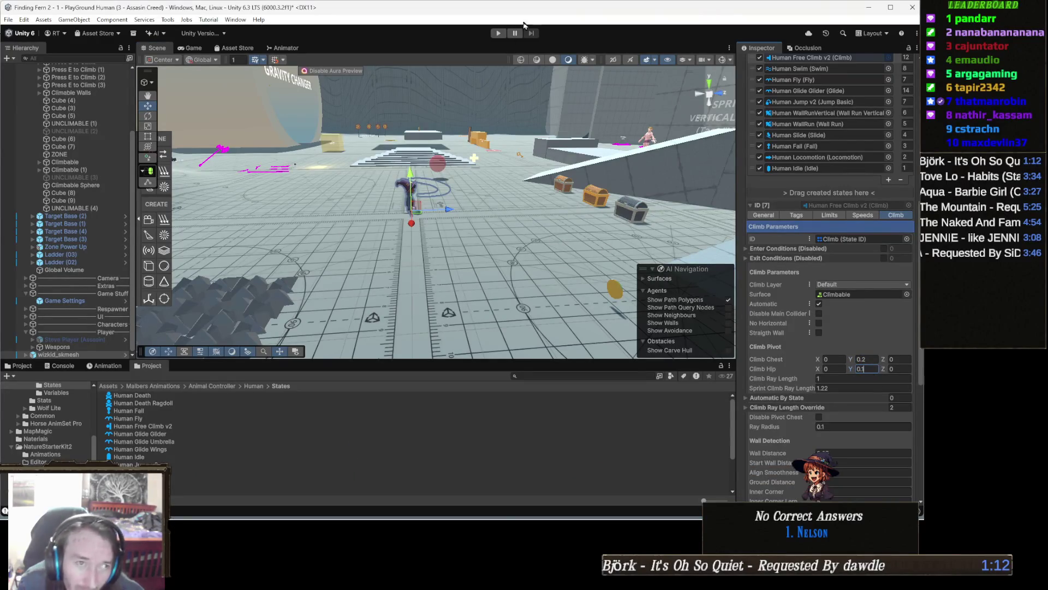
click(506, 33)
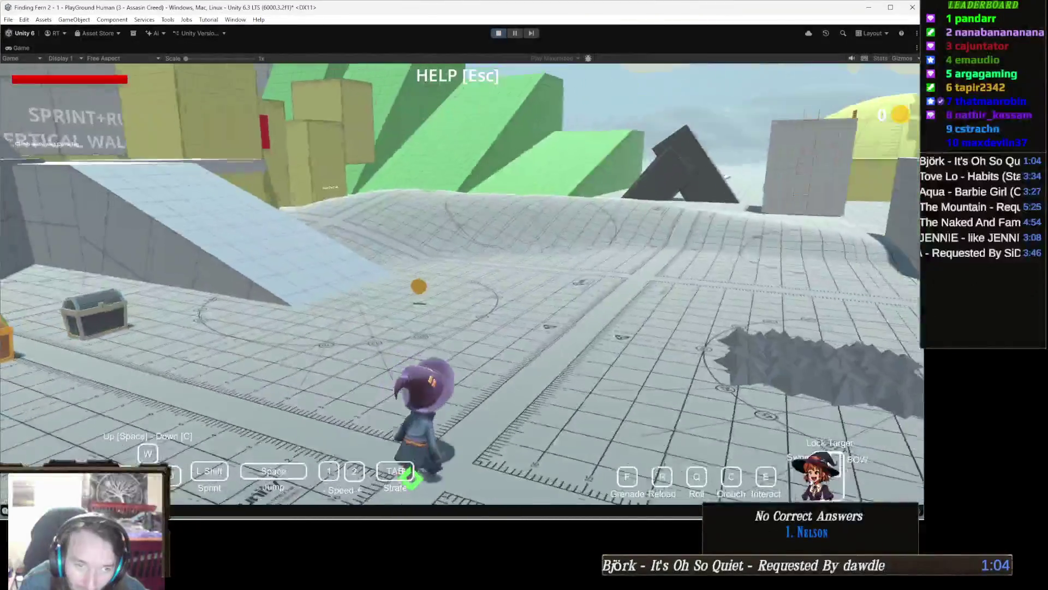
- Run past the coin to the yellow crates and climb onto one with E
key(w)
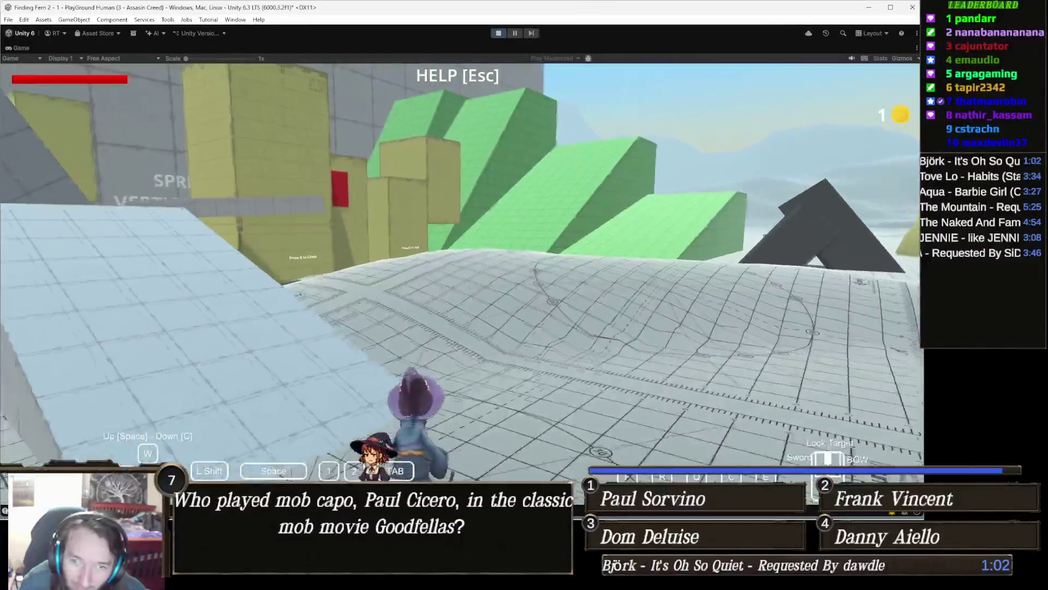
key(w)
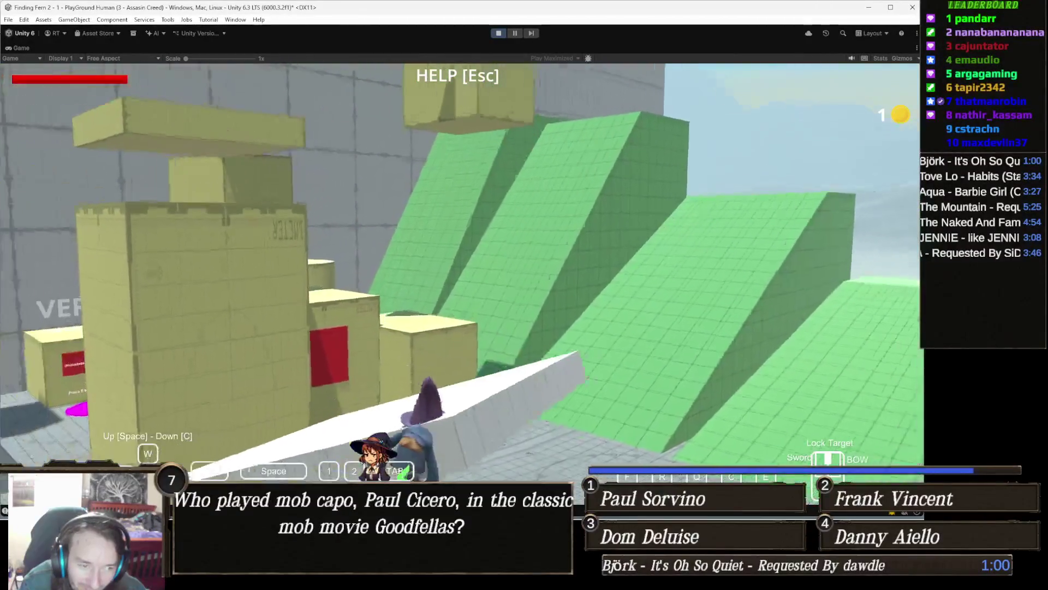
key(w)
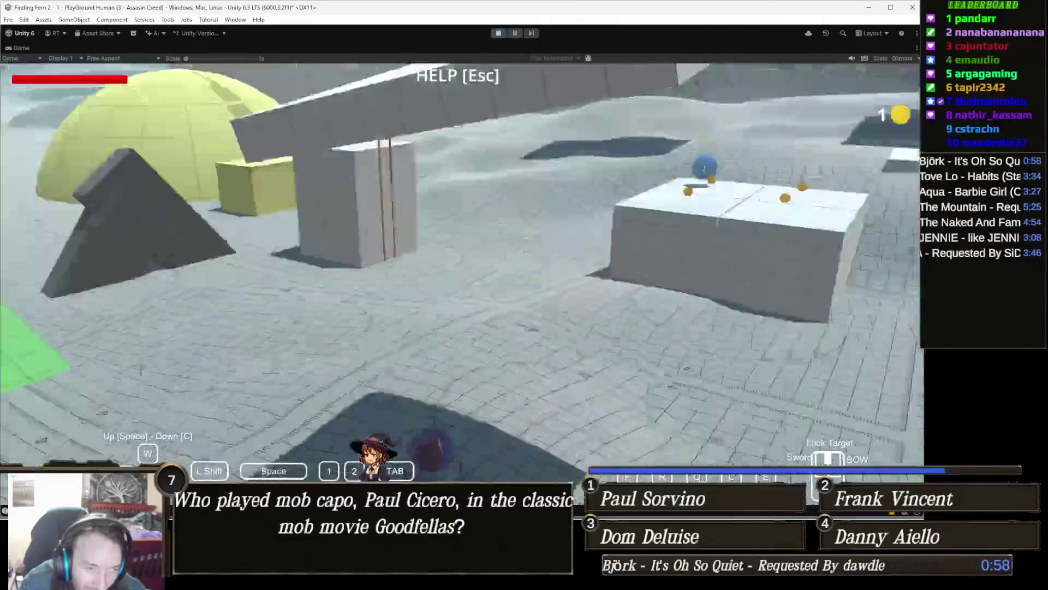
key(w)
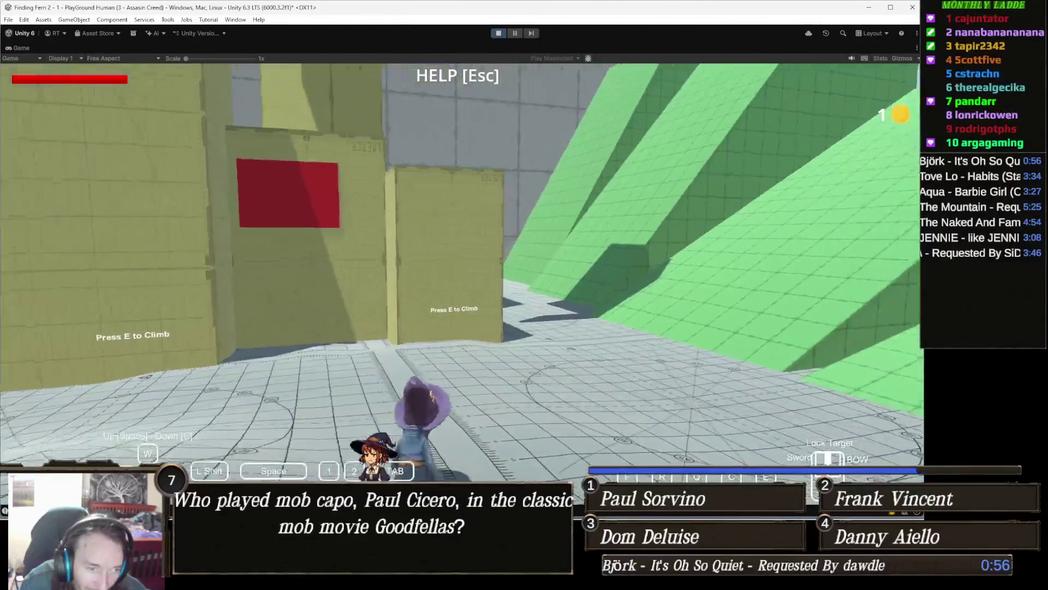
key(e)
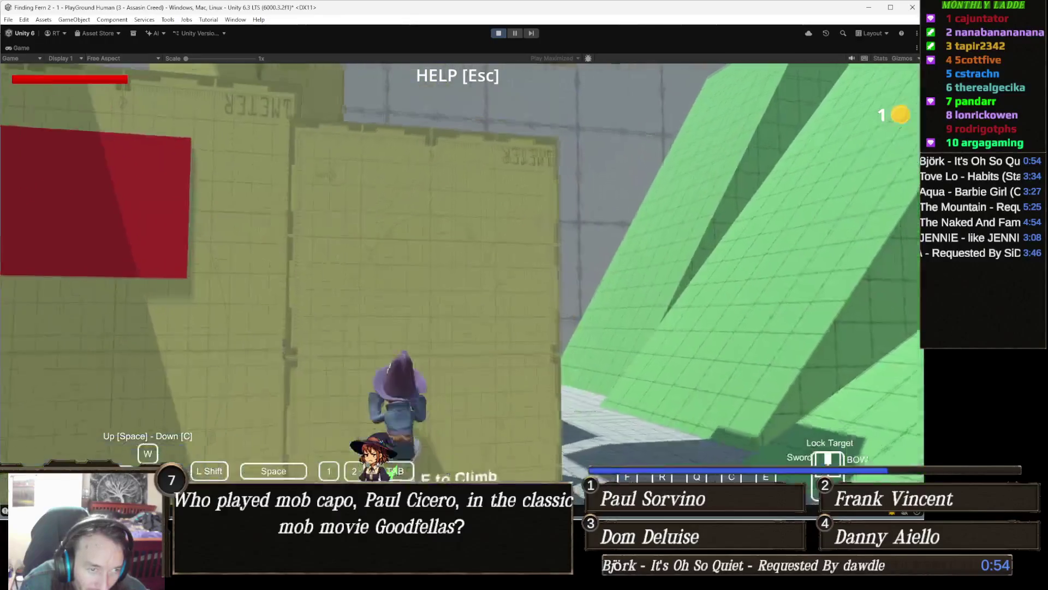
key(w)
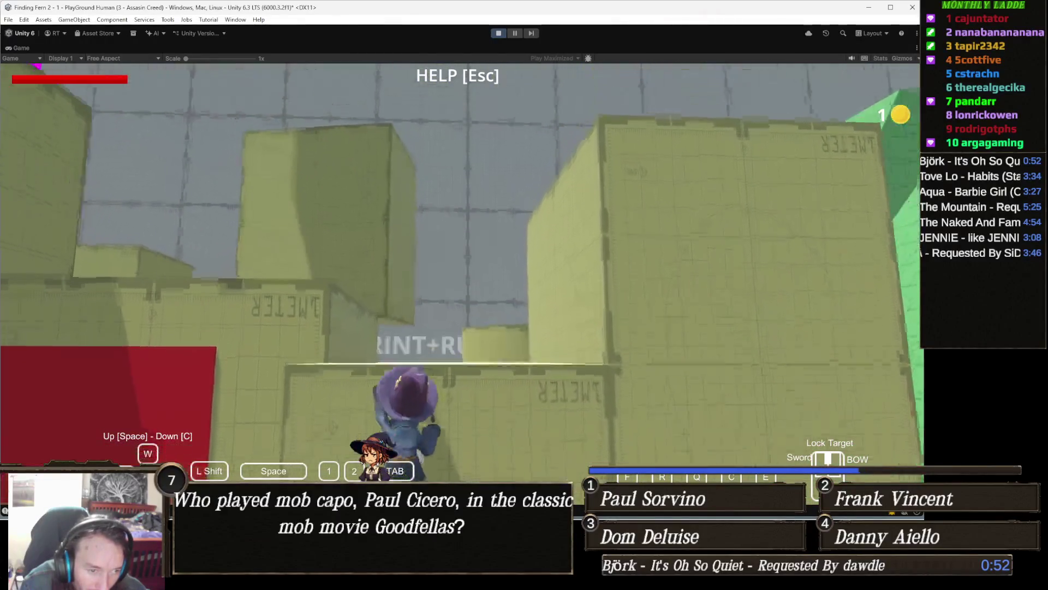
key(w)
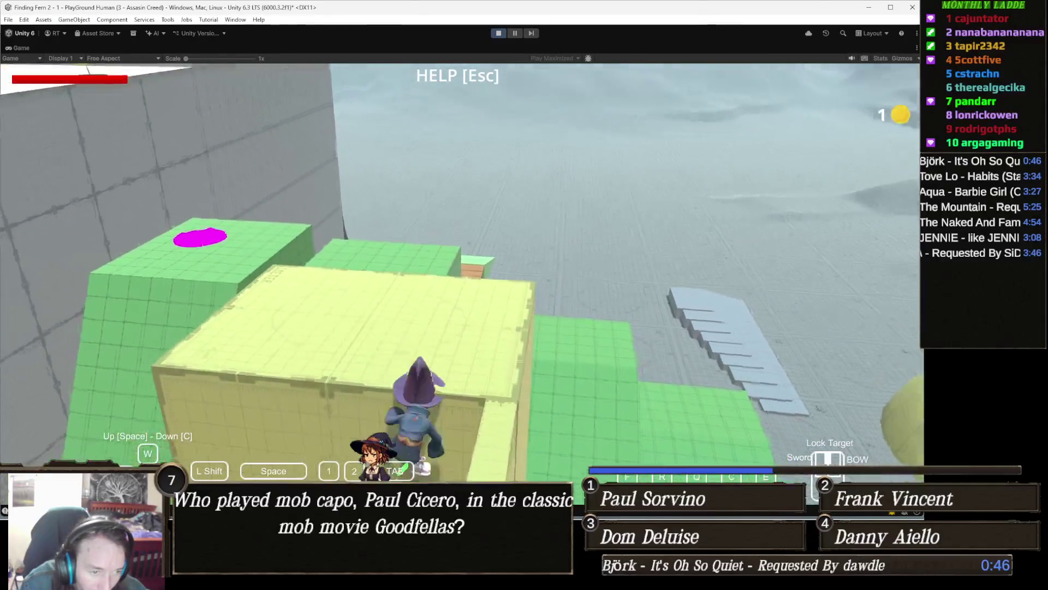
- Jump across to the green-topped crate and yellow platform, then stop Play mode
key(w)
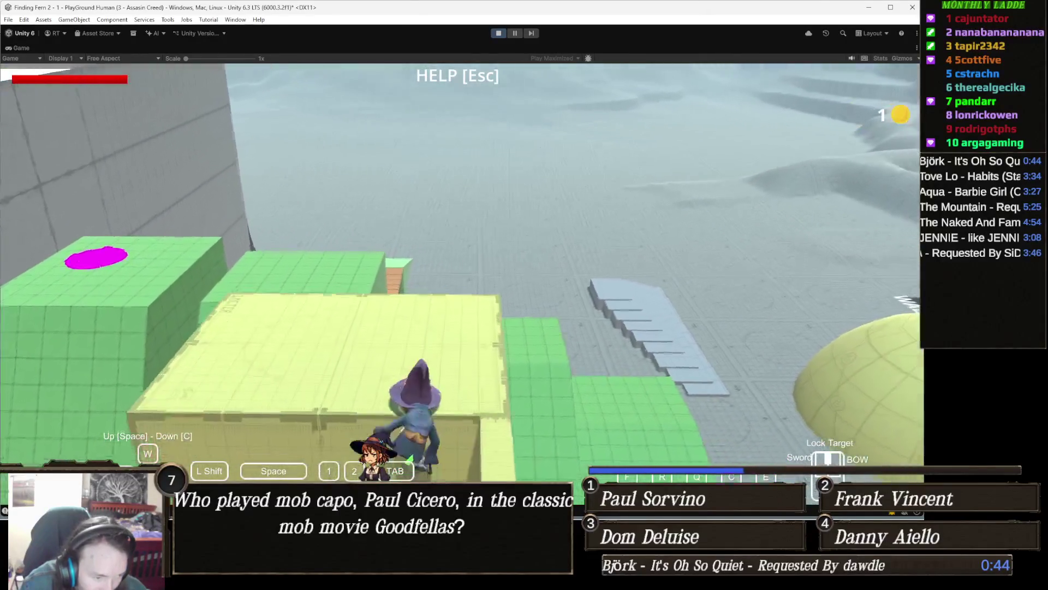
key(w)
key(space)
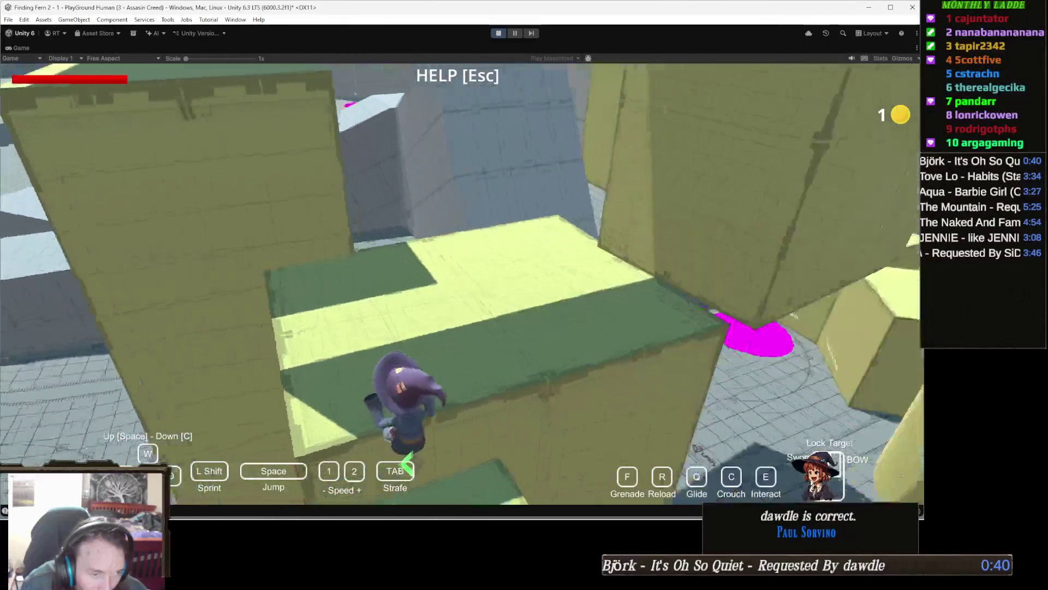
key(w)
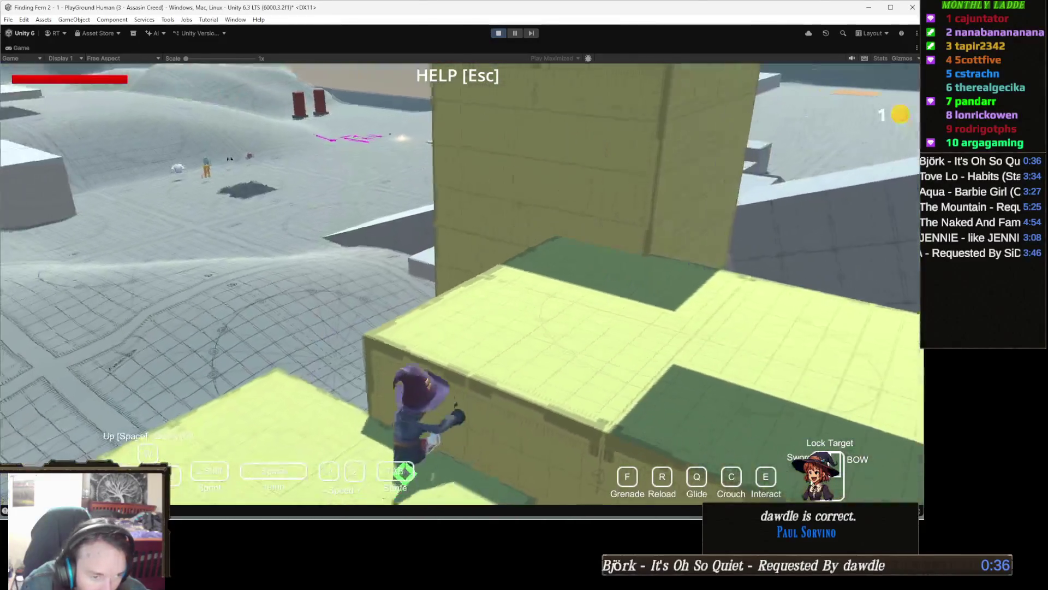
key(space)
key(w)
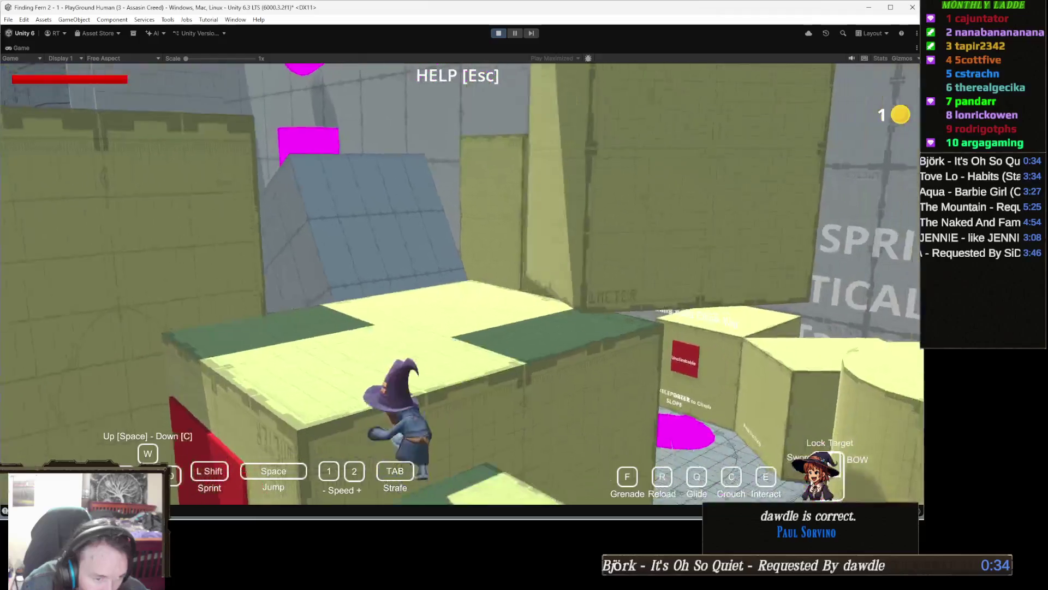
key(w)
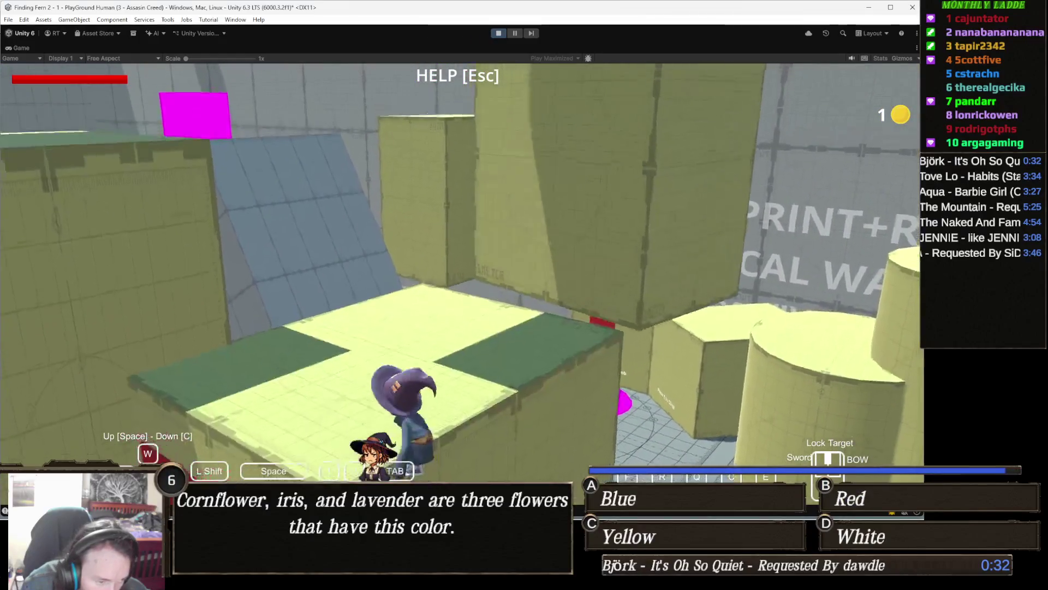
key(w)
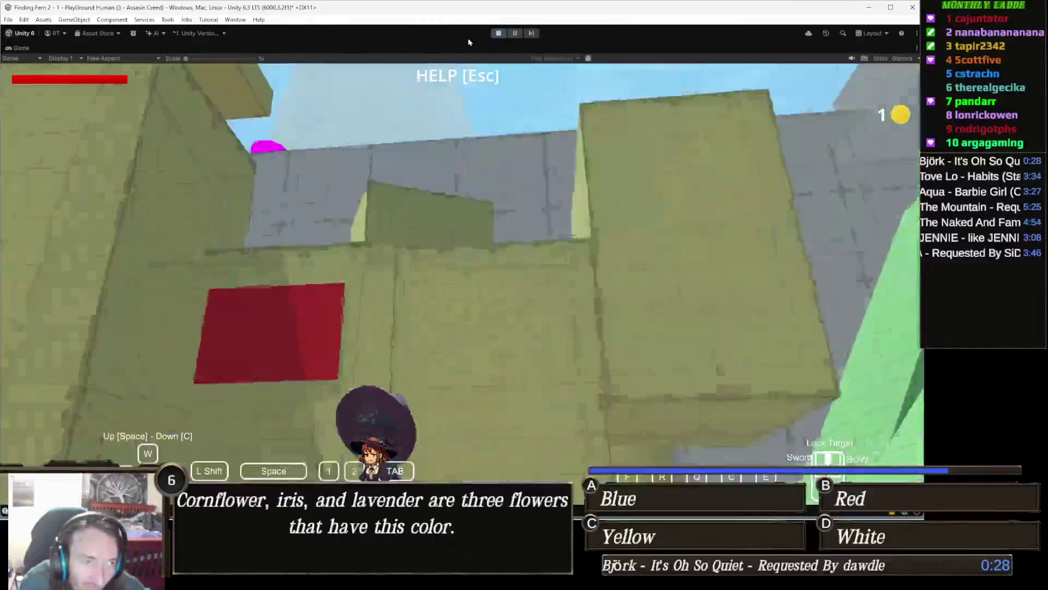
key(ctrl+p)
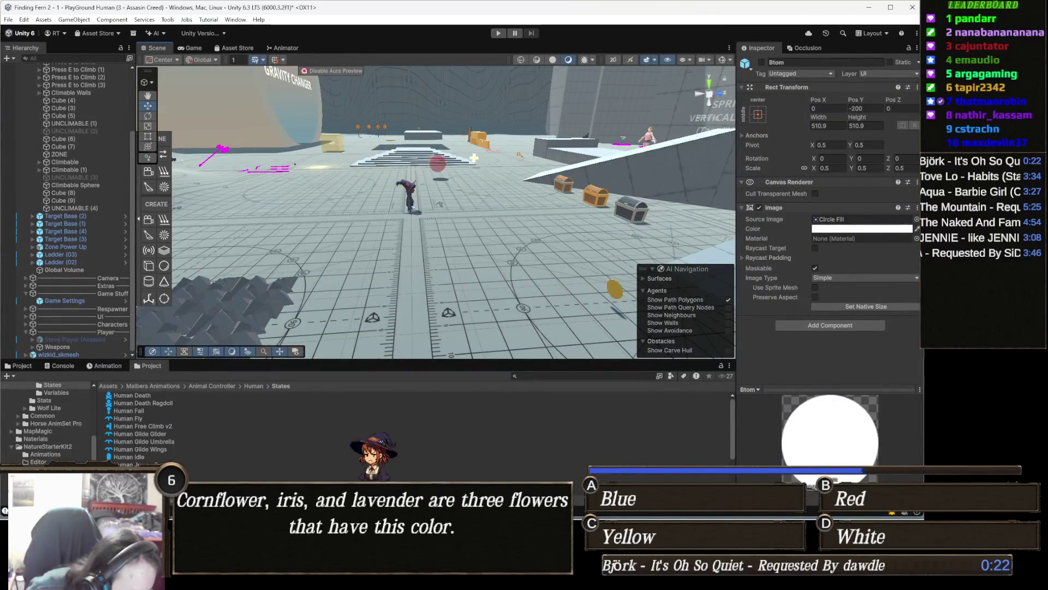
- Select Human LedgeGrab in the Animal Controller/Human/States folder to inspect its parameters
click(266, 480)
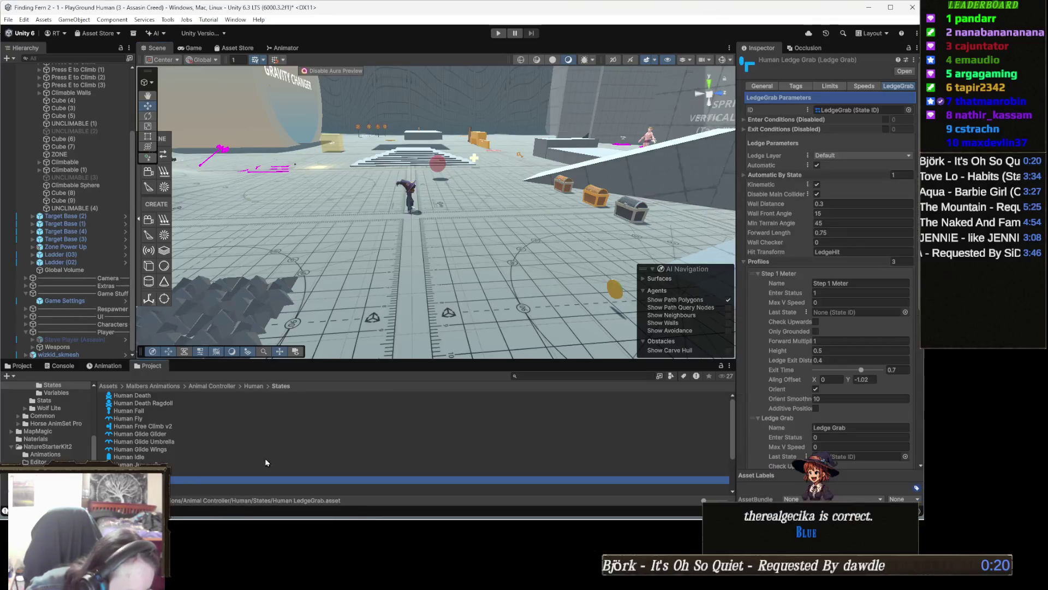
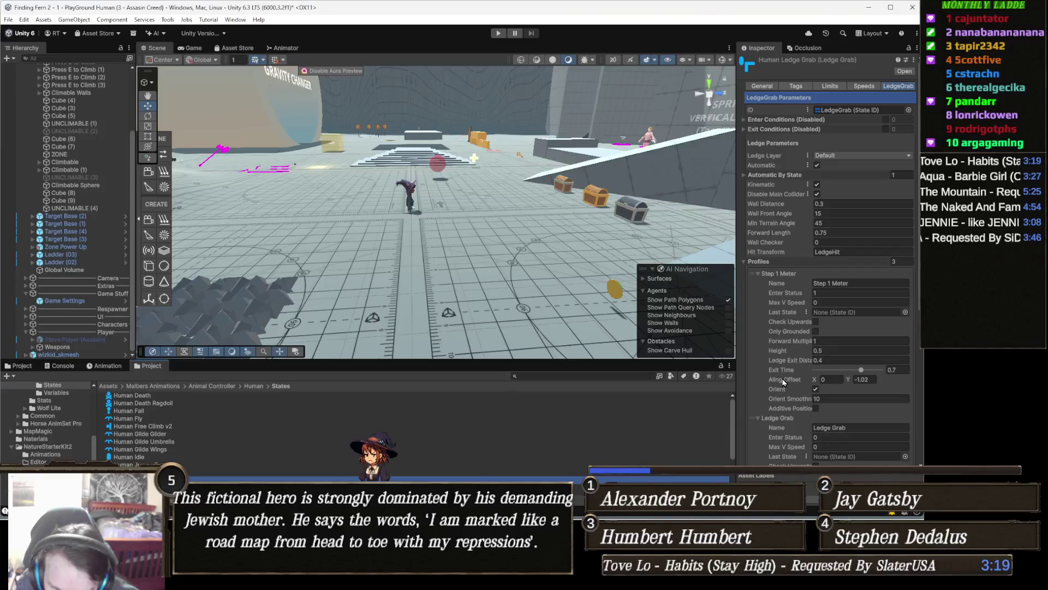
- Set the Step 1 Meter Align Offset Y to -1.4 and start play mode
mouse_move(784, 382)
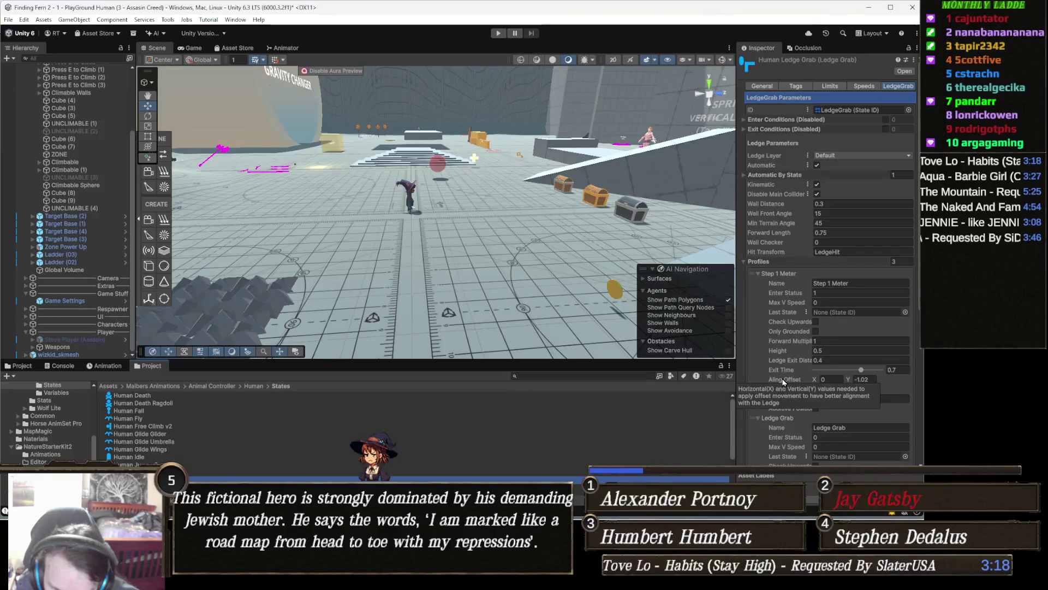
click(872, 381)
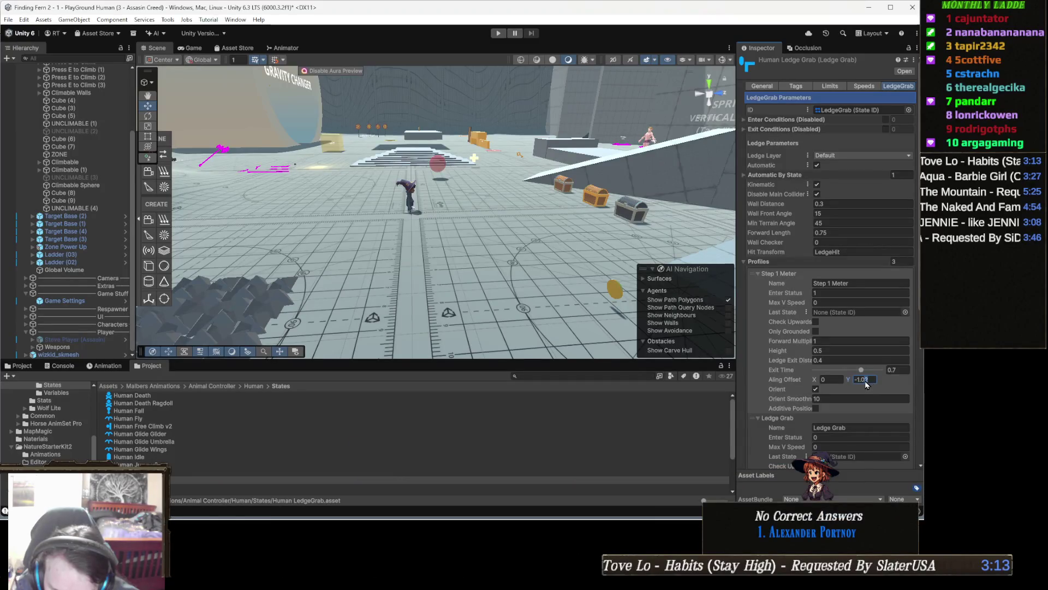
text(-1.4)
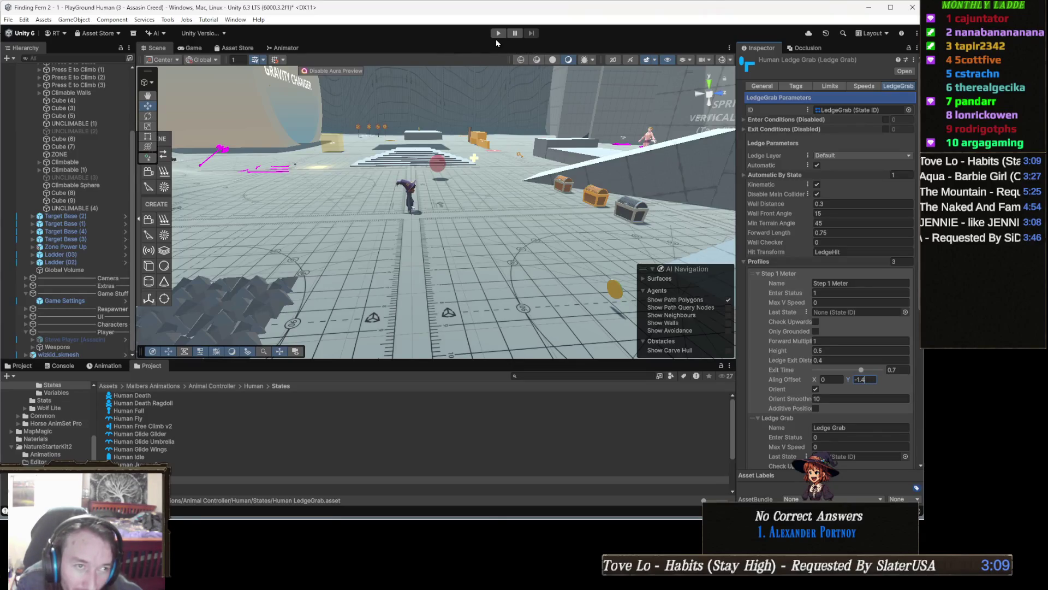
click(498, 33)
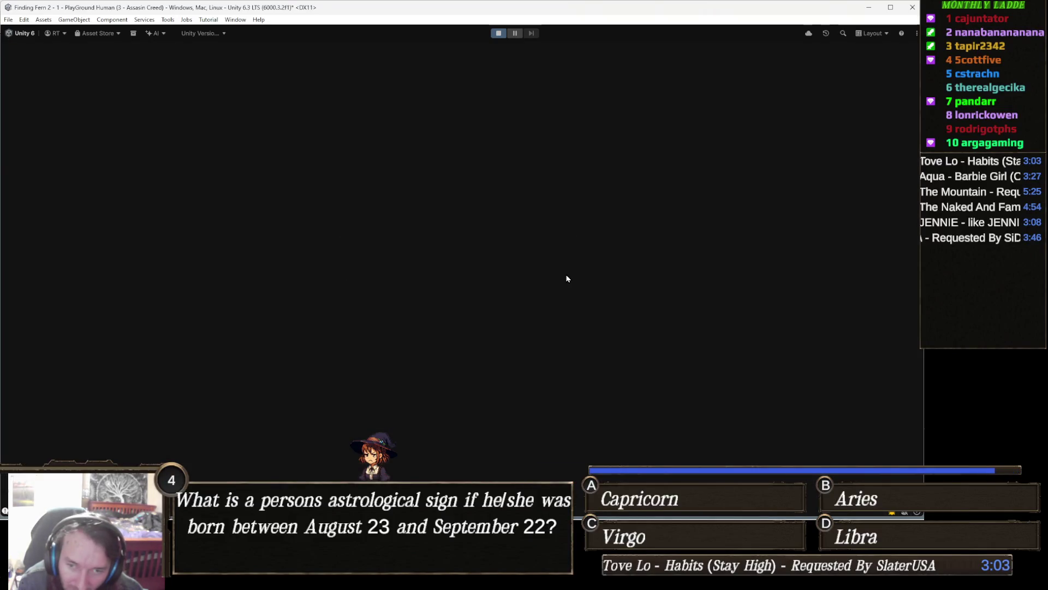
- Run the character past the coin up to the yellow wall
key(w)
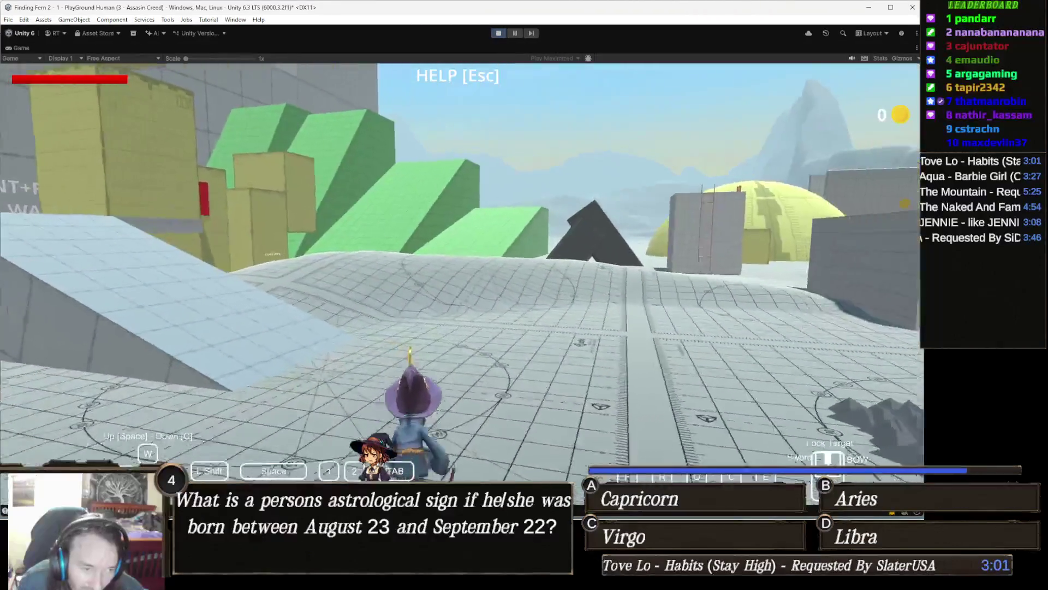
key(w)
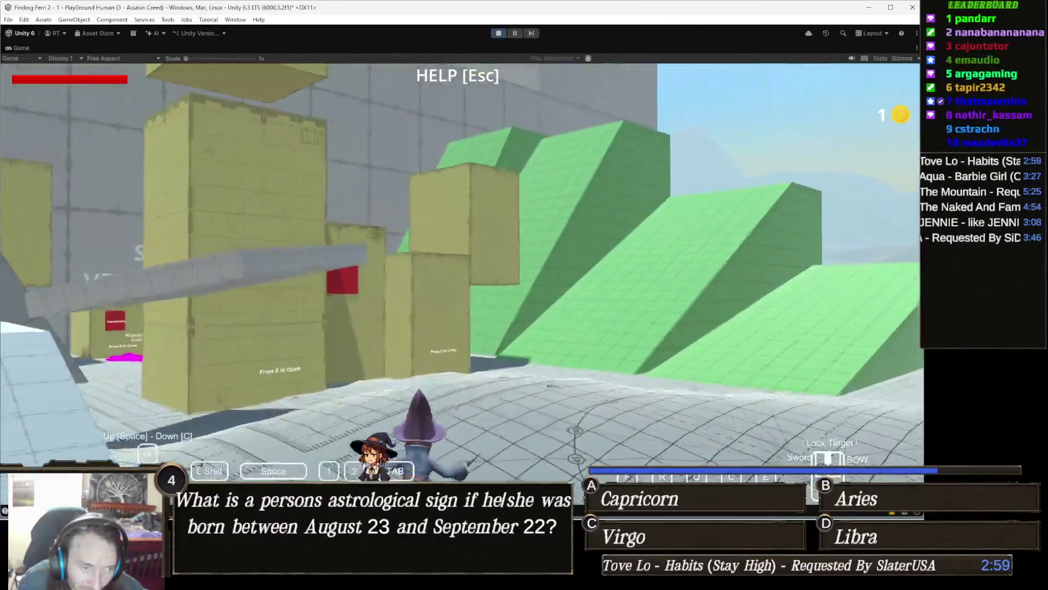
key(w)
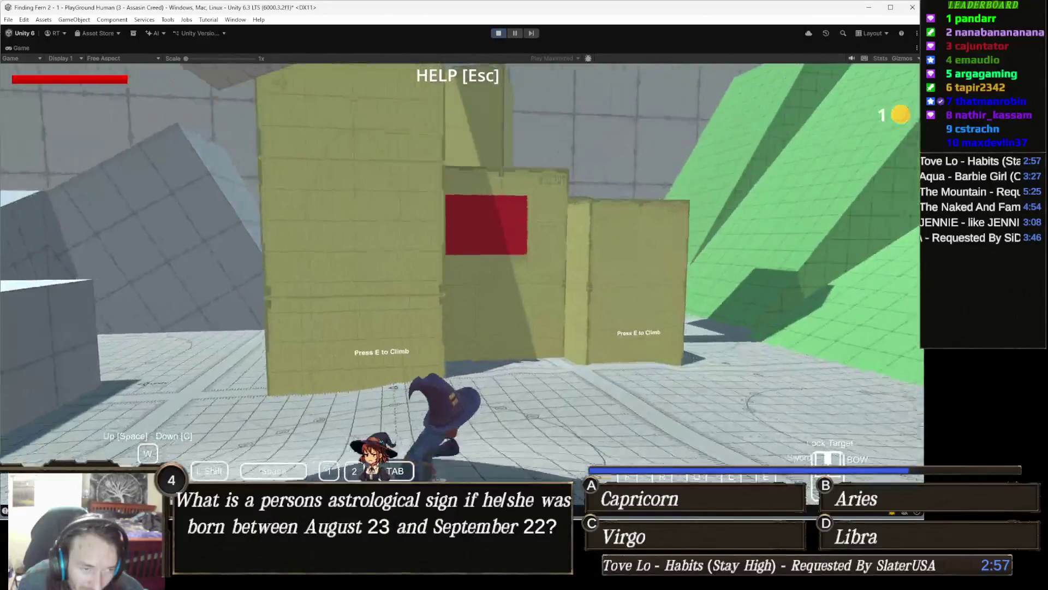
key(w)
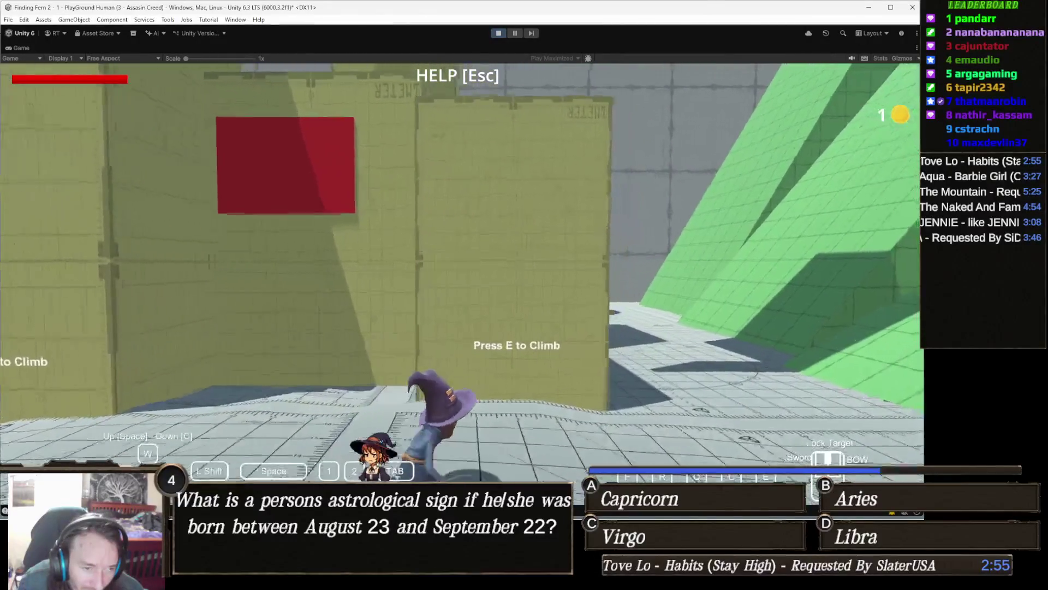
- Grab the yellow wall, climb up and down, pull onto the block, then stop the game
key(e)
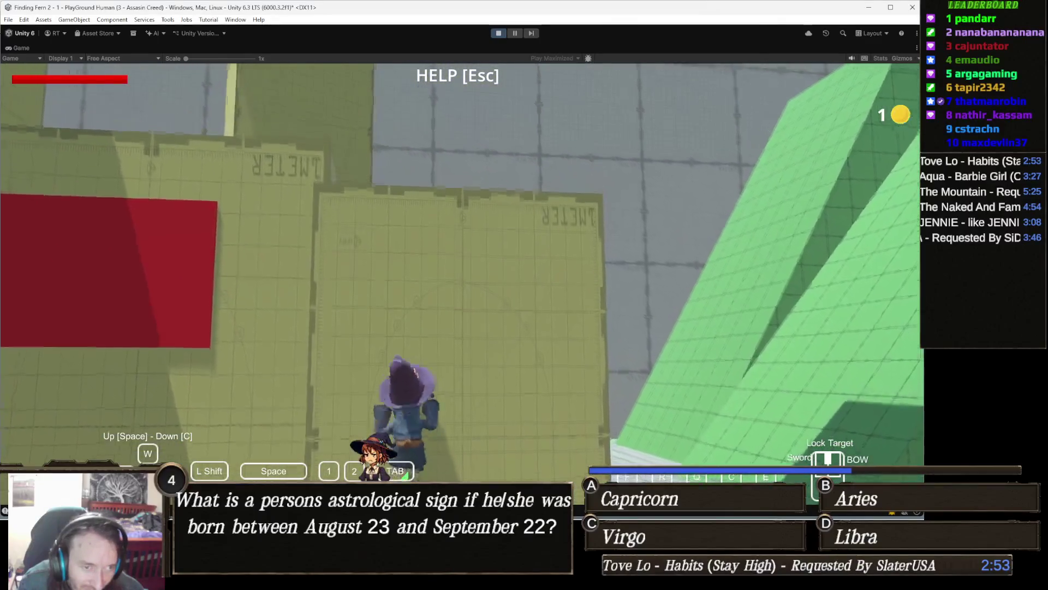
key(w)
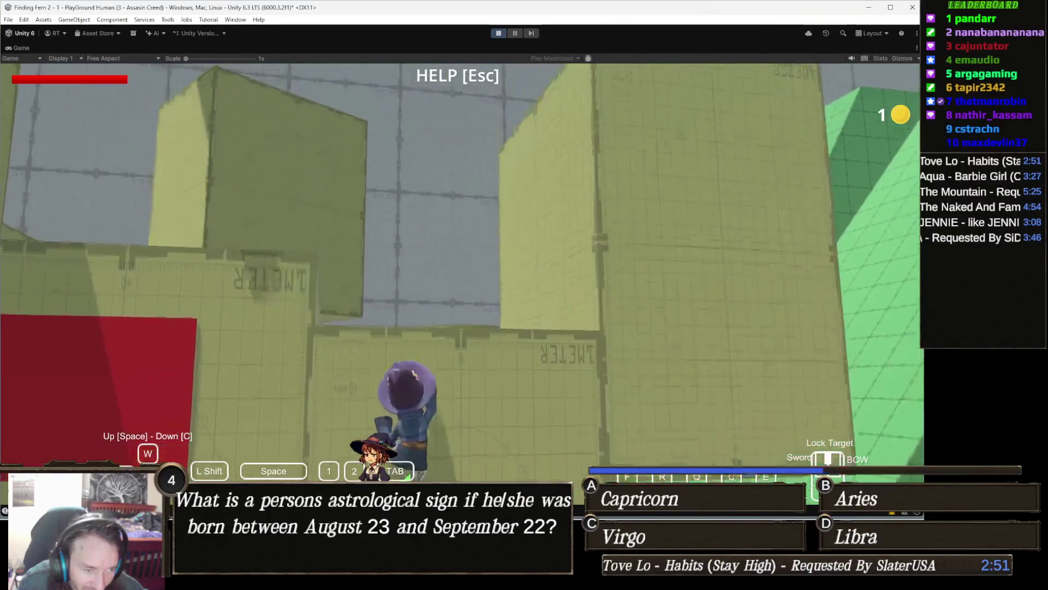
key(s)
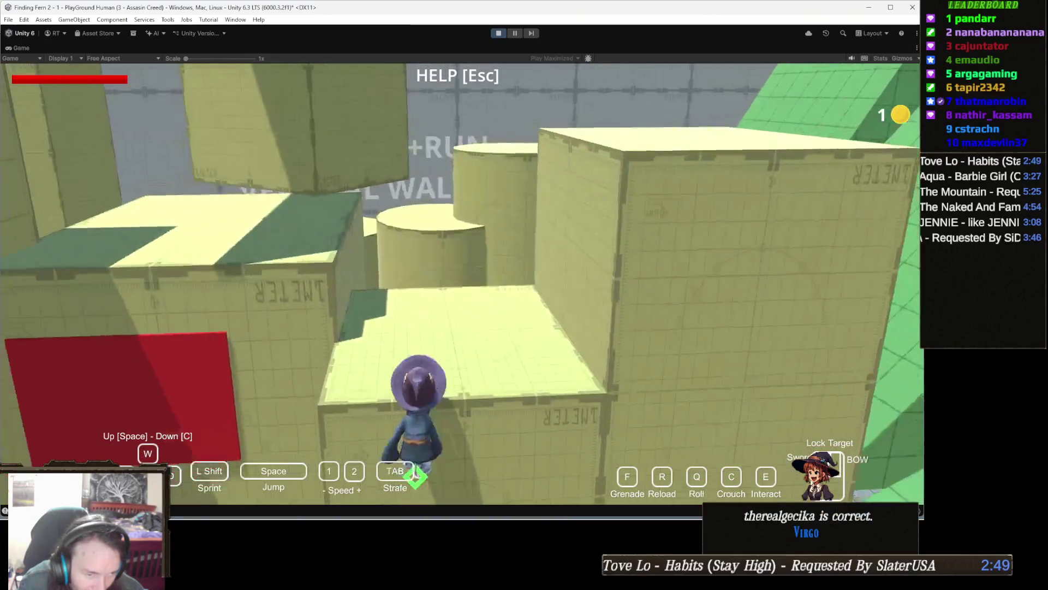
key(s)
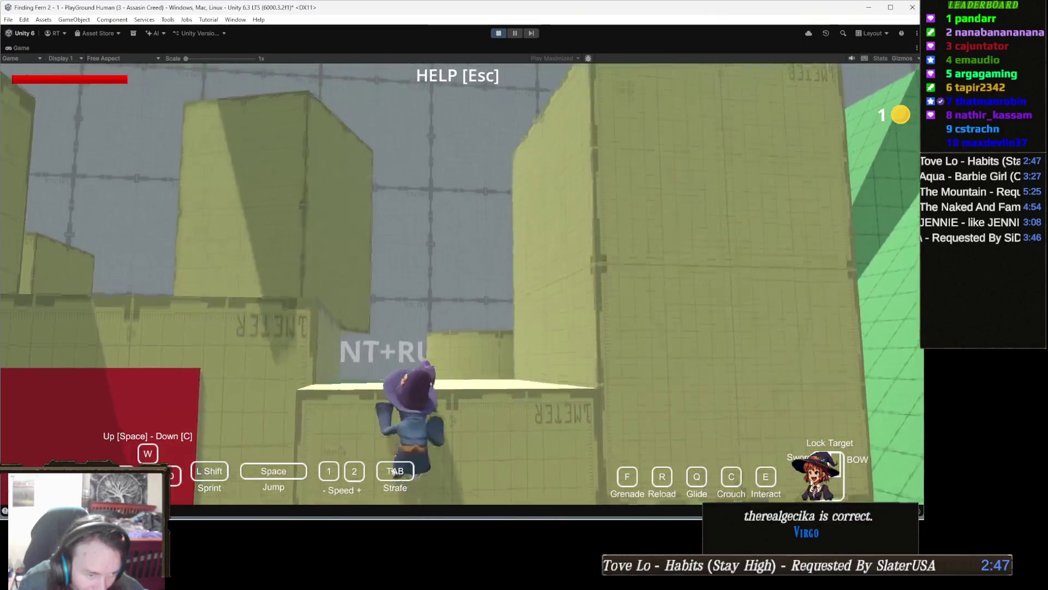
key(w)
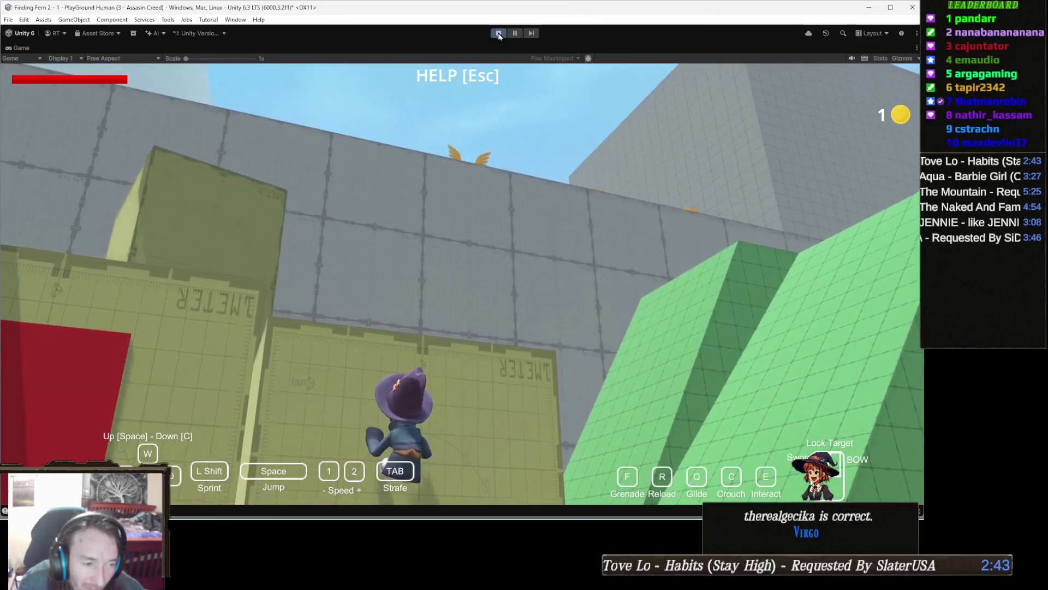
key(ctrl+p)
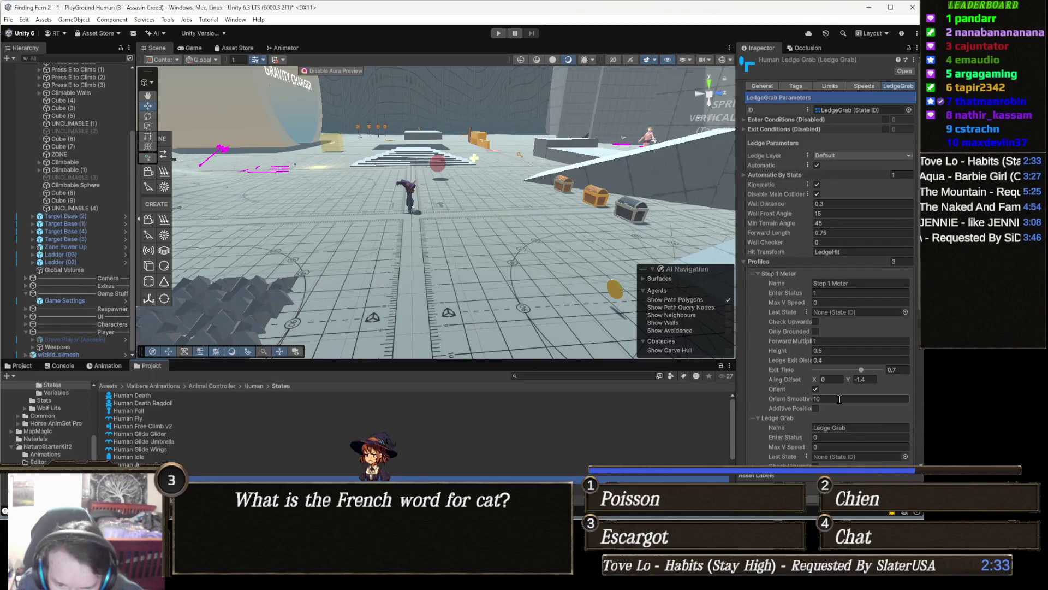
- Change the Step 1 Meter Align Offset Y to -0.6 and restart play mode
drag(846, 378, 830, 378)
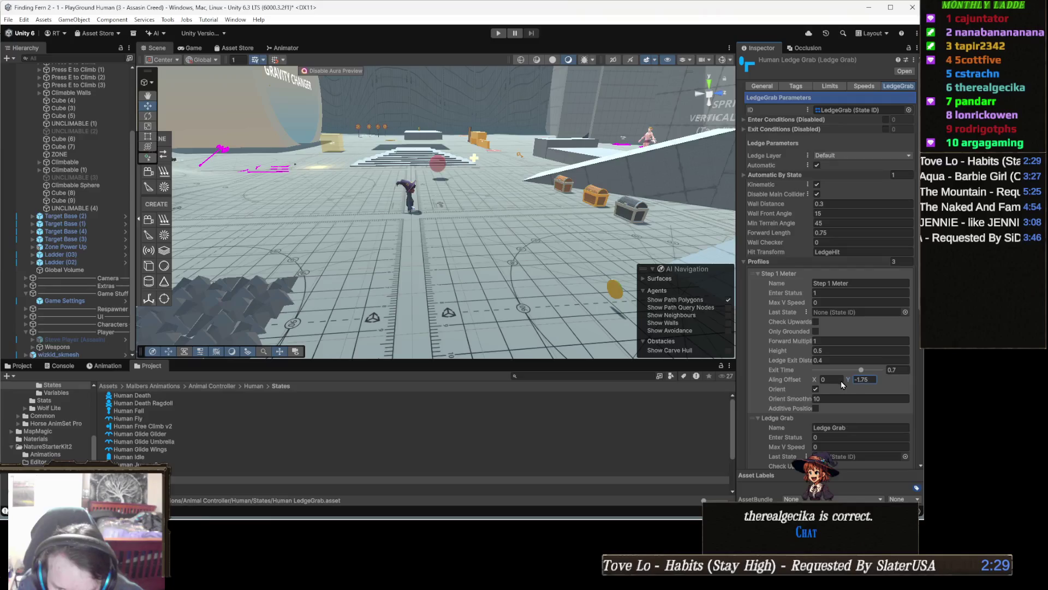
click(873, 379)
text(-0.8)
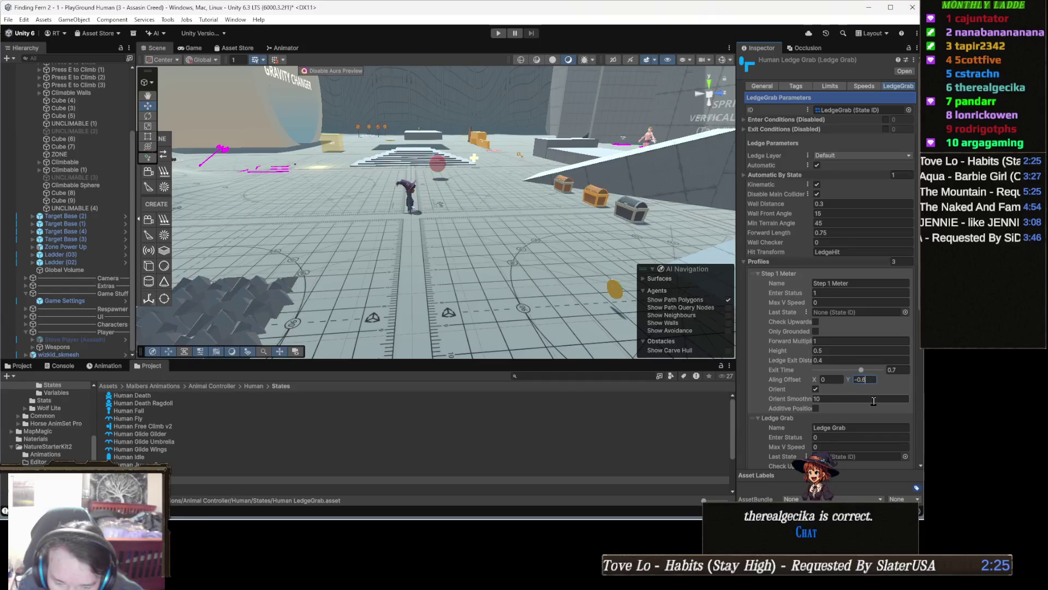
click(498, 34)
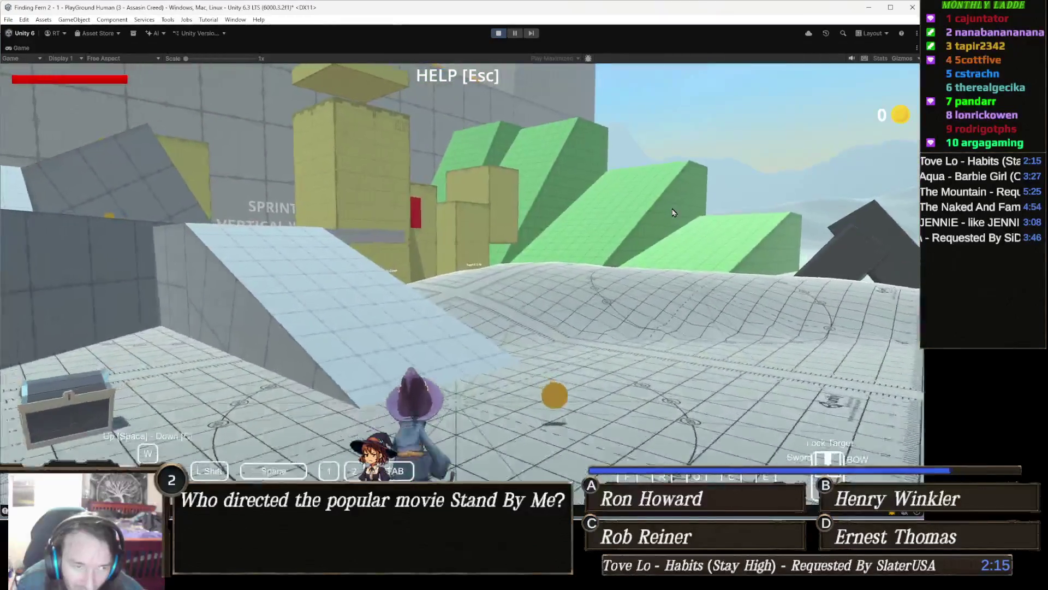
- Steer the character to the yellow wall and climb onto the first yellow block
key(w)
key(a)
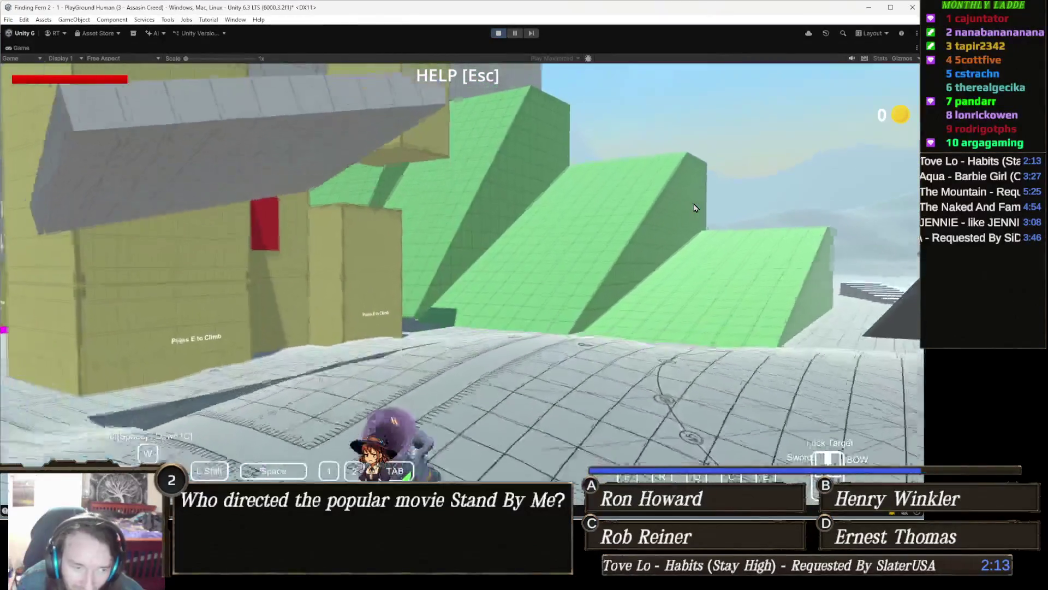
key(w)
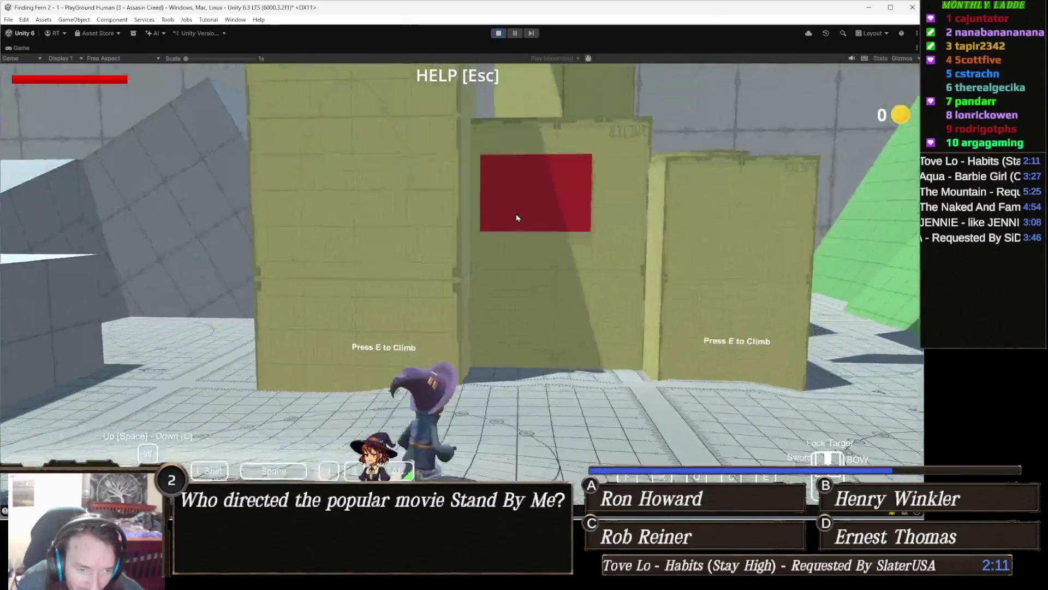
key(w)
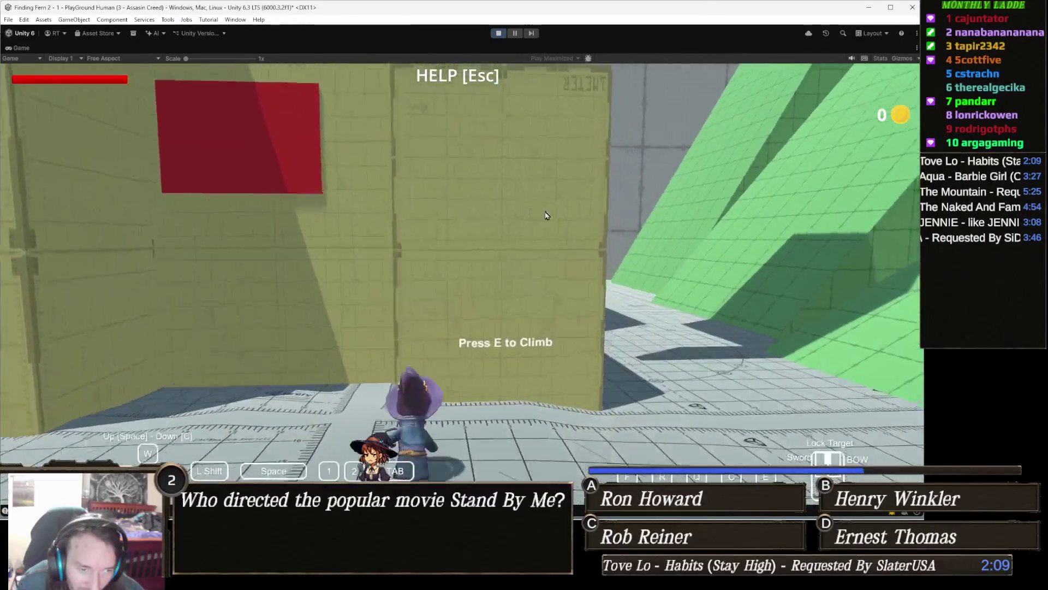
key(space)
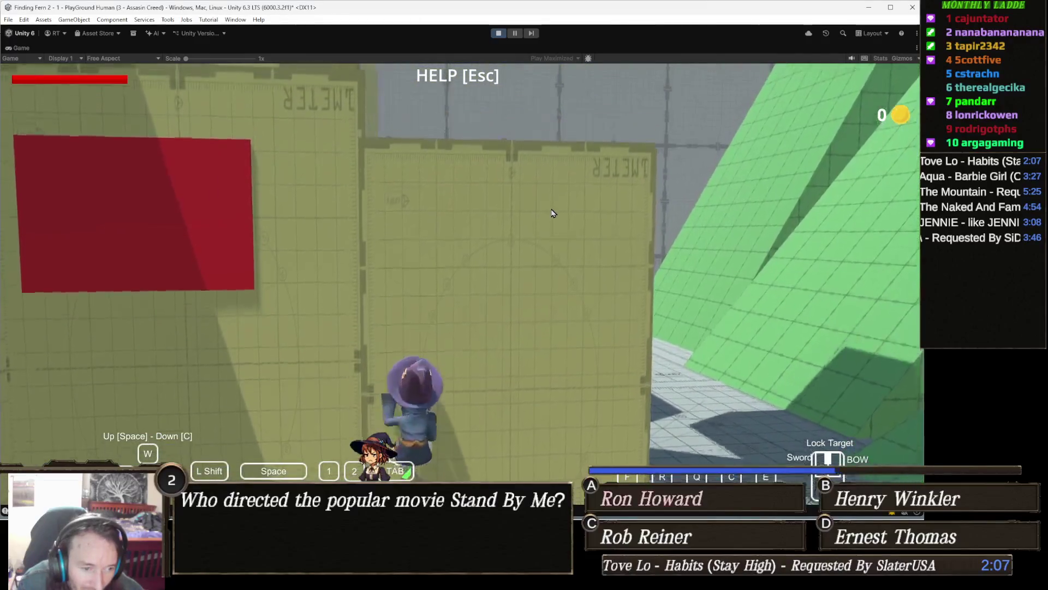
key(w)
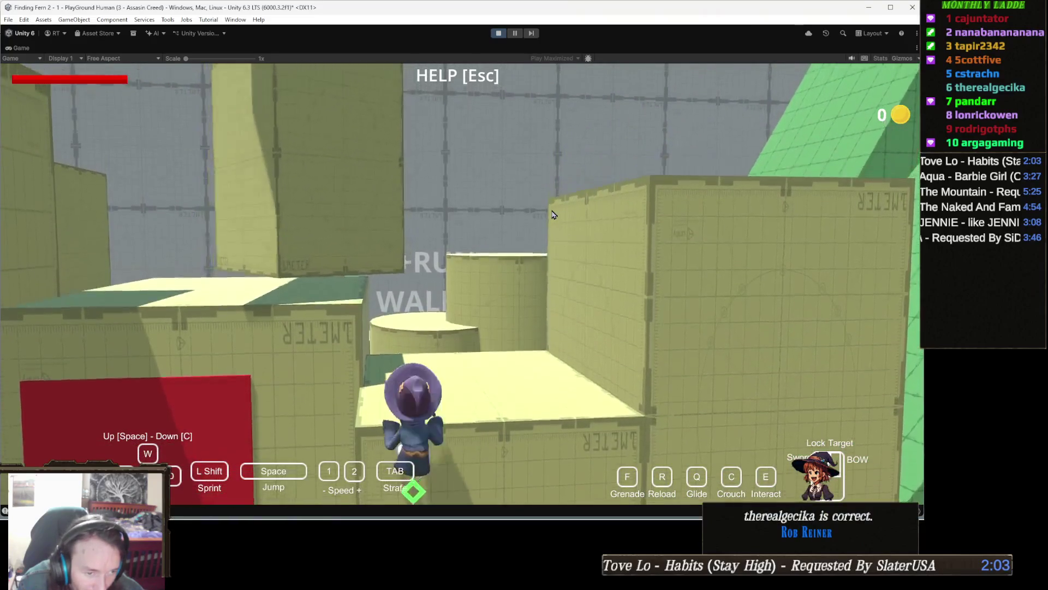
- Climb up the successive yellow blocks and step onto the top platform
key(w)
key(w)
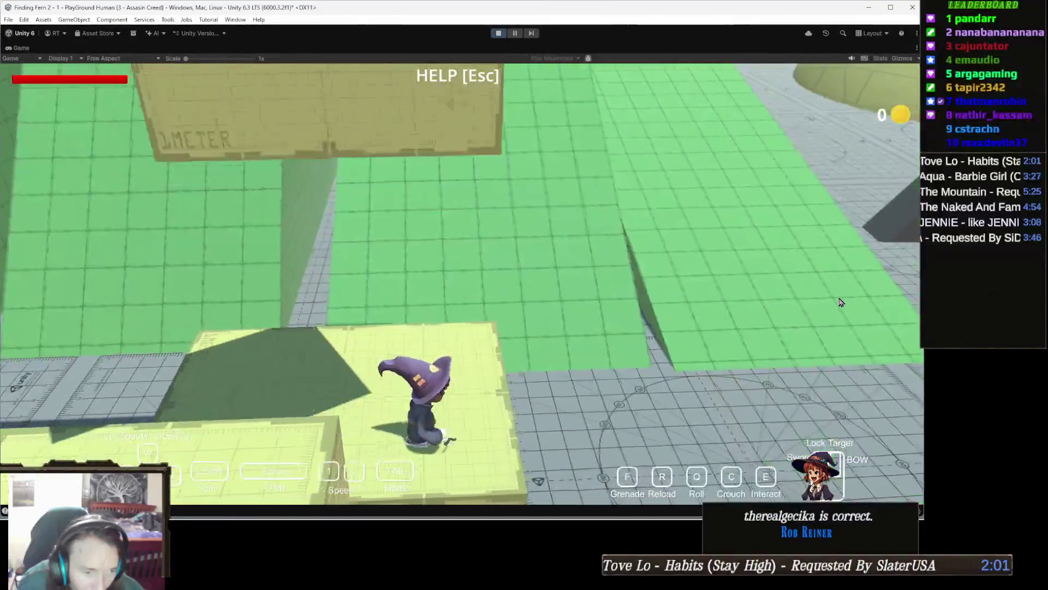
key(w)
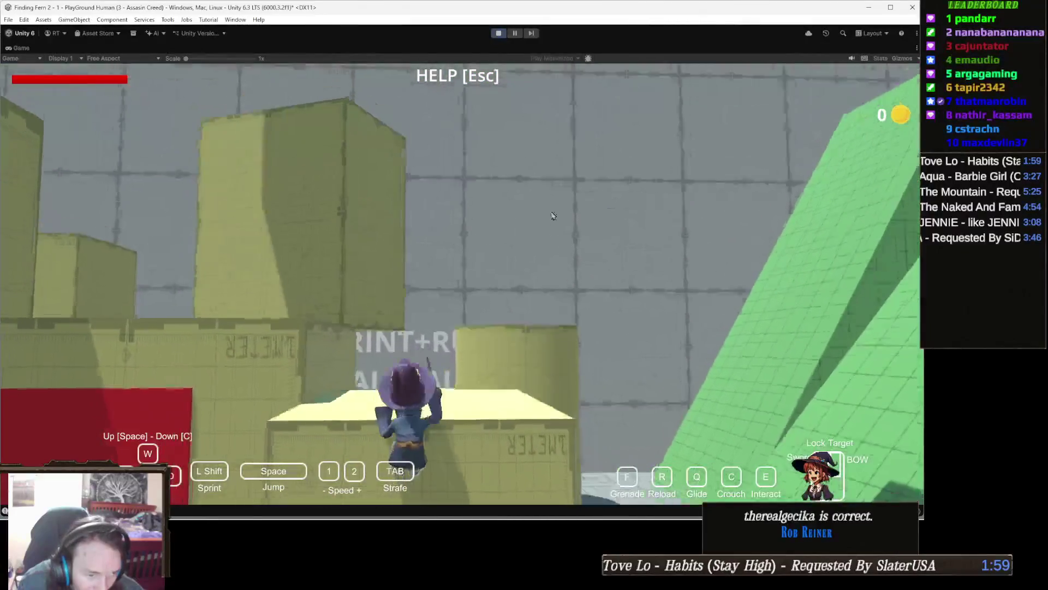
key(w)
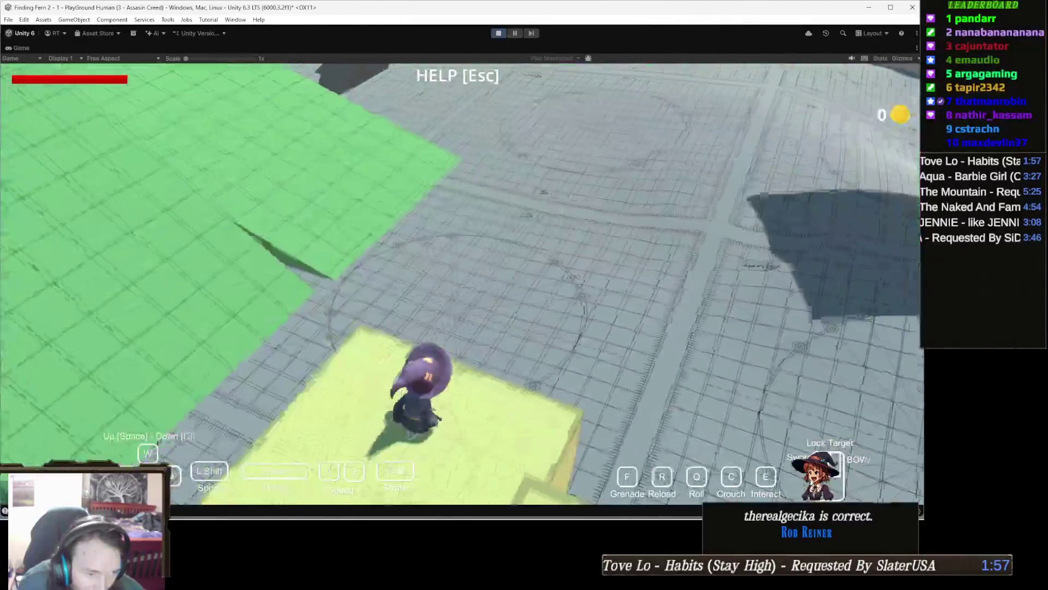
key(w)
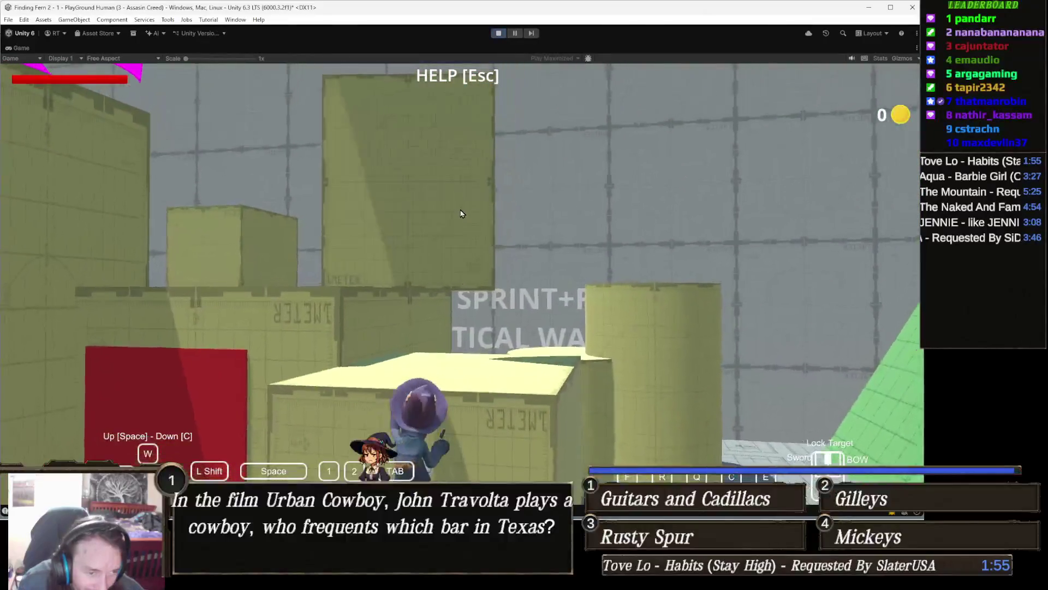
key(w)
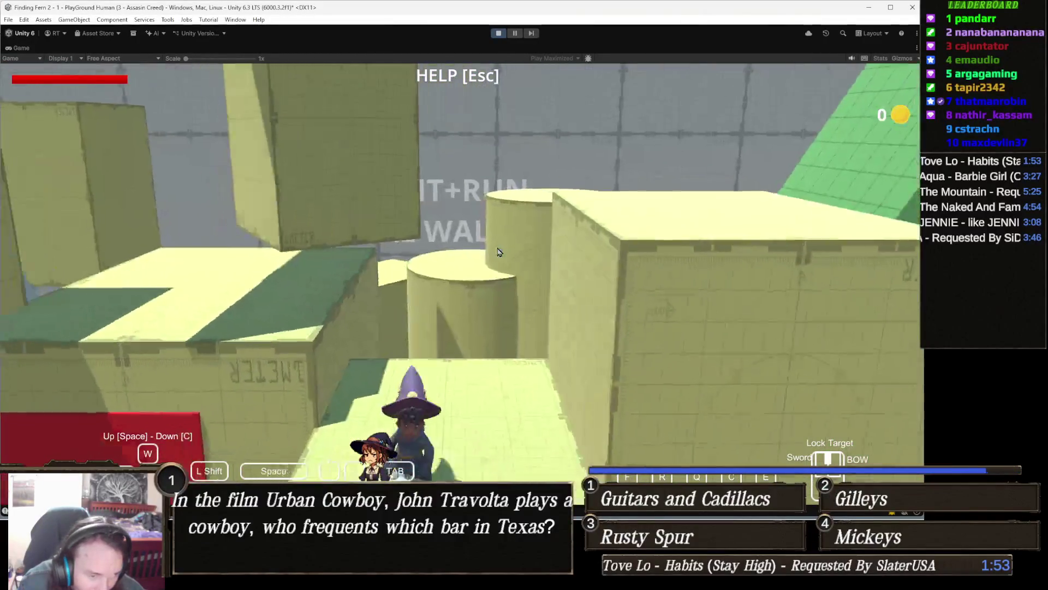
key(w)
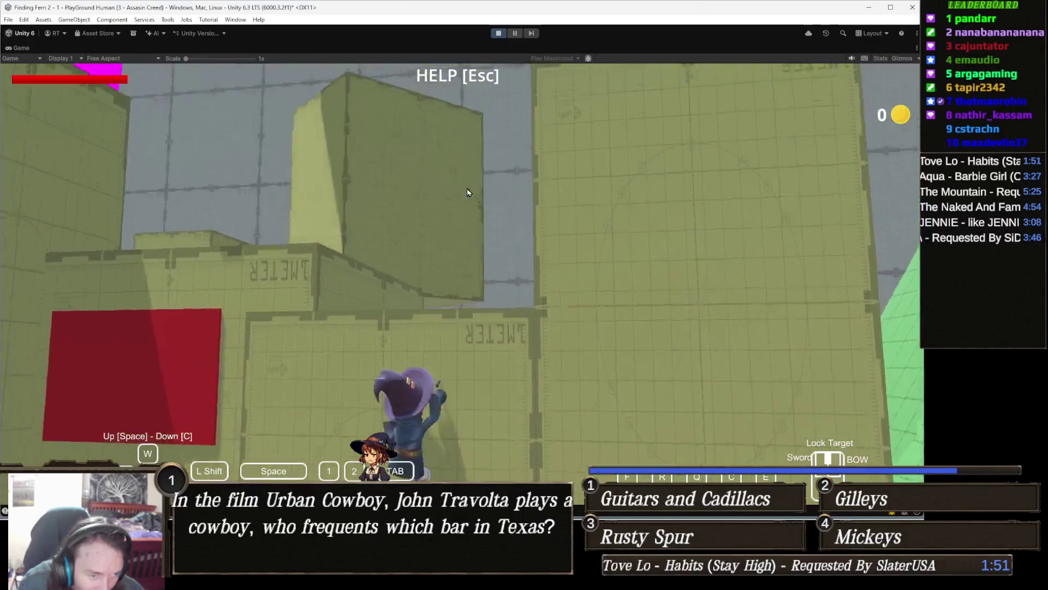
key(w)
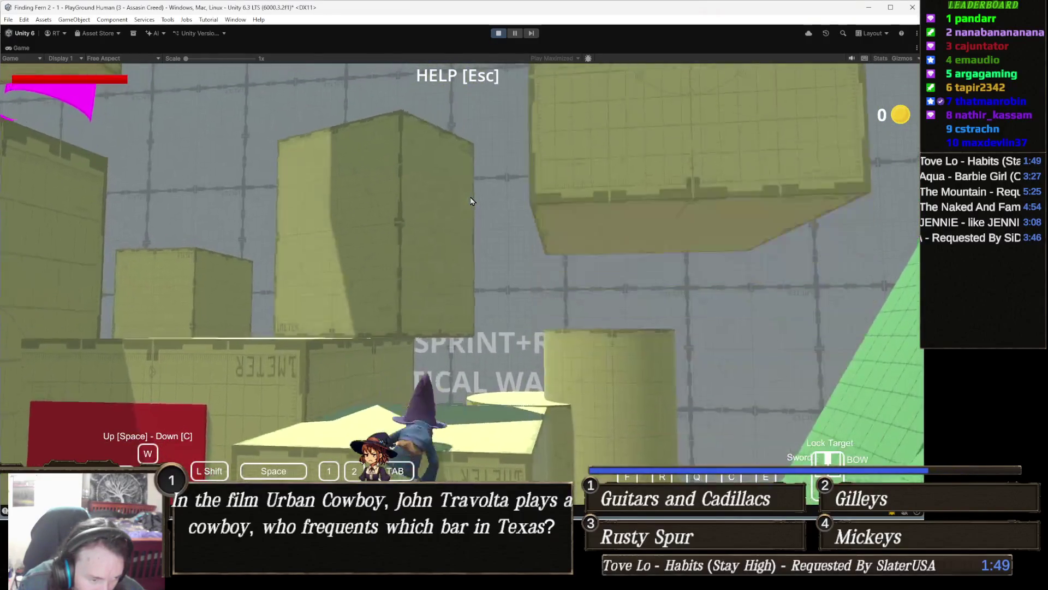
- Climb the next wall with E, pull up onto the box tops, then stop play mode
key(w)
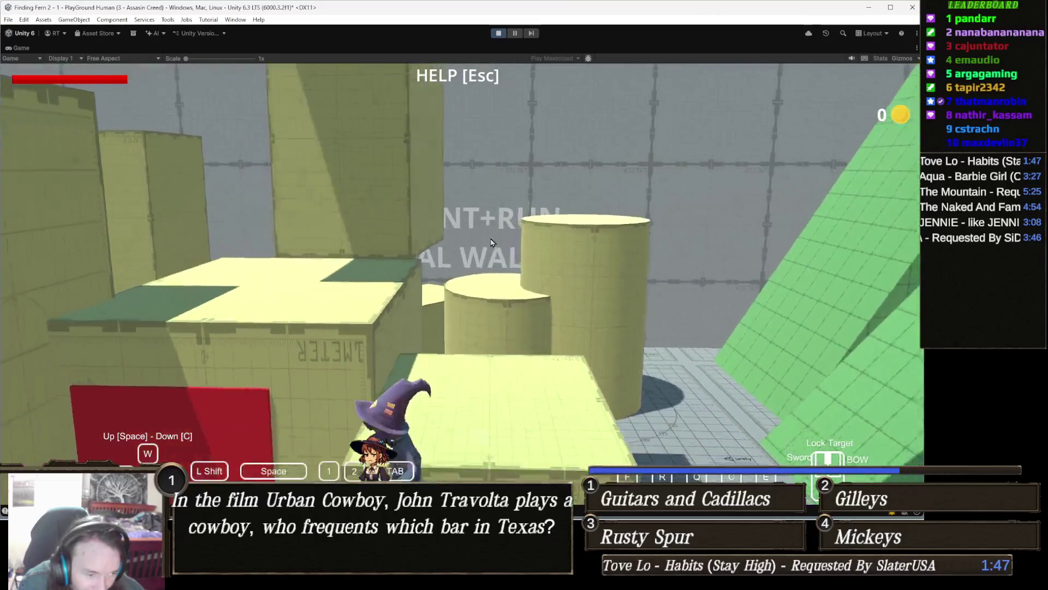
key(w)
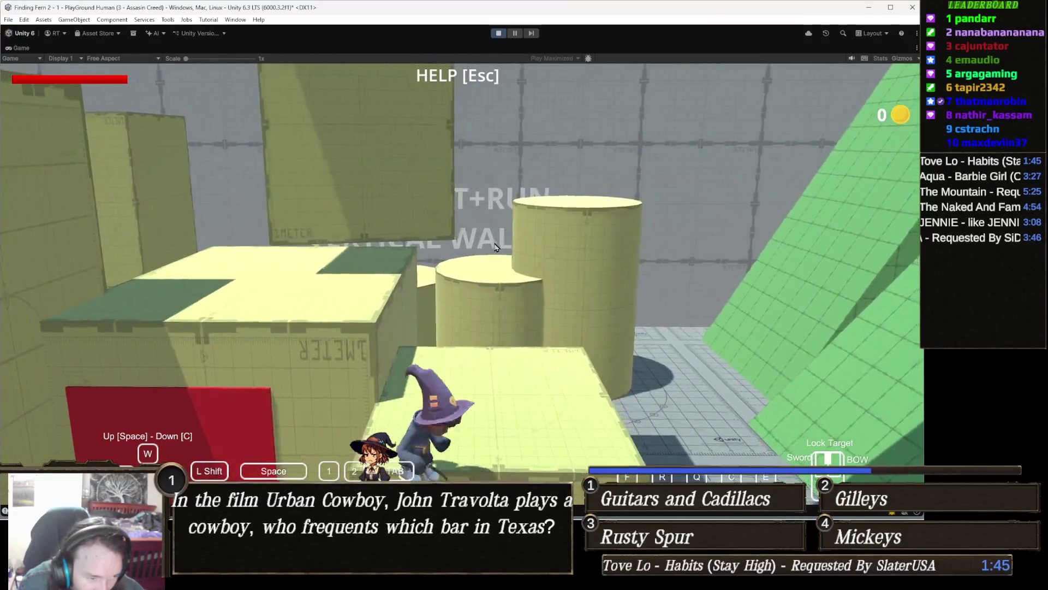
key(w)
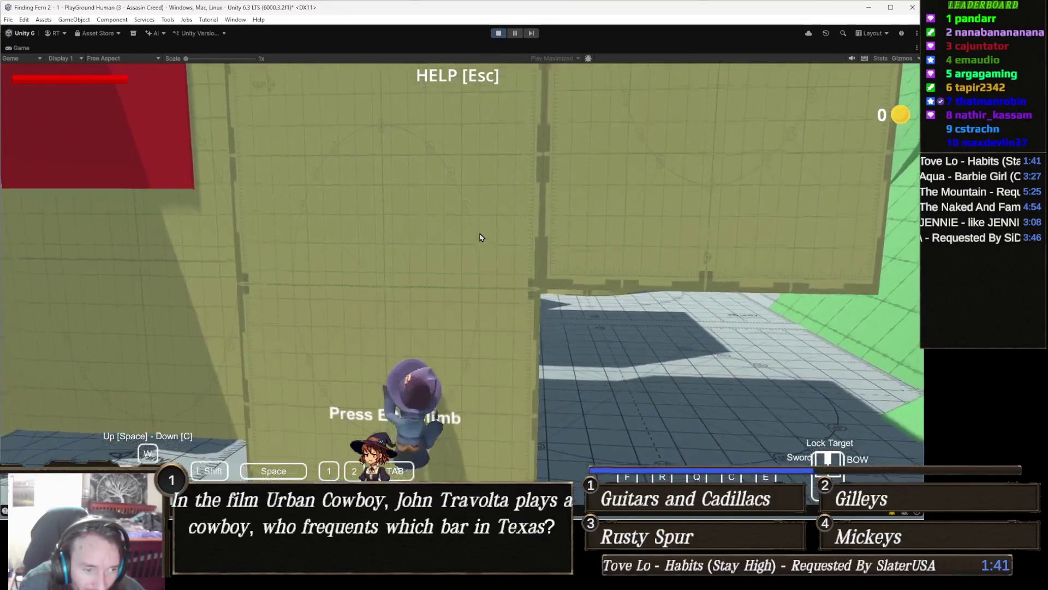
key(e)
key(w)
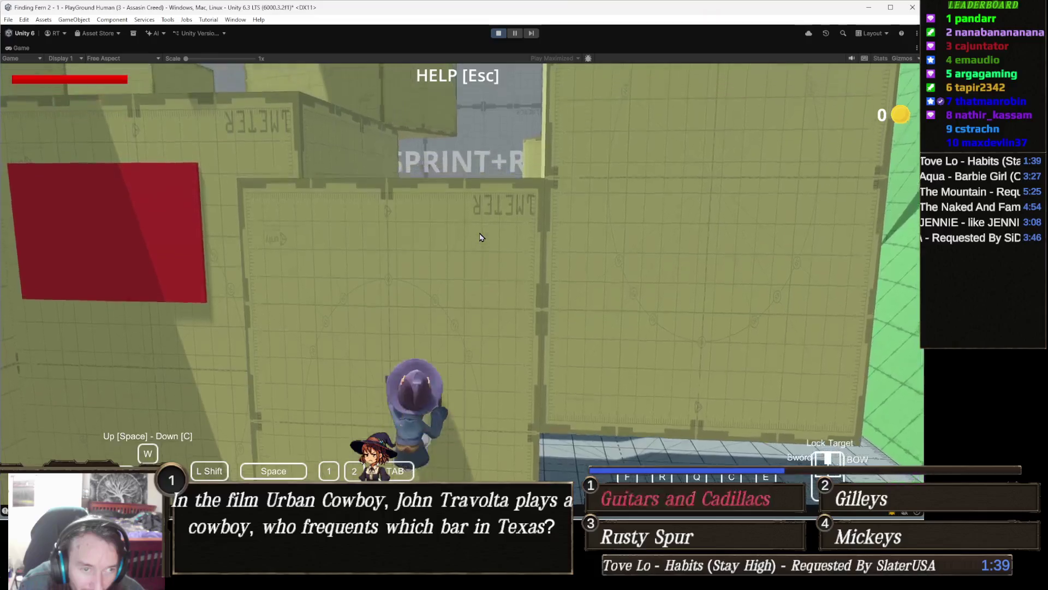
key(w)
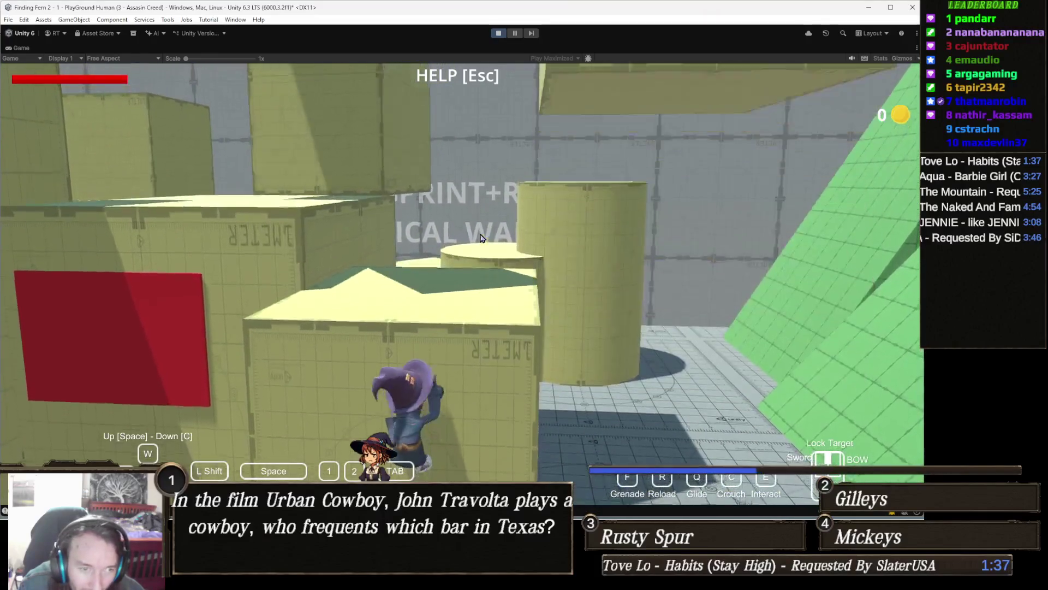
key(w)
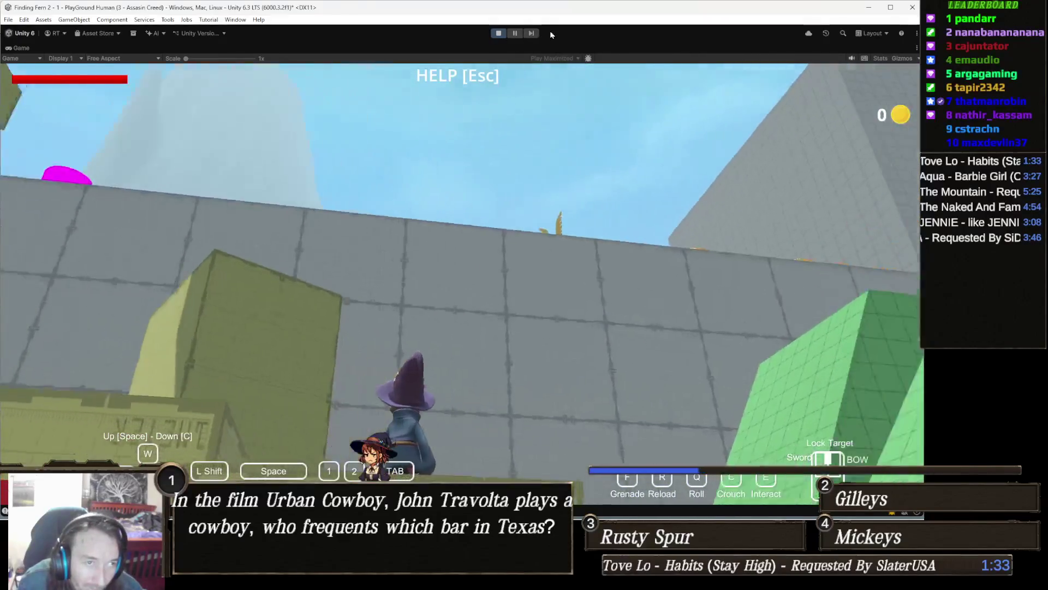
click(499, 33)
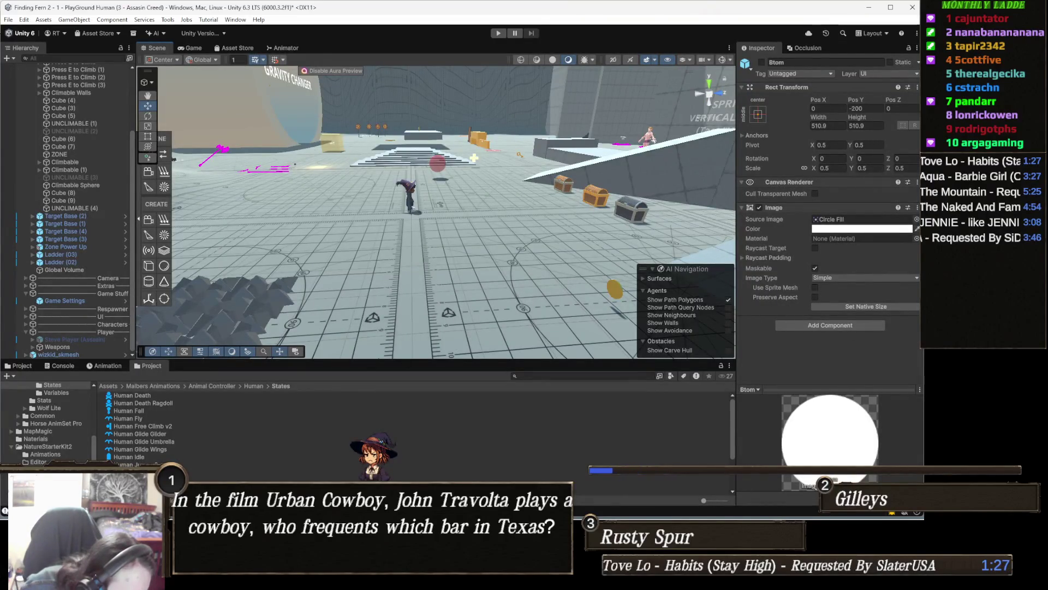
- In the Human LedgeGrab state, set Step 1 Meter Height to 0.45 and start play mode
click(457, 479)
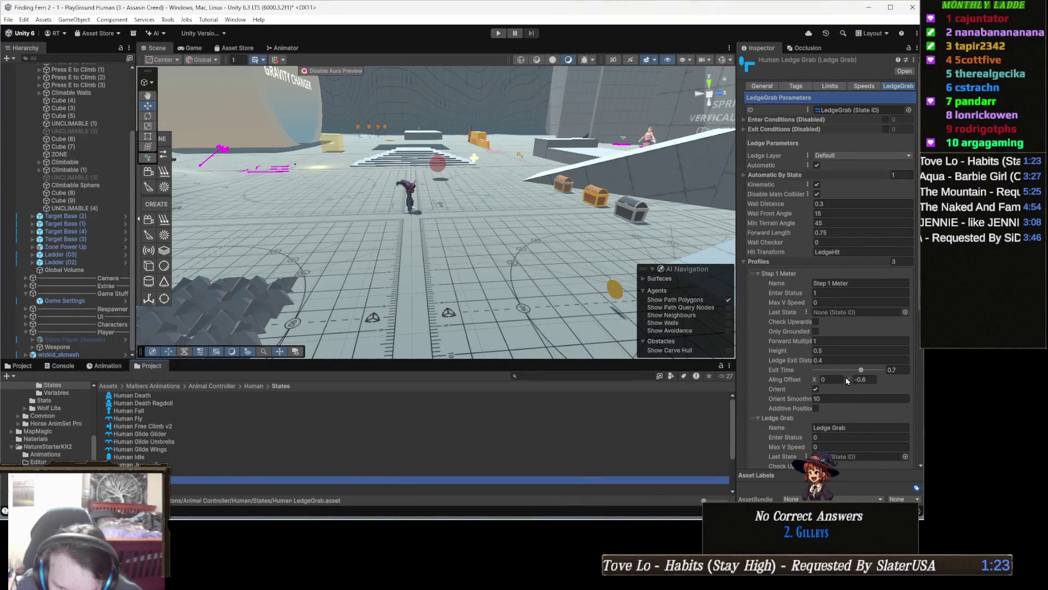
click(872, 378)
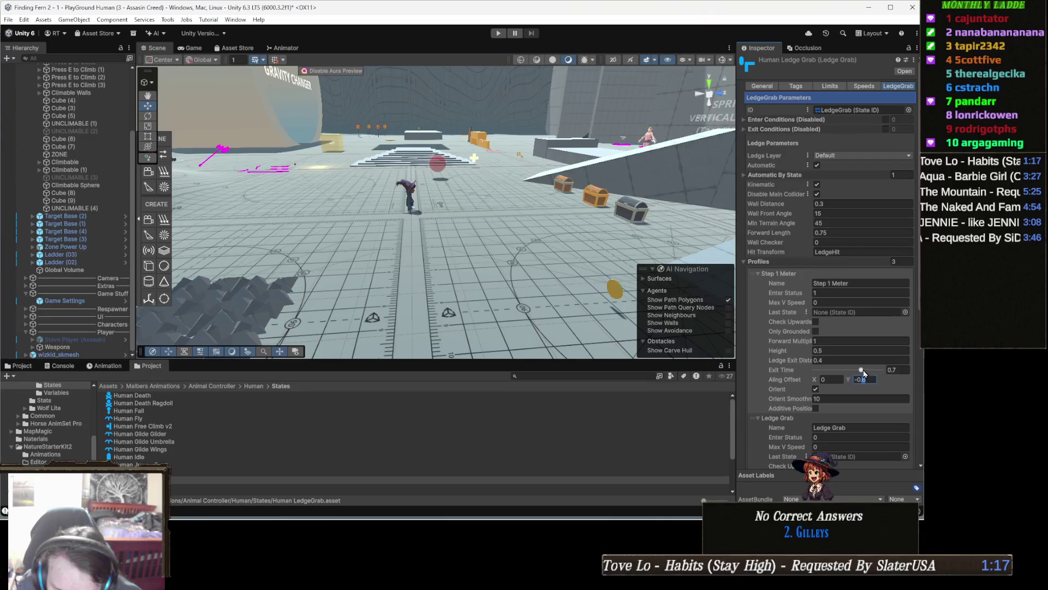
text(0.45)
key(Return)
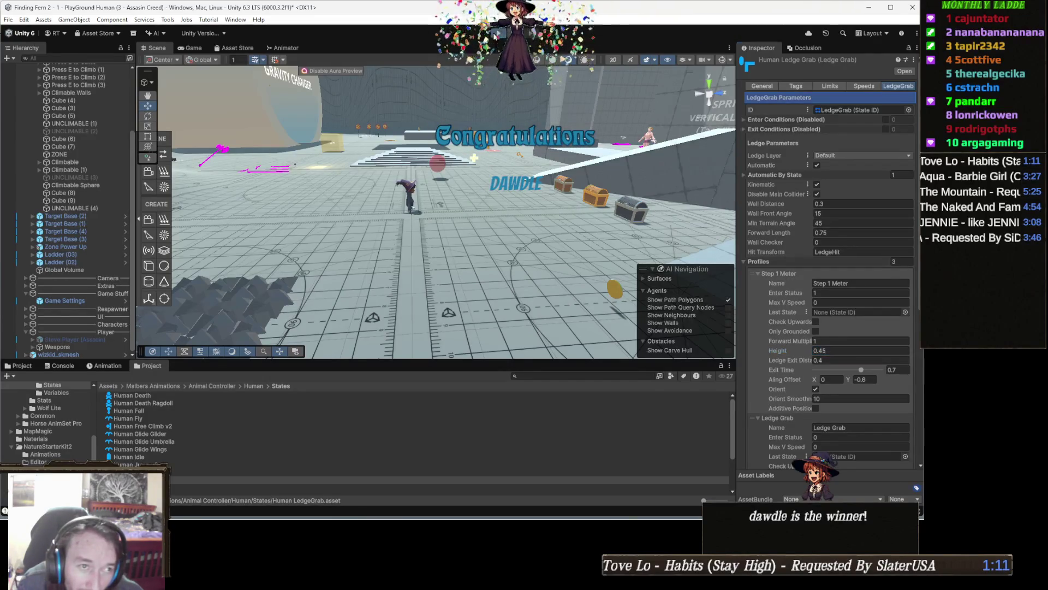
click(494, 35)
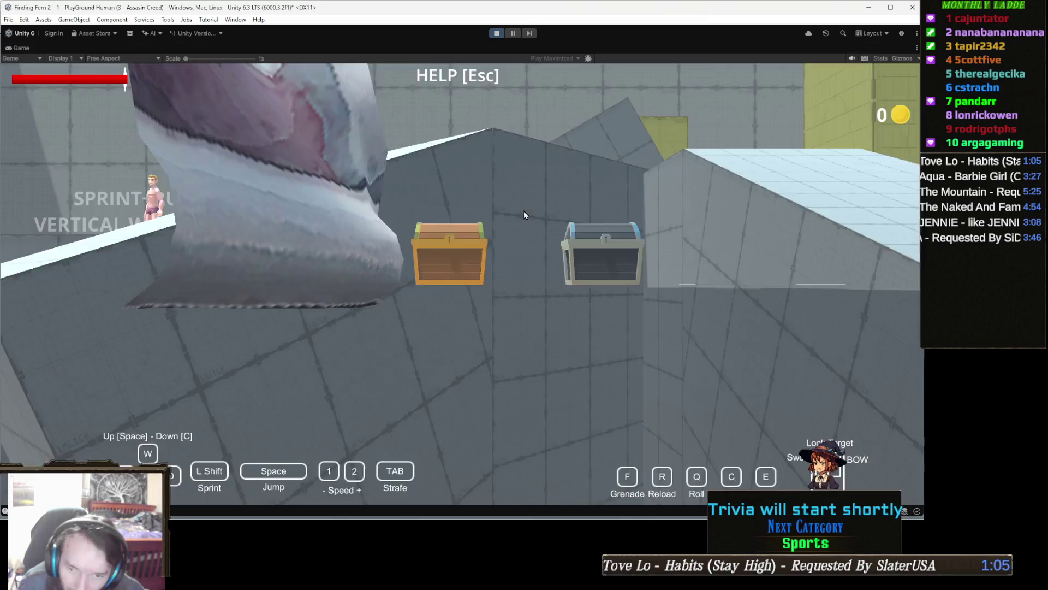
- Run and glide to the yellow wall, climb onto the block top, then turn back
key(w)
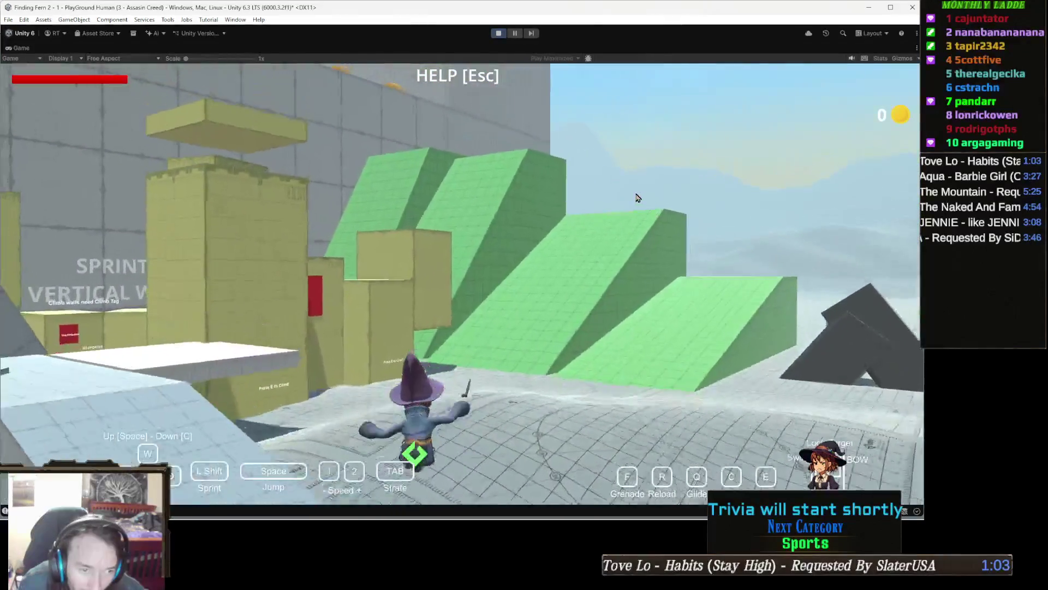
key(space)
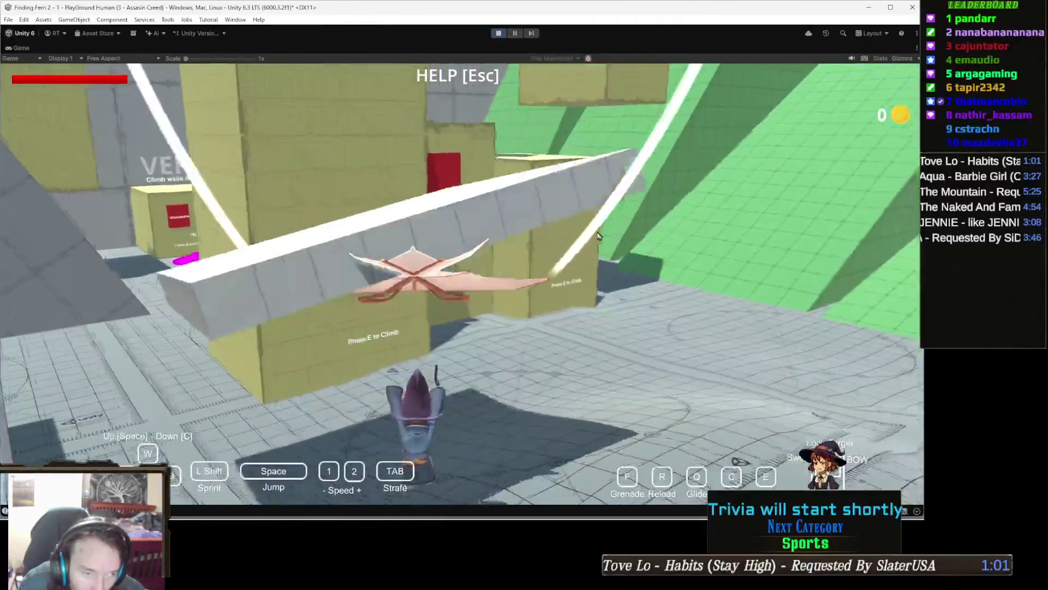
key(w)
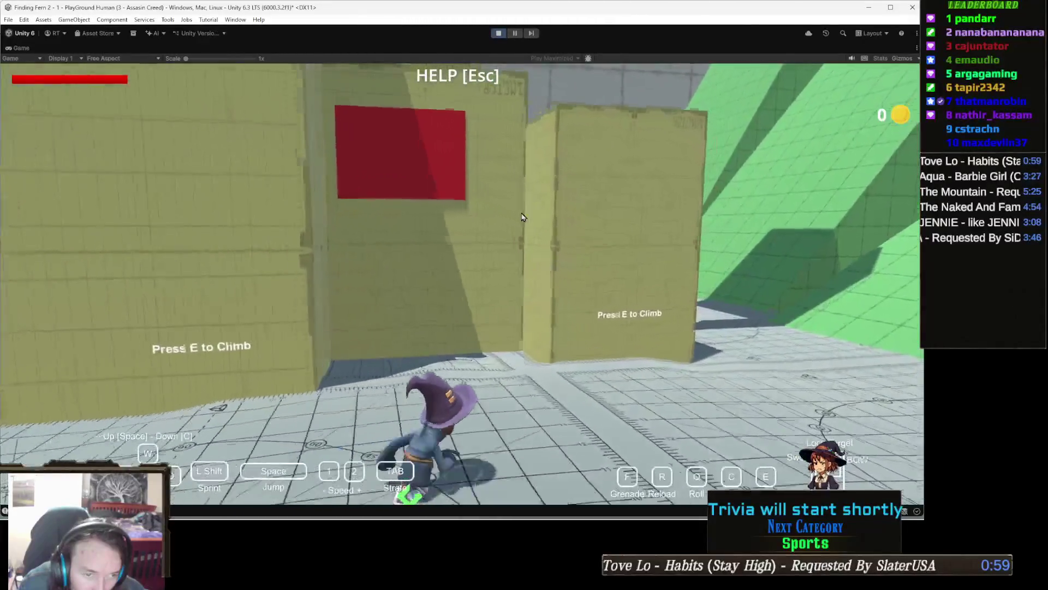
key(e)
key(w)
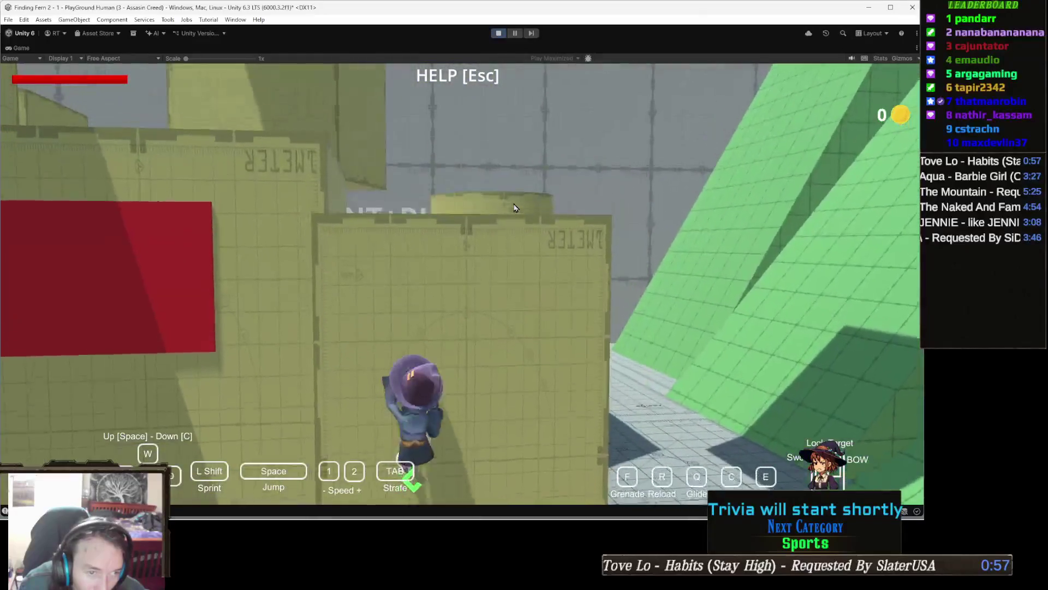
key(w)
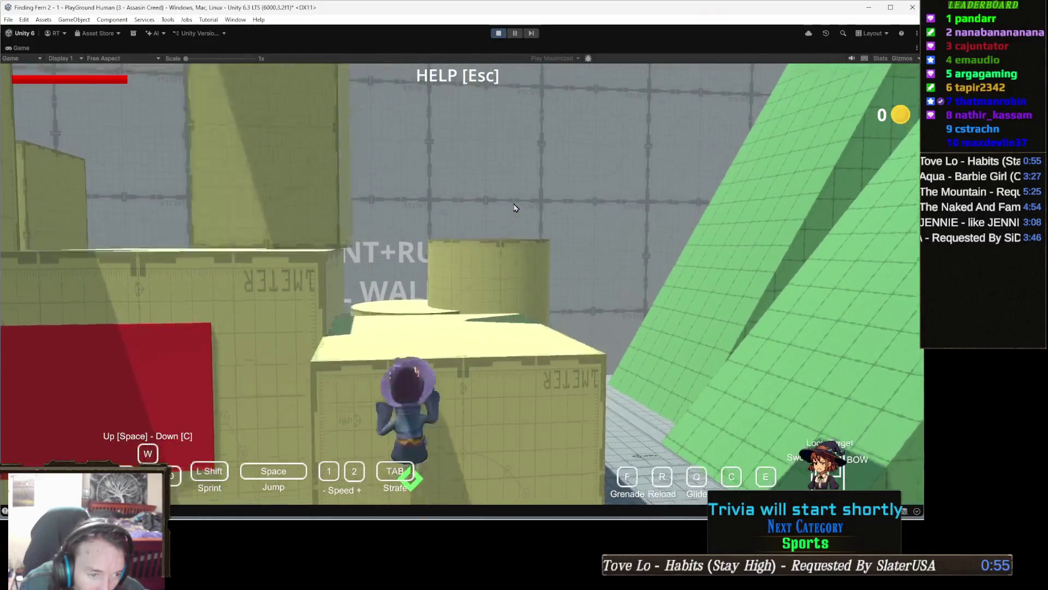
key(s)
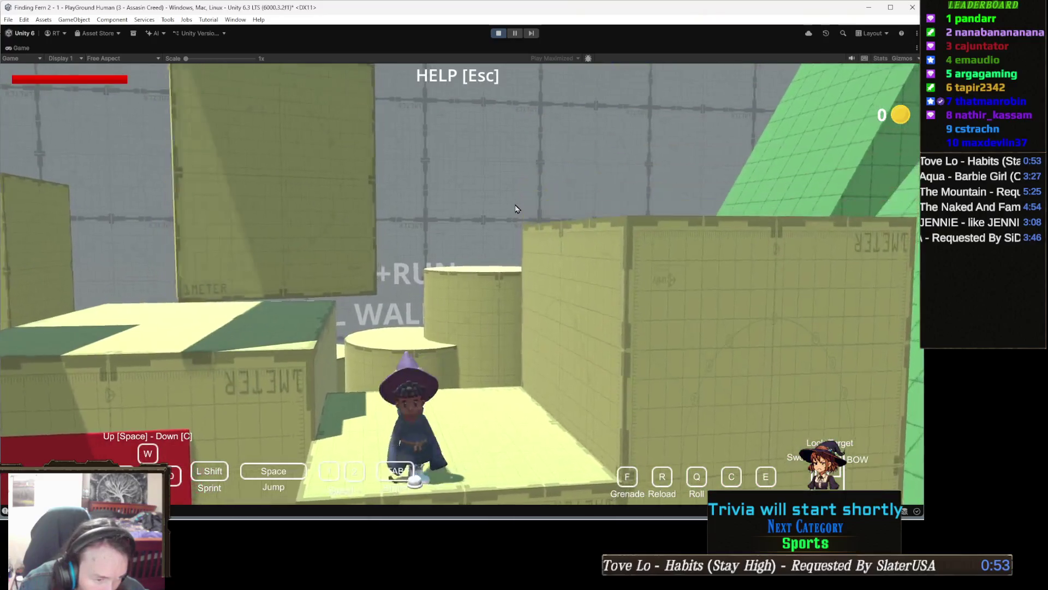
- Climb the block wall again, walk on past the blocks, then stop play mode
key(w)
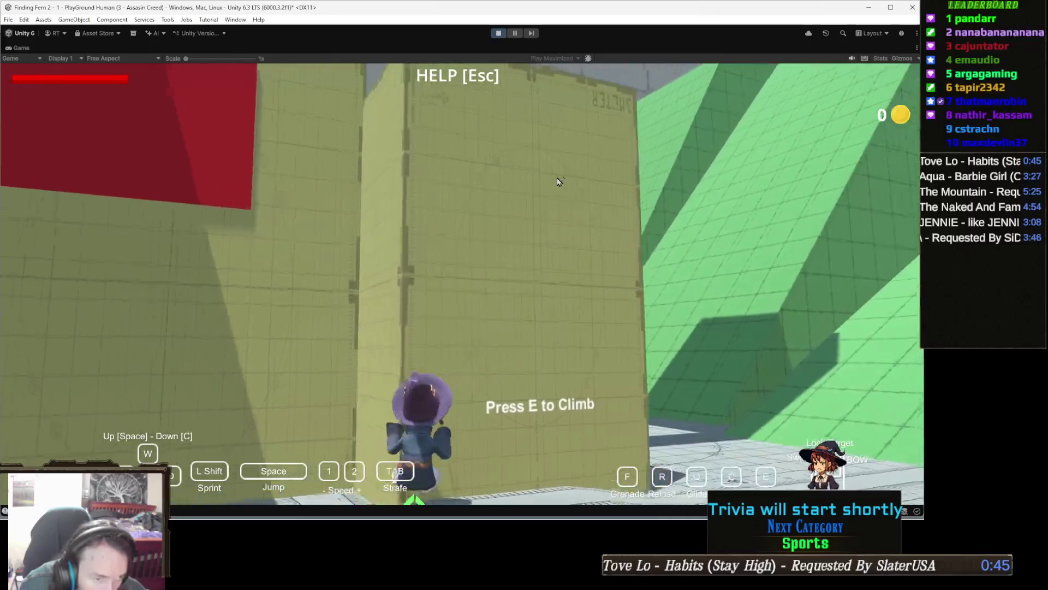
key(e)
key(w)
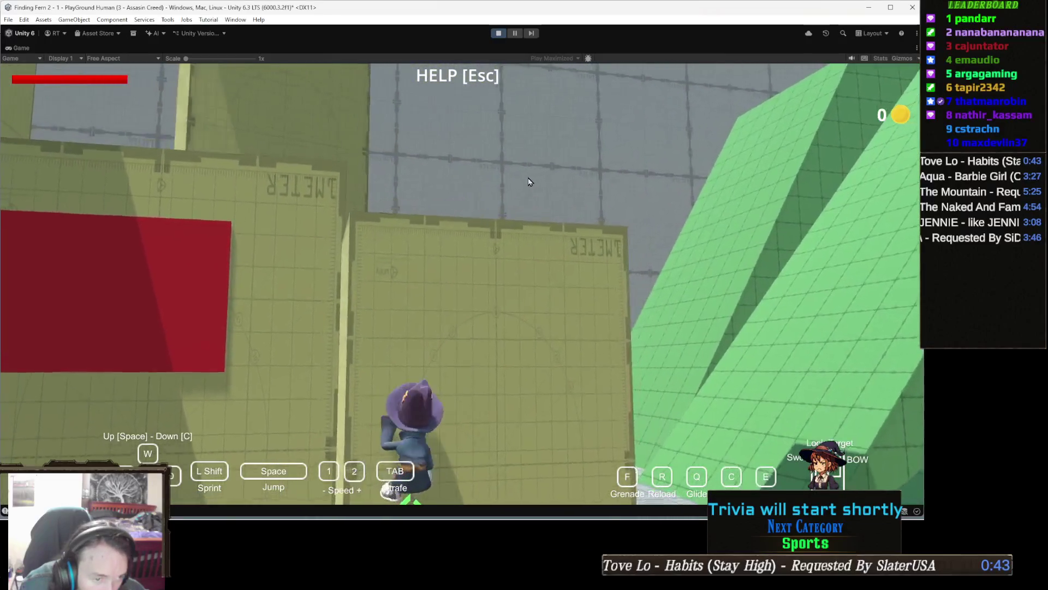
key(w)
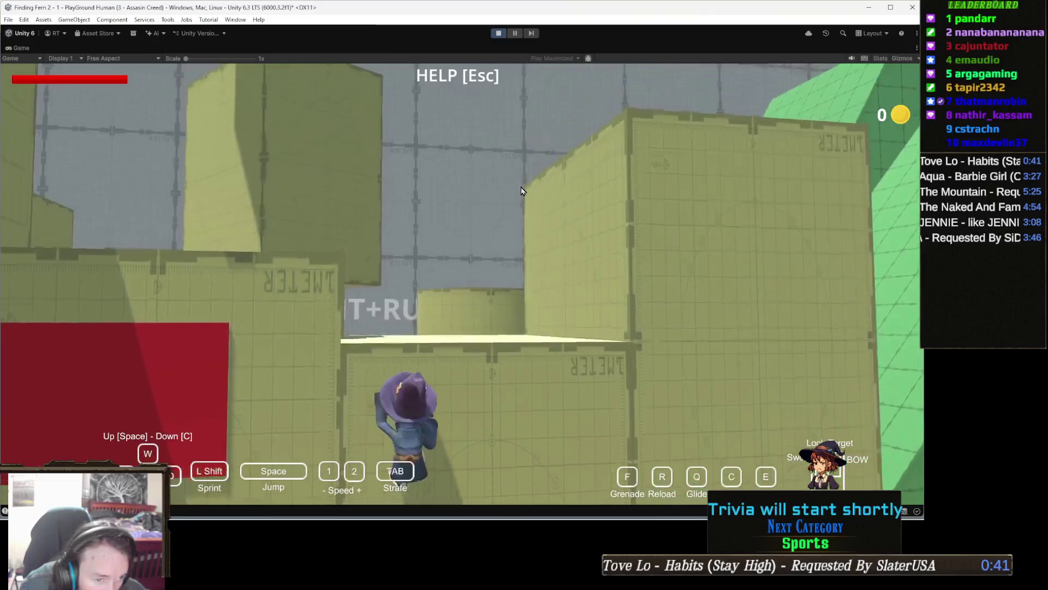
key(w)
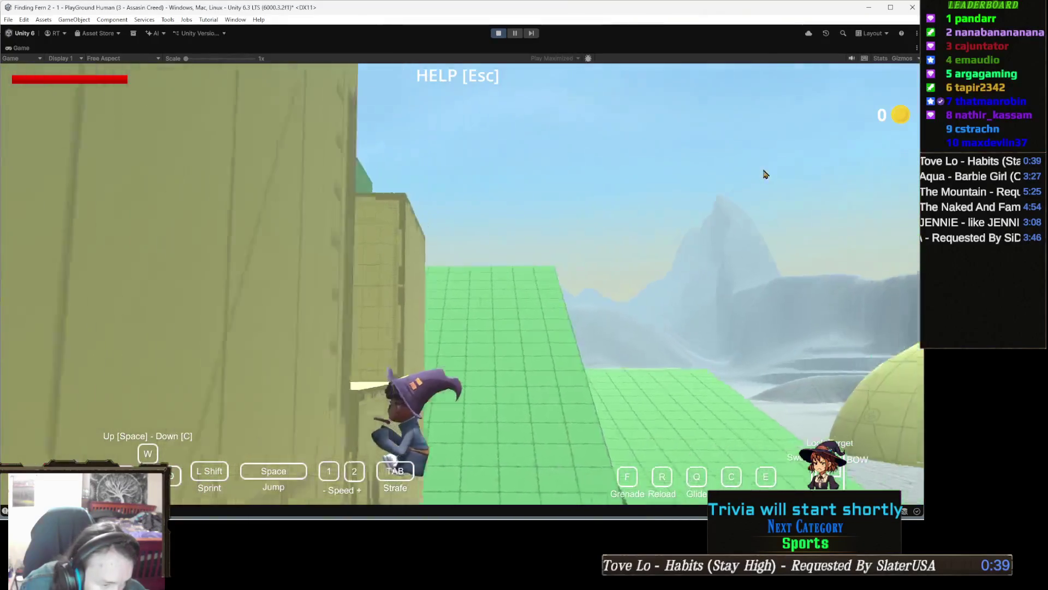
key(w)
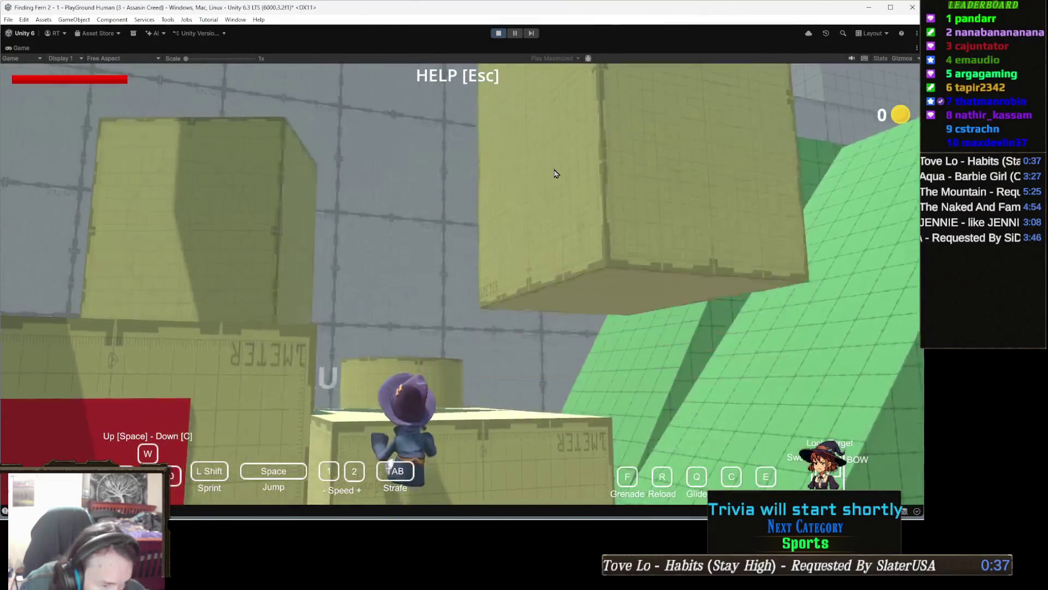
key(w)
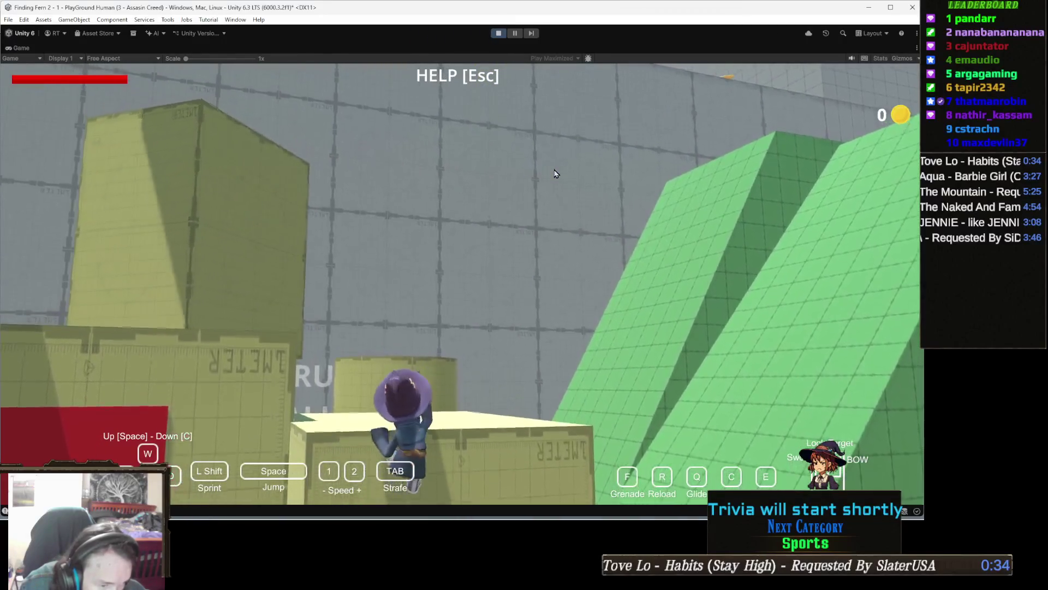
key(w)
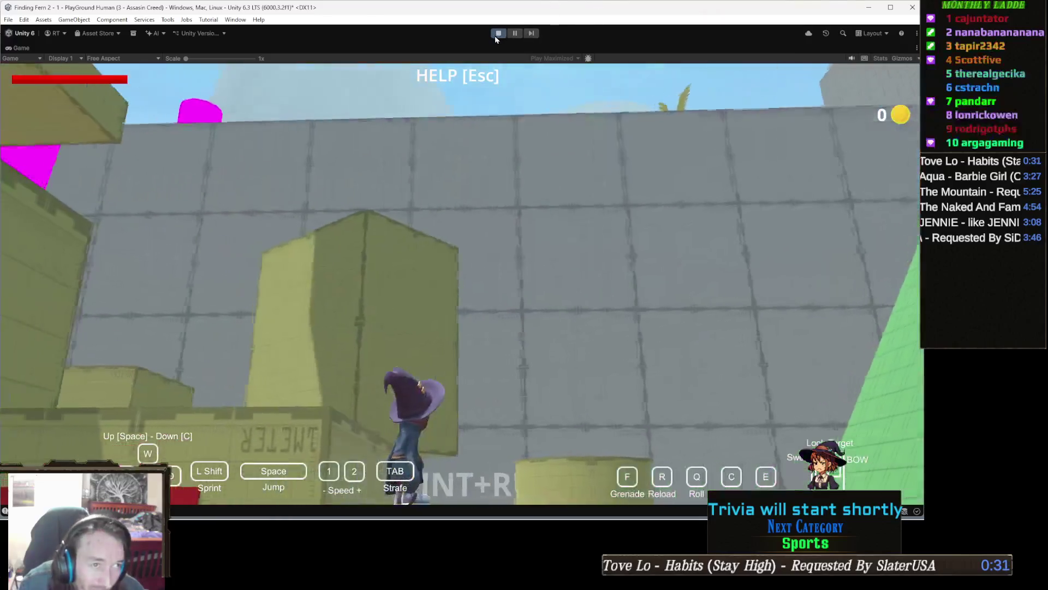
click(495, 34)
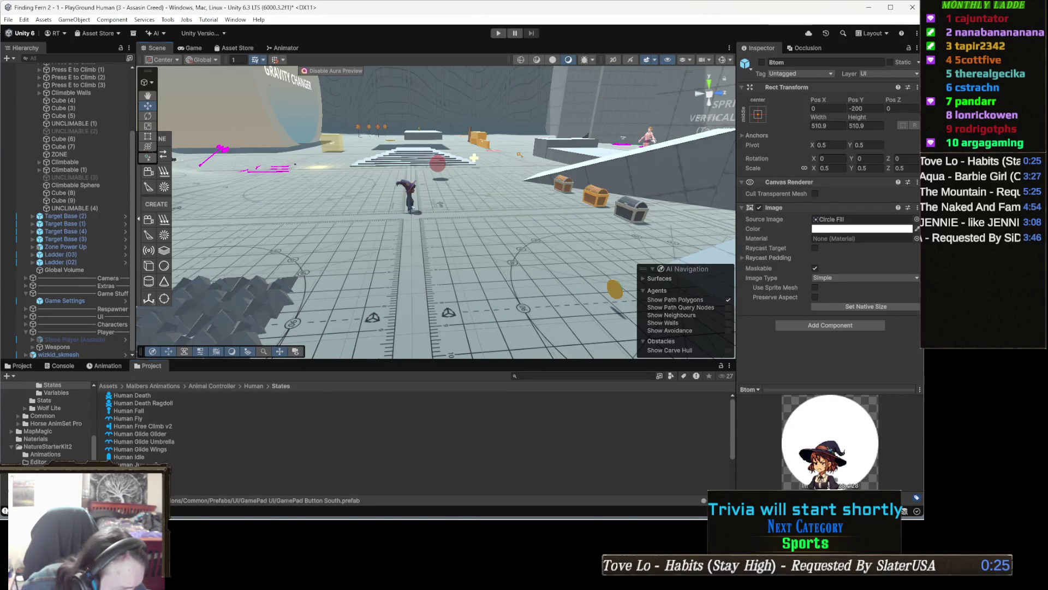
- Give Human LedgeGrab's Step 1 Meter Exit Time 1, Y offset -0.7, Height 0.4, then play
click(234, 482)
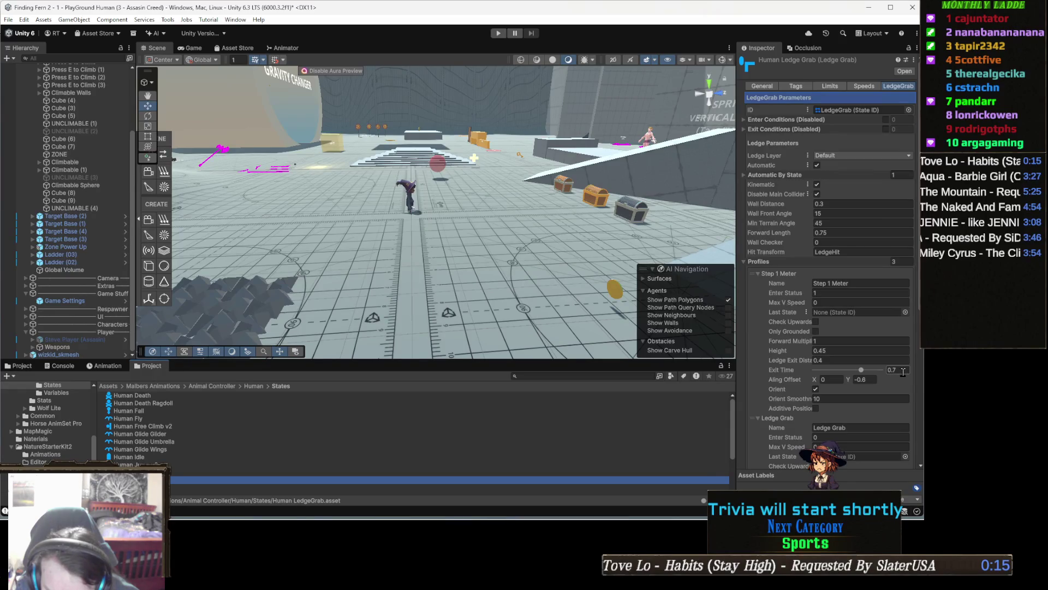
click(903, 371)
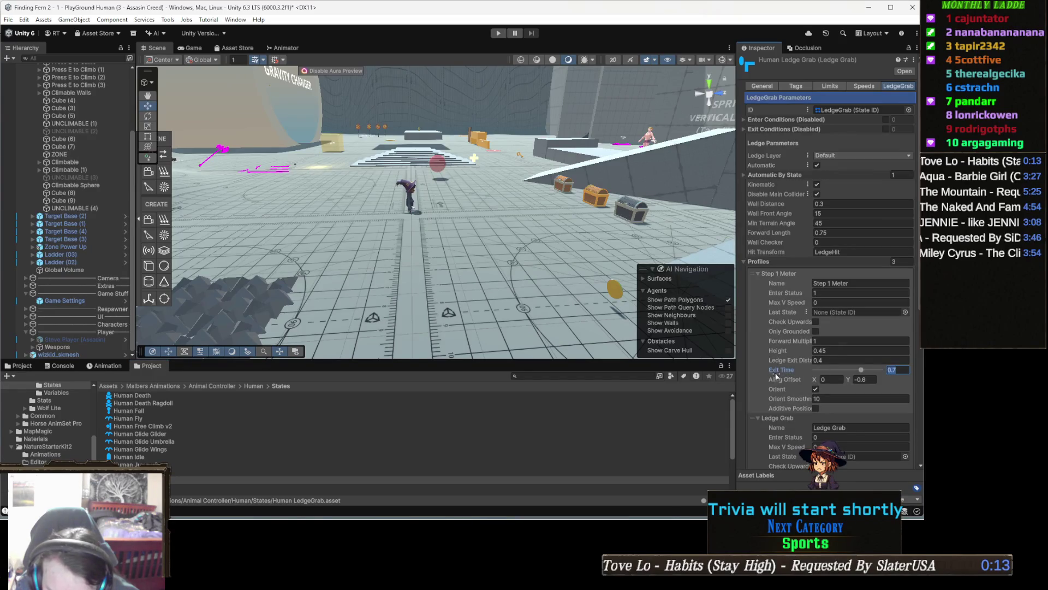
mouse_move(778, 370)
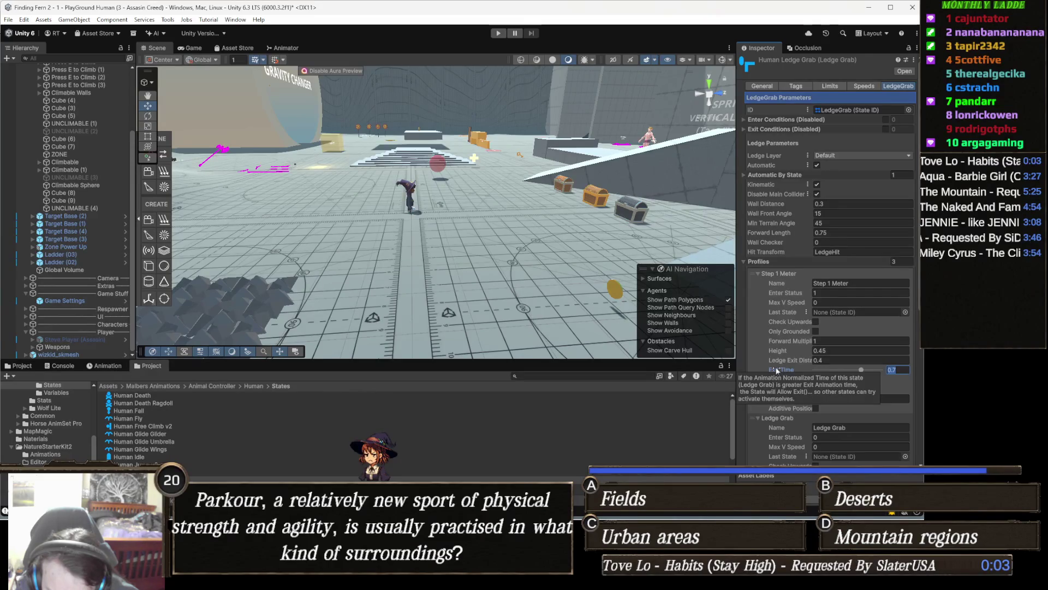
text(1)
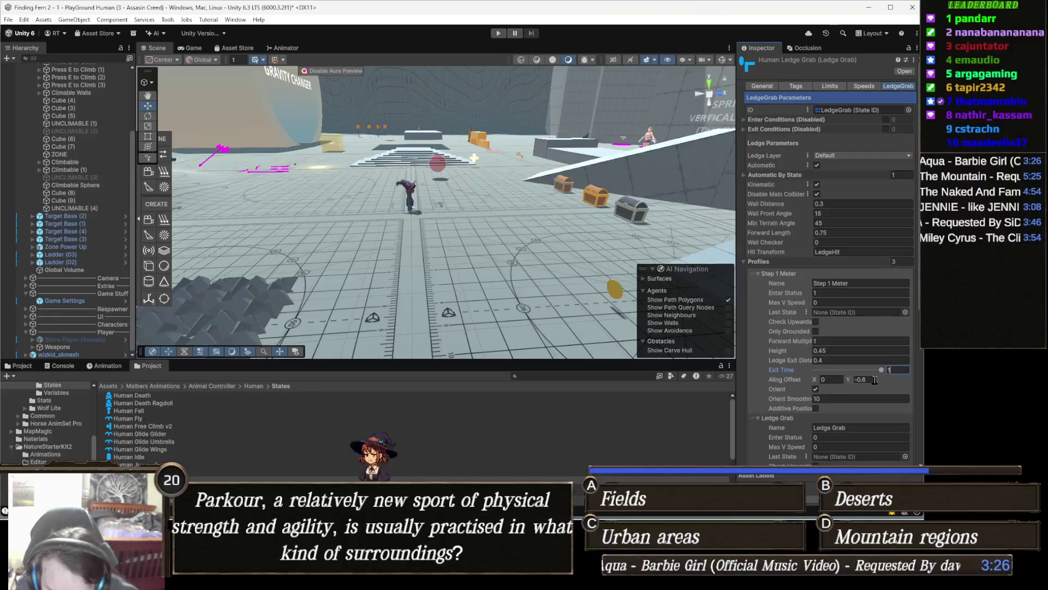
click(875, 380)
click(833, 349)
text(0.4)
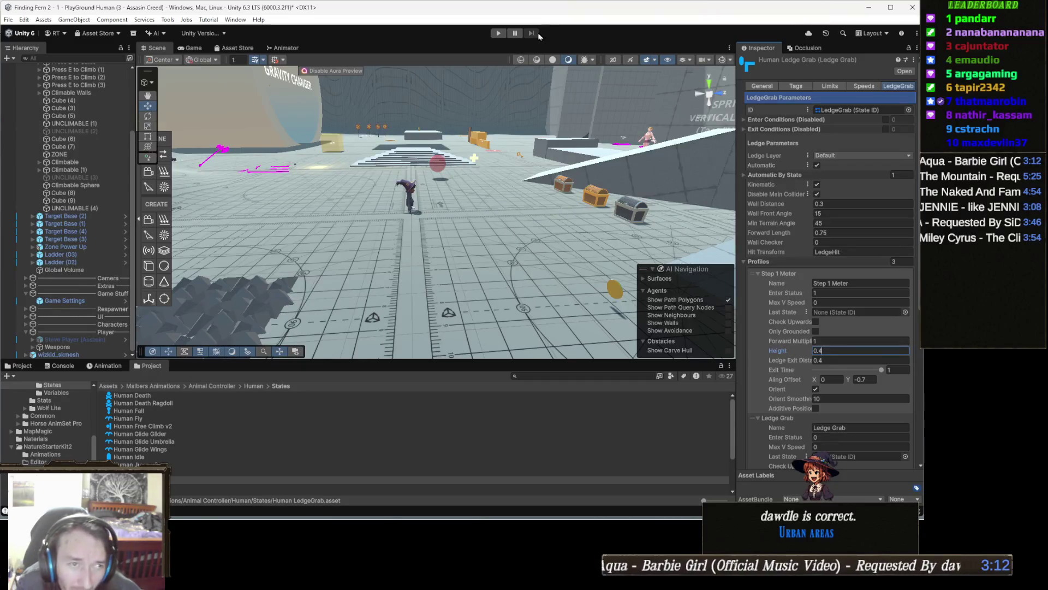
click(499, 33)
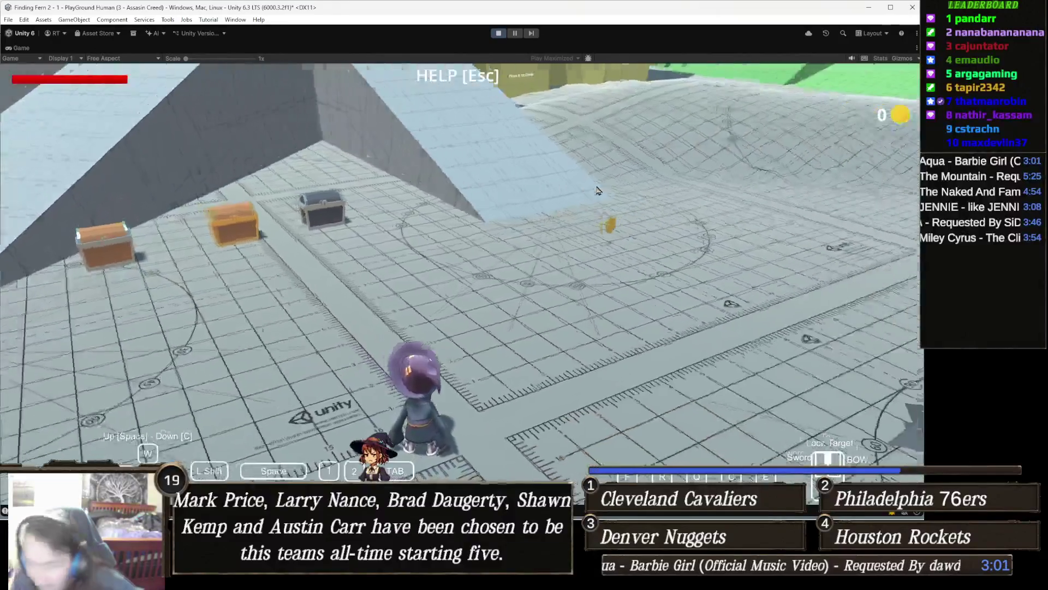
- Run past the coin to the yellow wall and climb onto the block top
click(598, 190)
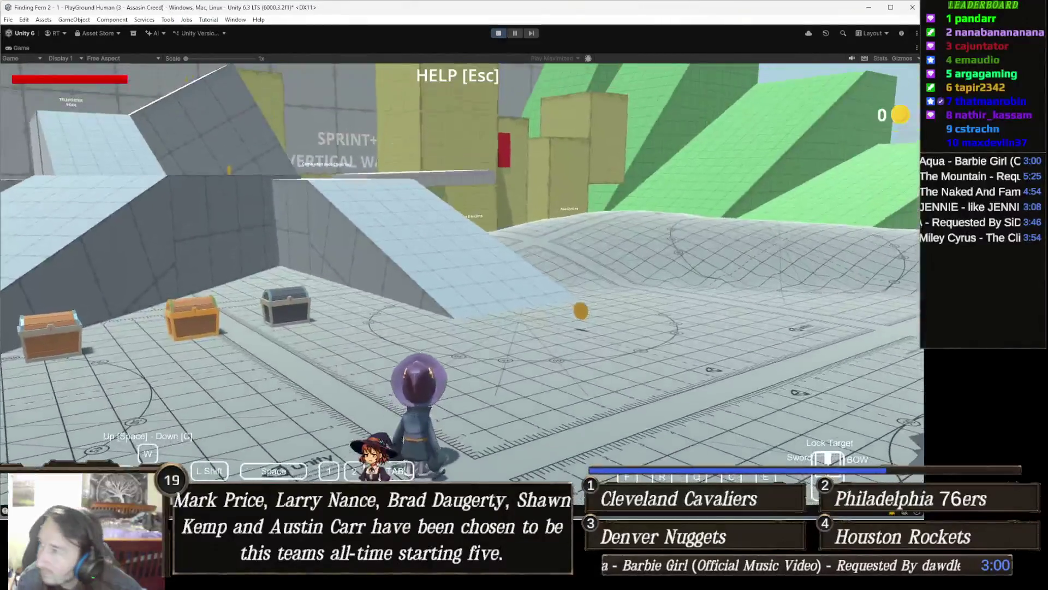
key(w)
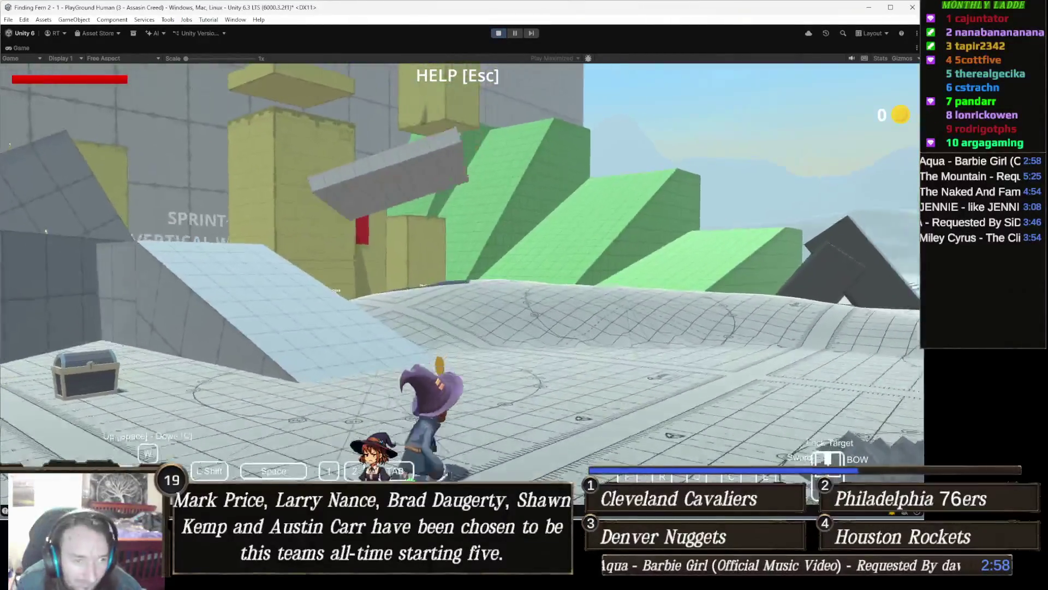
key(w)
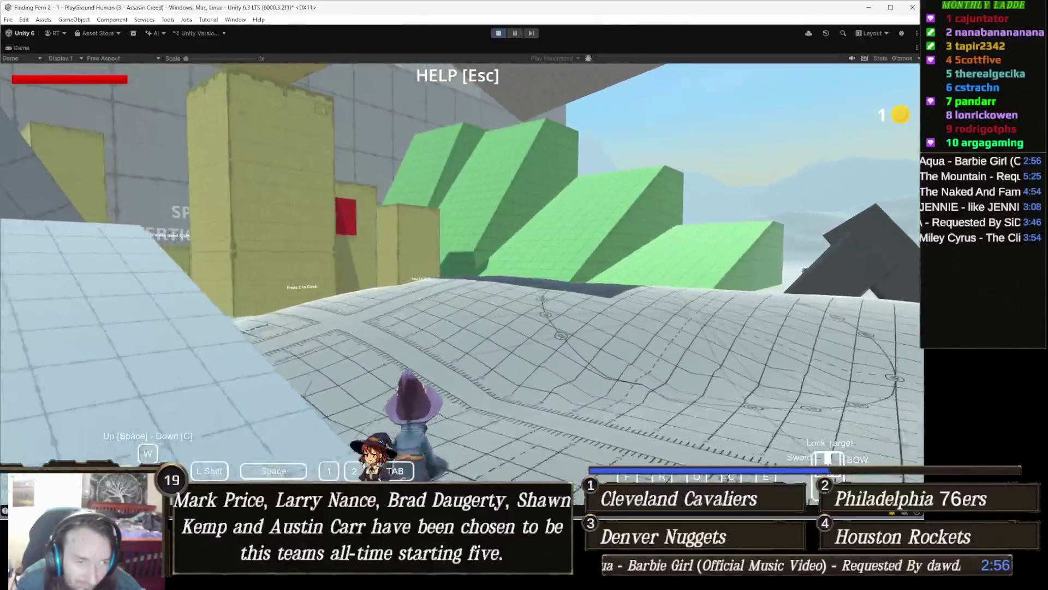
key(w)
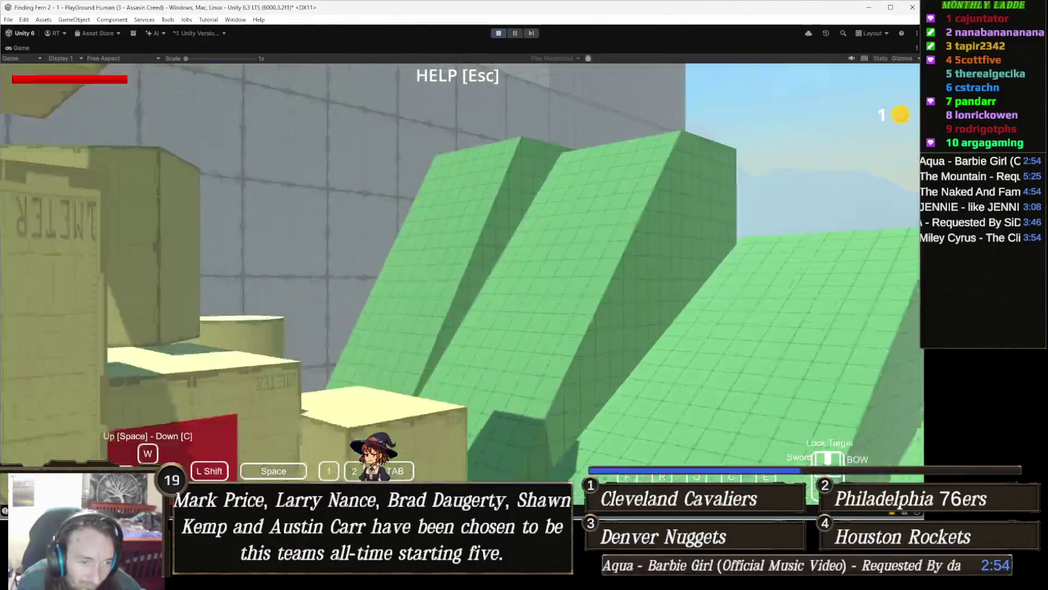
key(w)
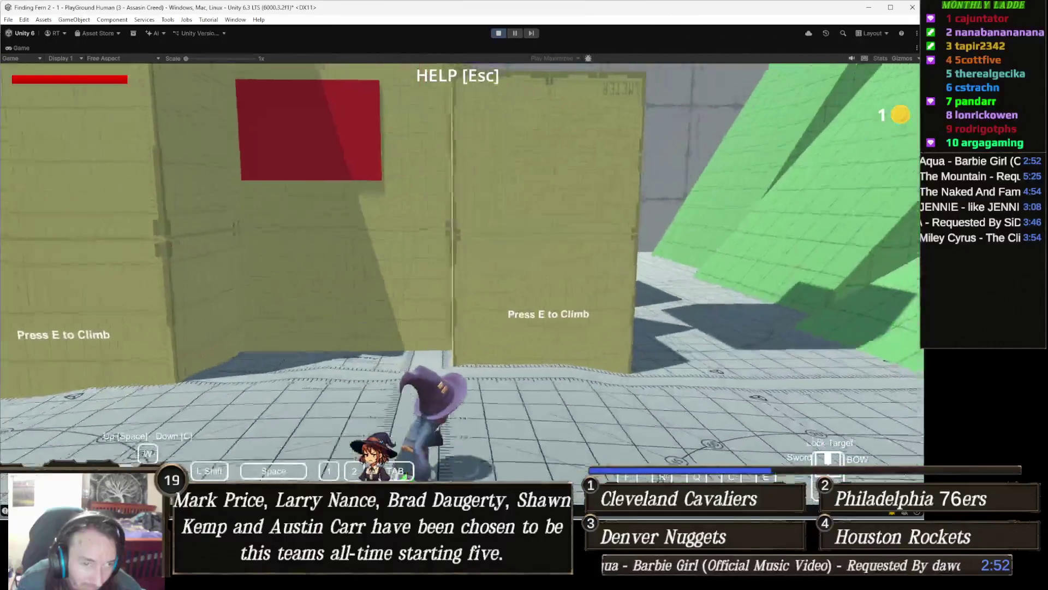
key(e)
key(space)
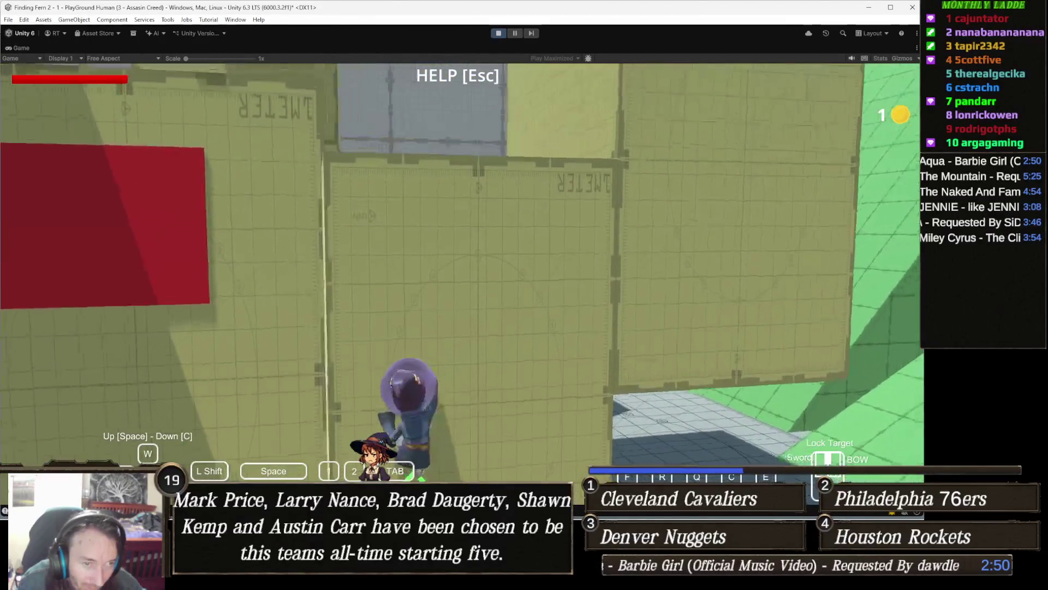
key(w)
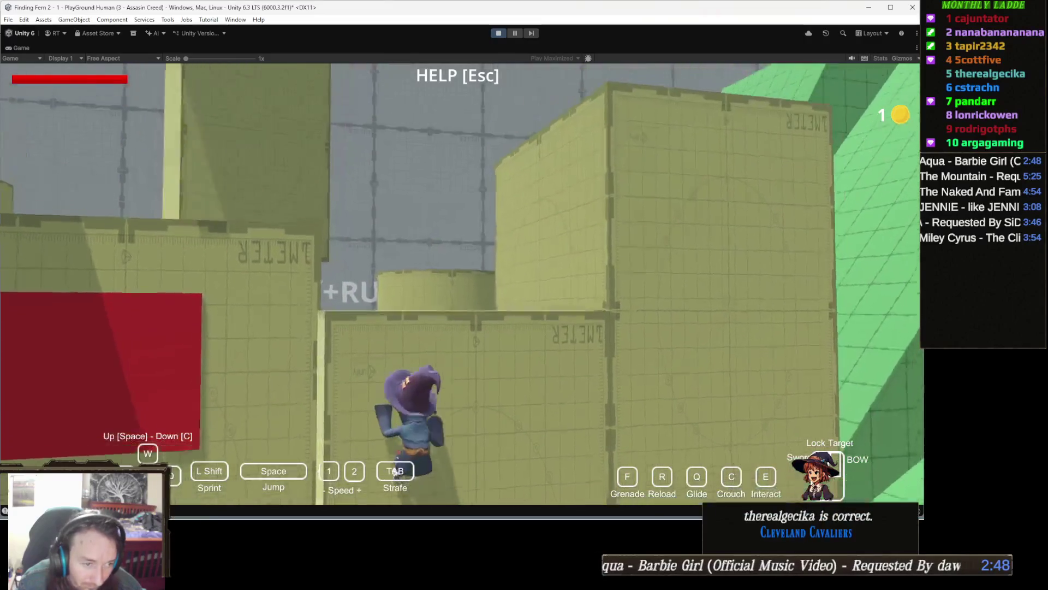
key(w)
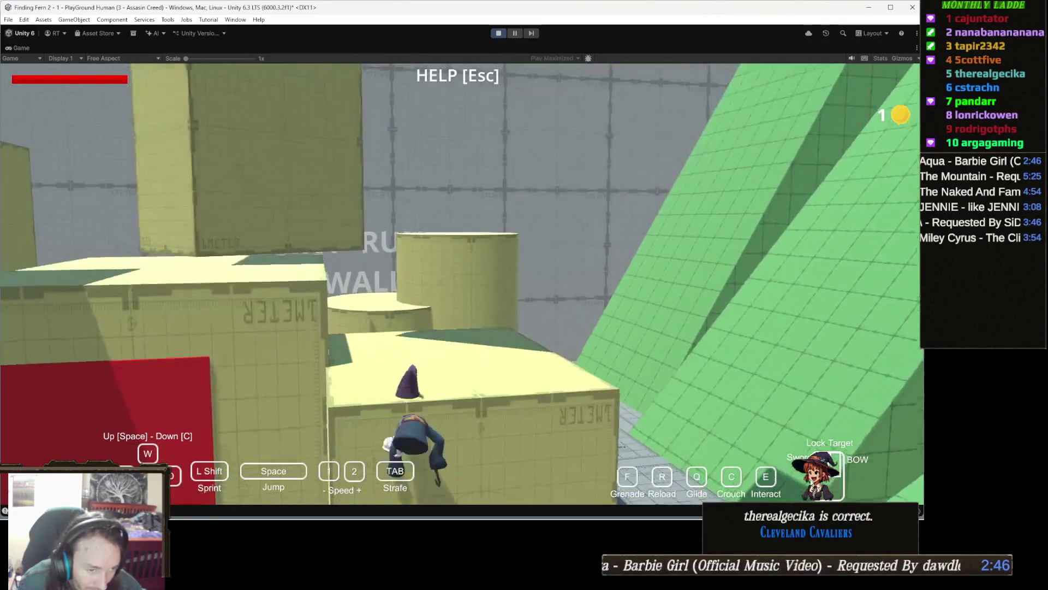
- Climb the next tall yellow wall onto its ledge, then stop the game
key(s)
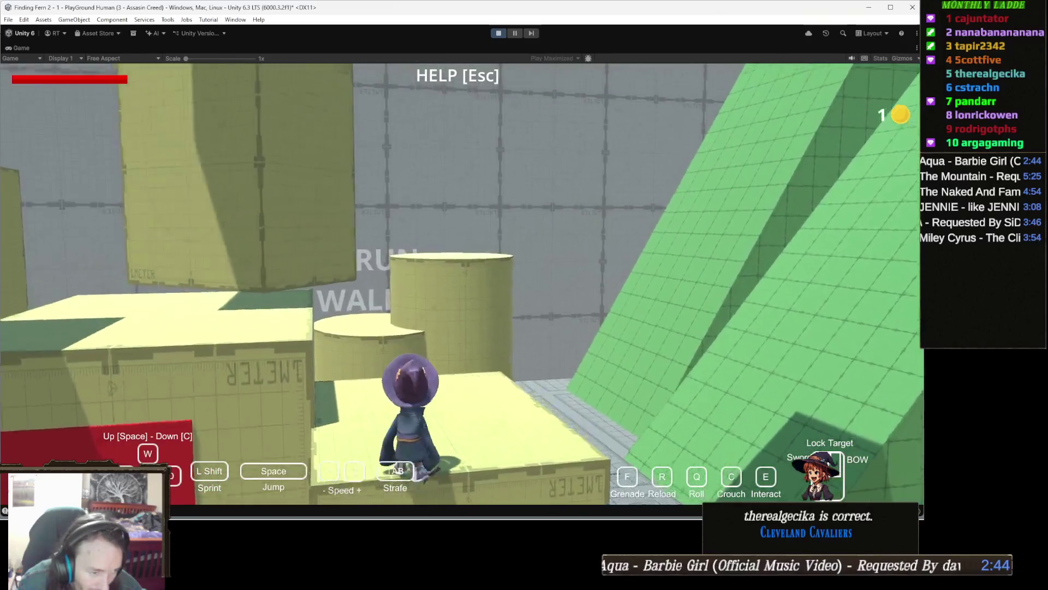
key(w)
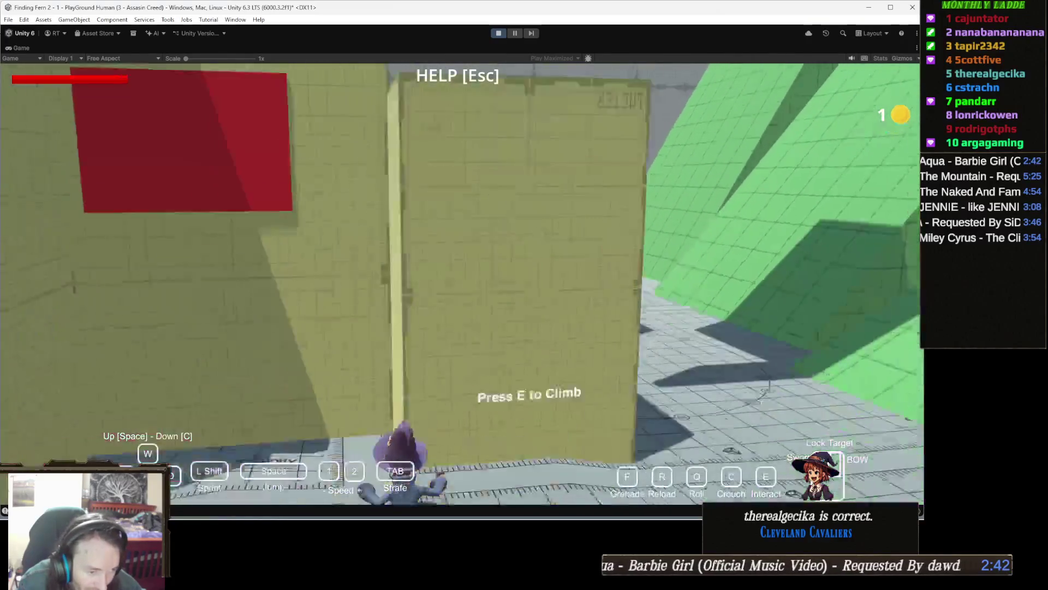
key(e)
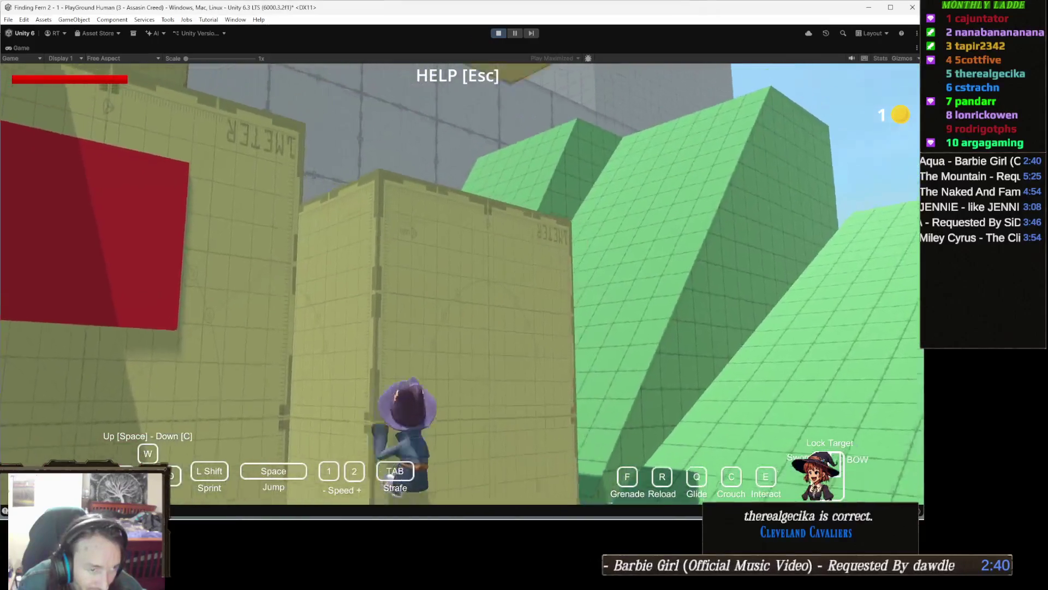
key(w)
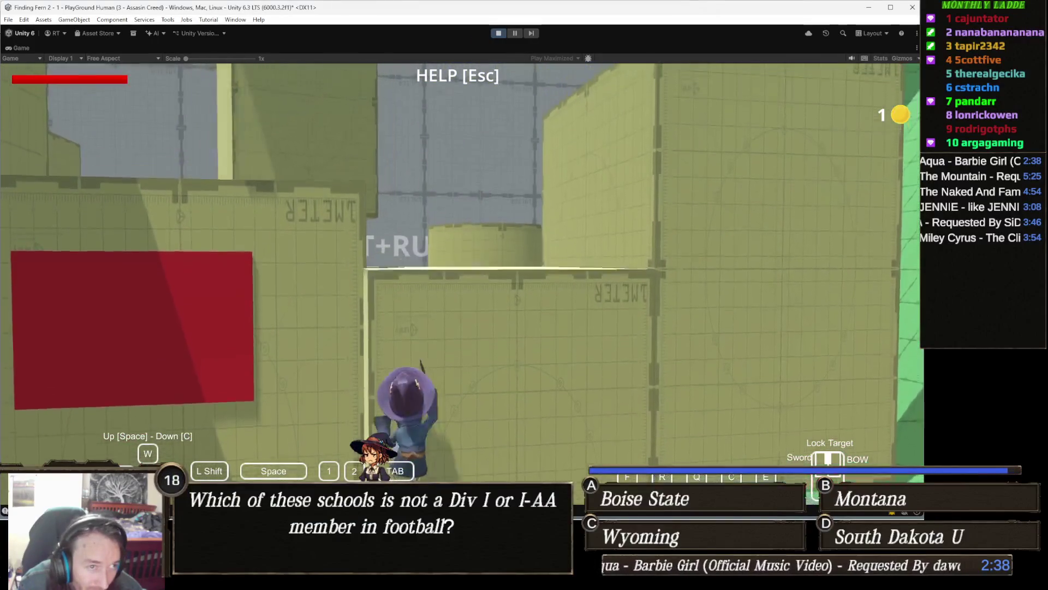
key(w)
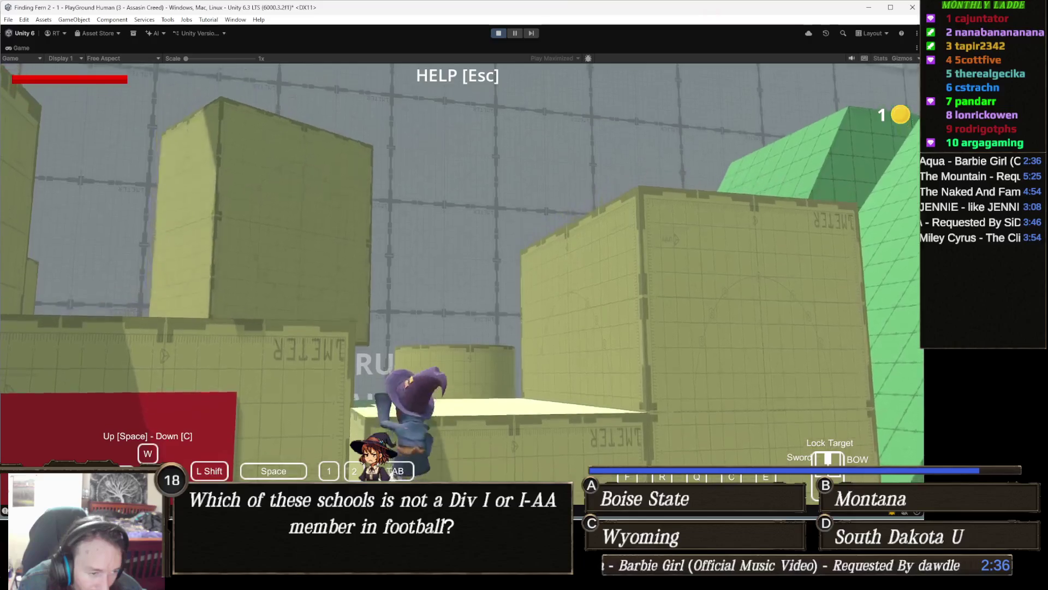
key(w)
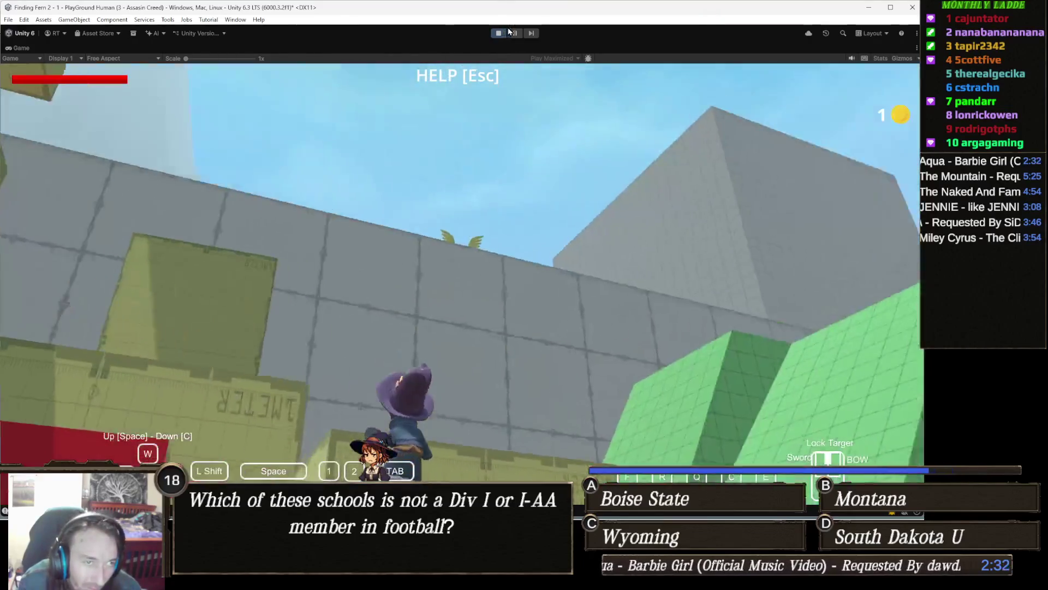
click(498, 33)
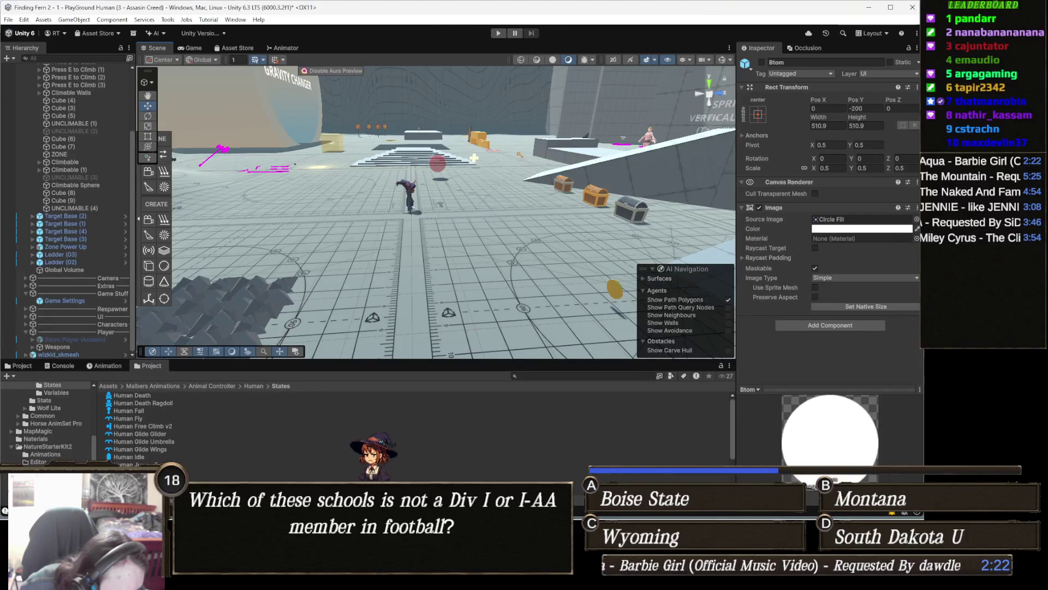
- In Human Ledge Grab, set Step 1 Meter Align Offset Y -0.4 and Height 0.5, then play
click(690, 472)
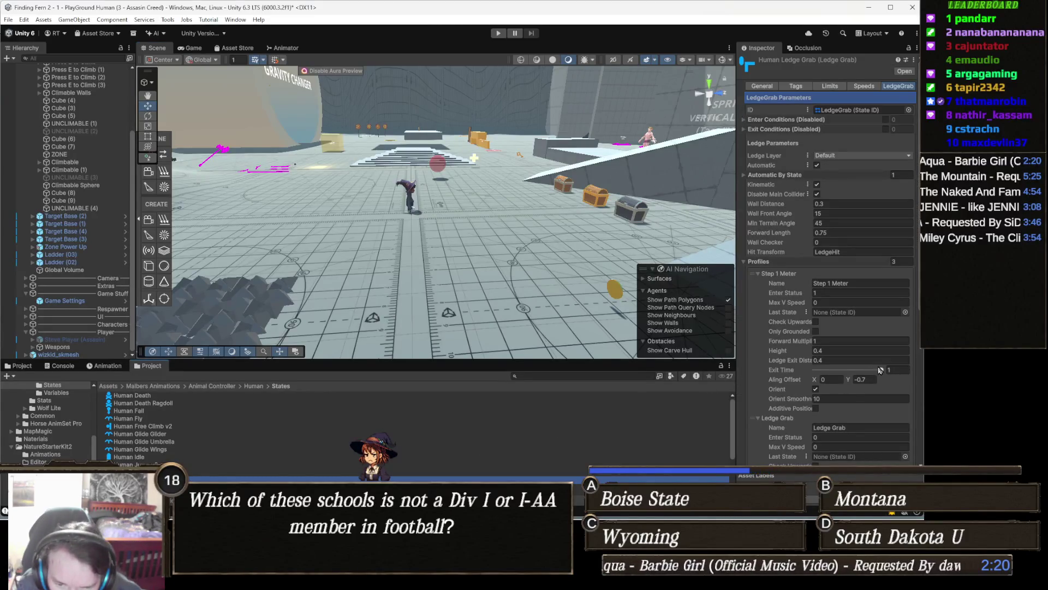
scroll(869, 385, down, 2)
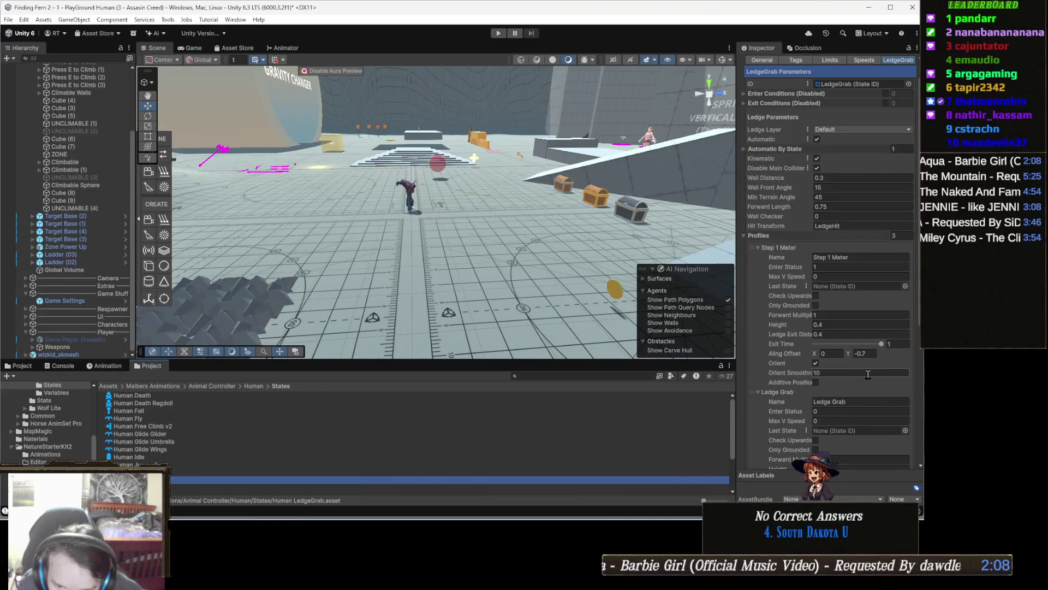
scroll(876, 372, down, 2)
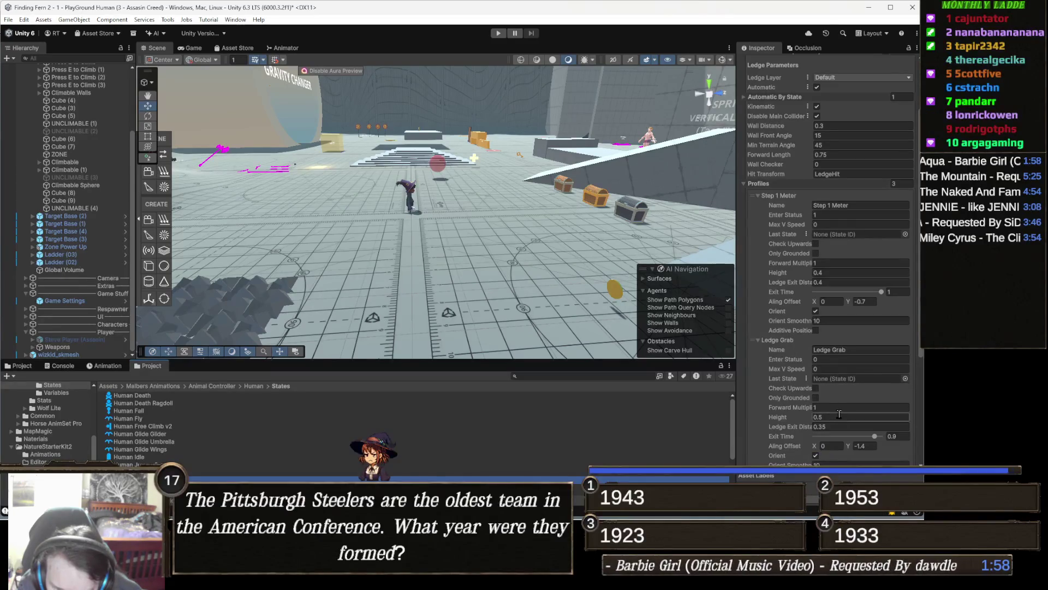
scroll(839, 414, down, 1)
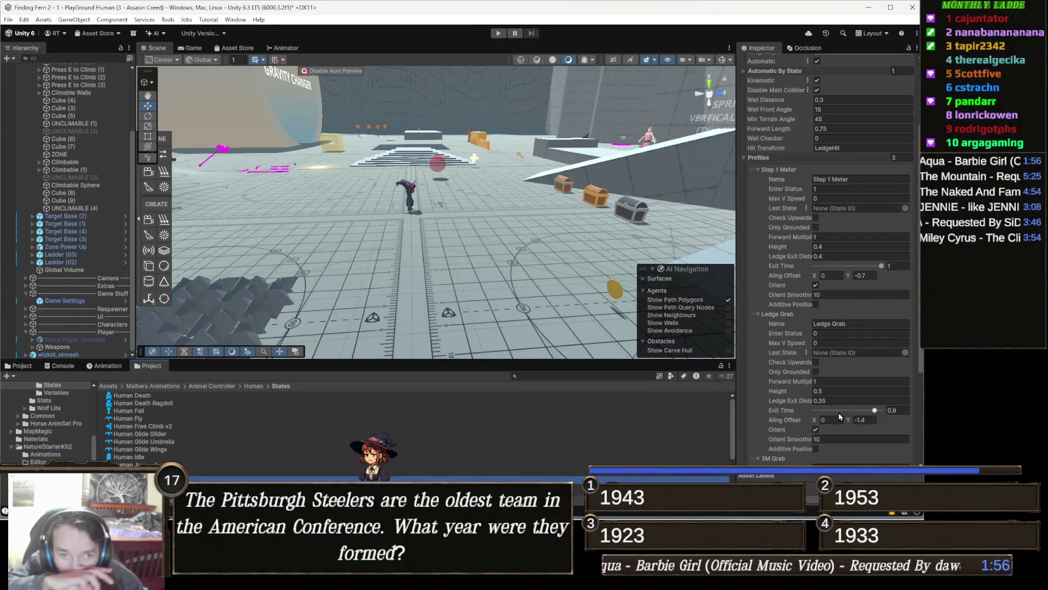
scroll(801, 338, up, 1)
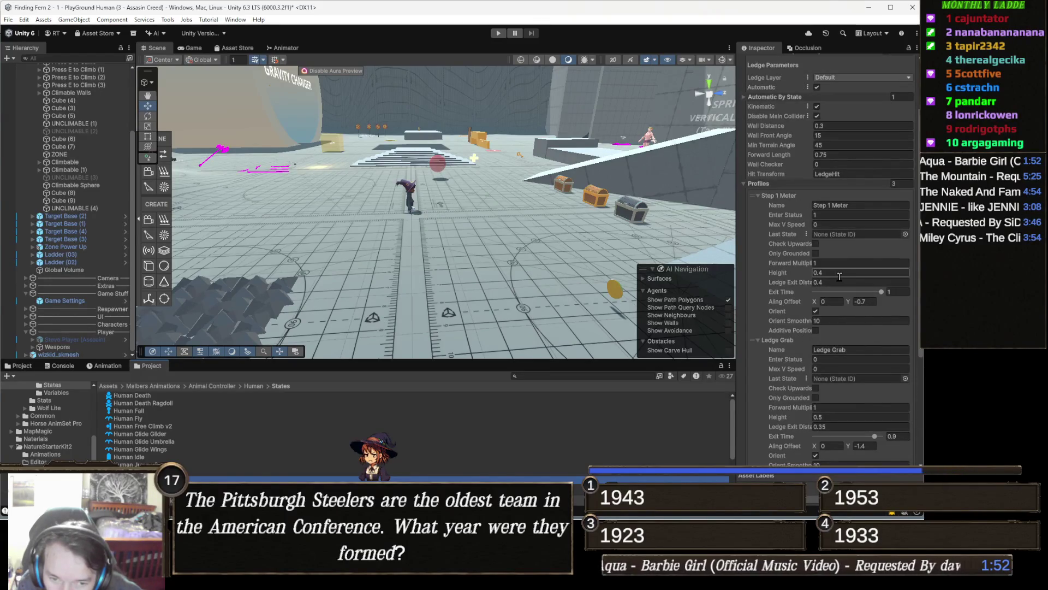
click(872, 301)
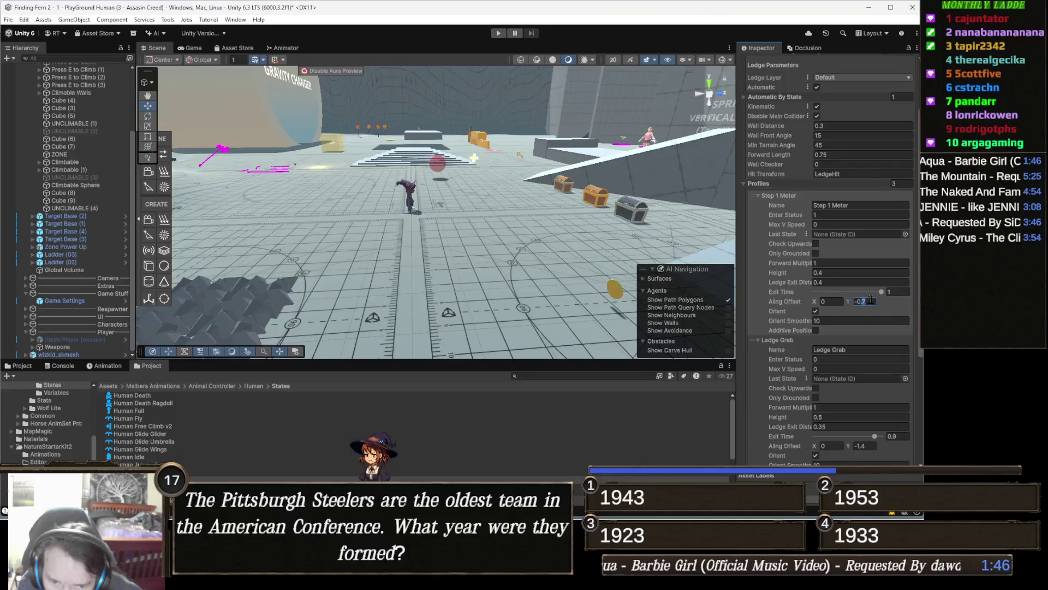
text(-0.4)
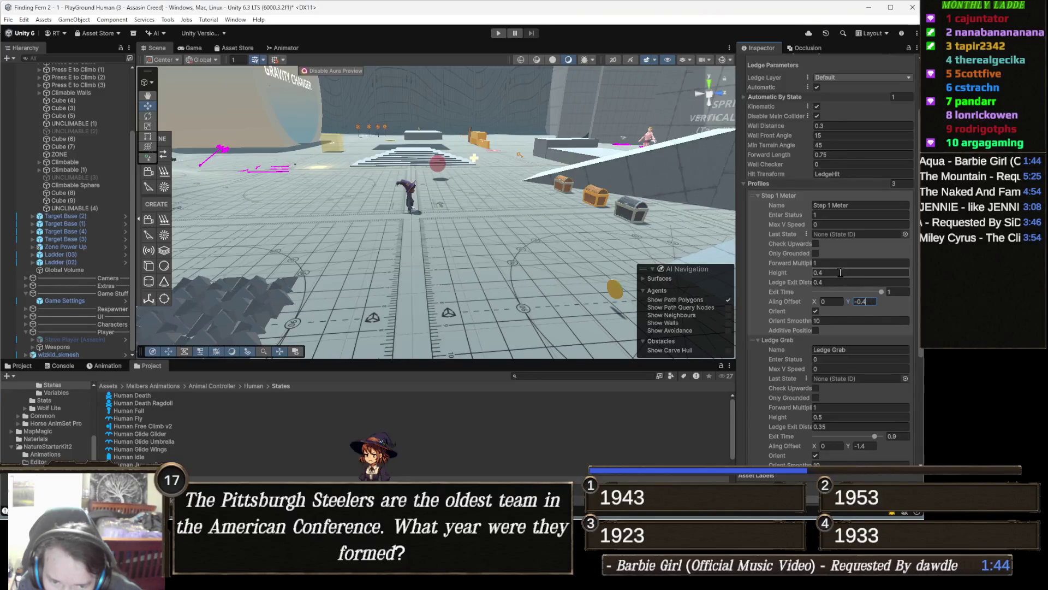
click(841, 272)
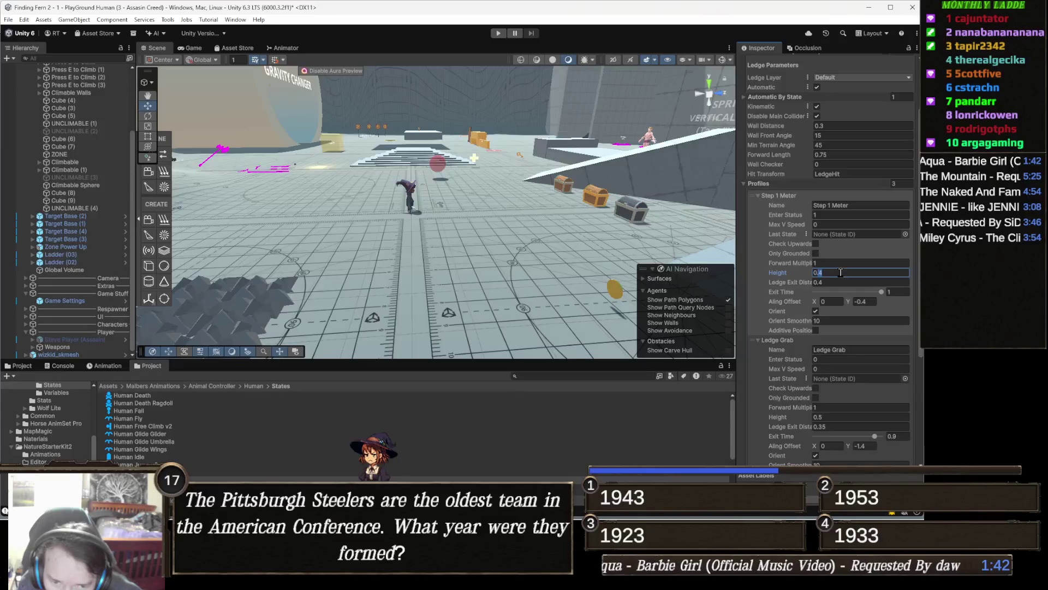
text(0.5)
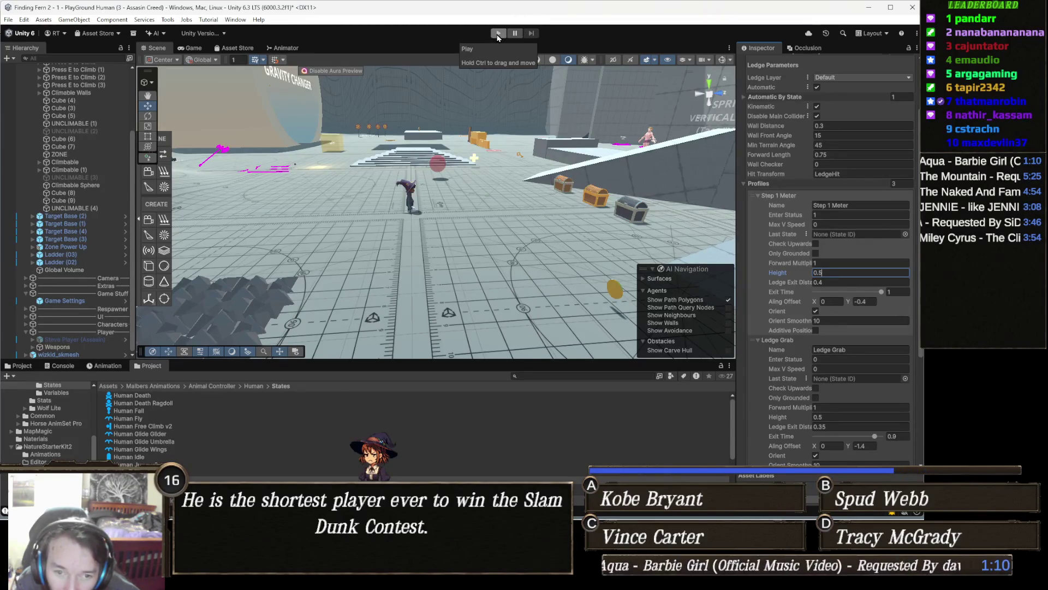
click(498, 34)
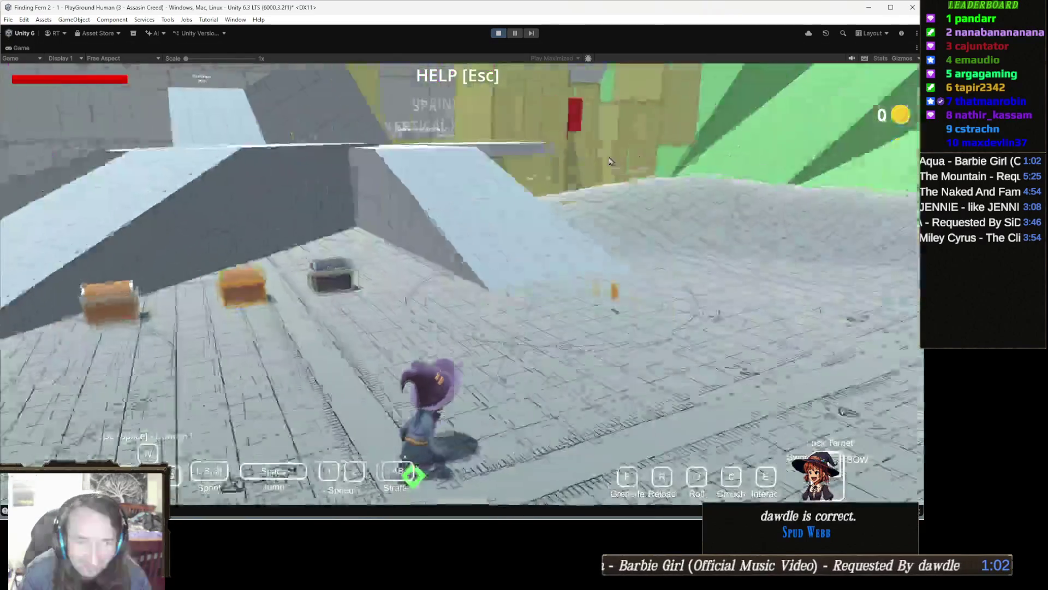
- Collect the coin and climb the yellow walls onto the tops of the blocks
click(610, 161)
key(w)
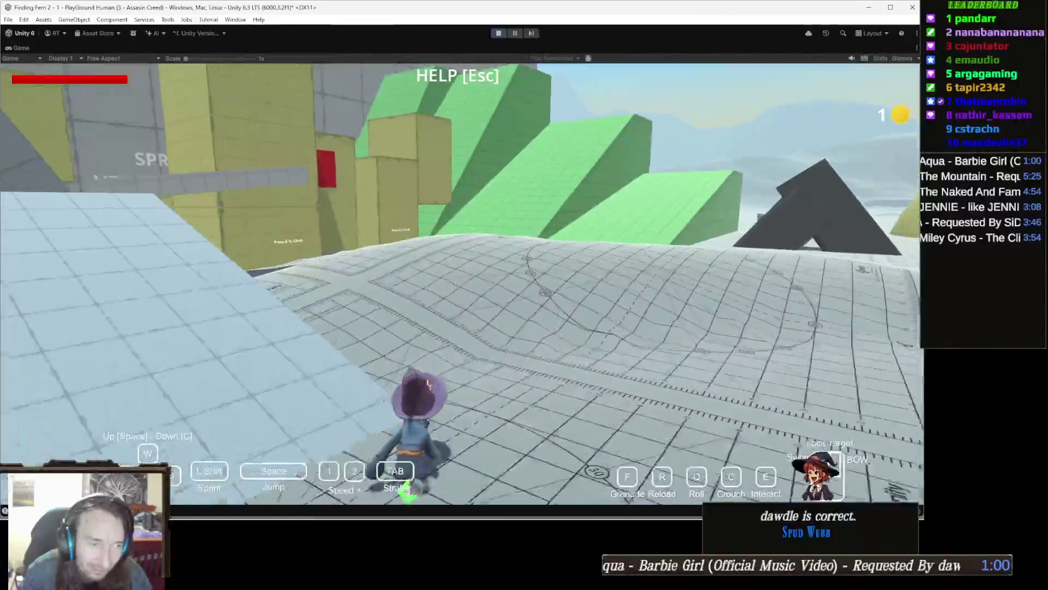
key(w)
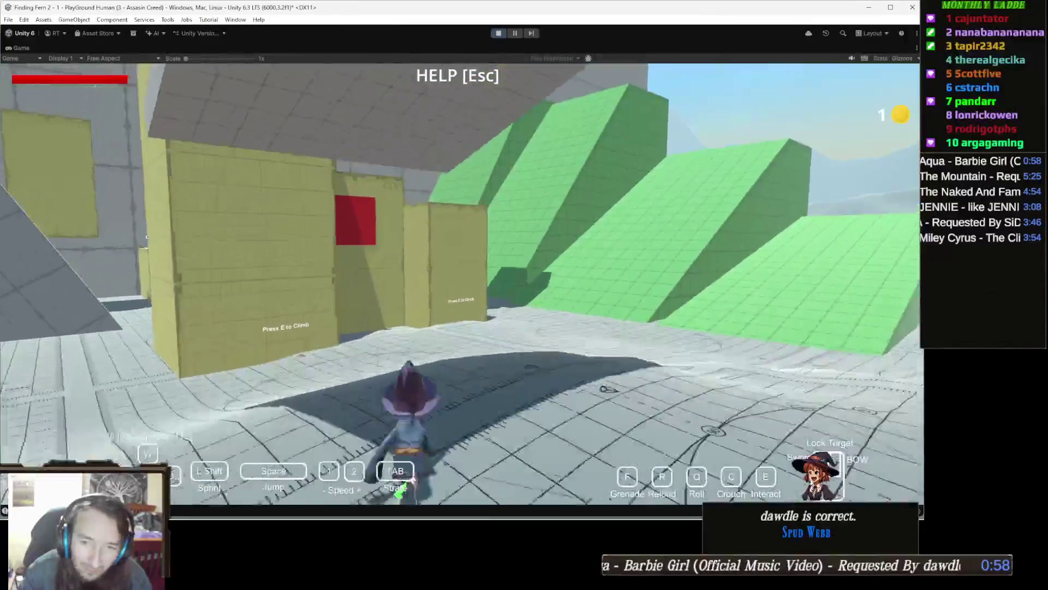
key(w)
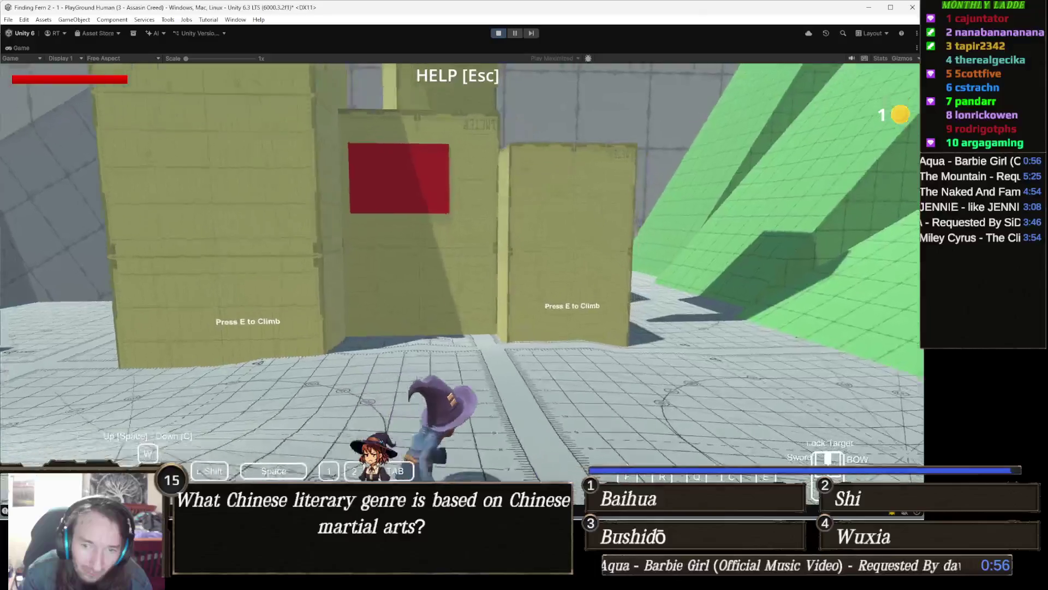
key(w)
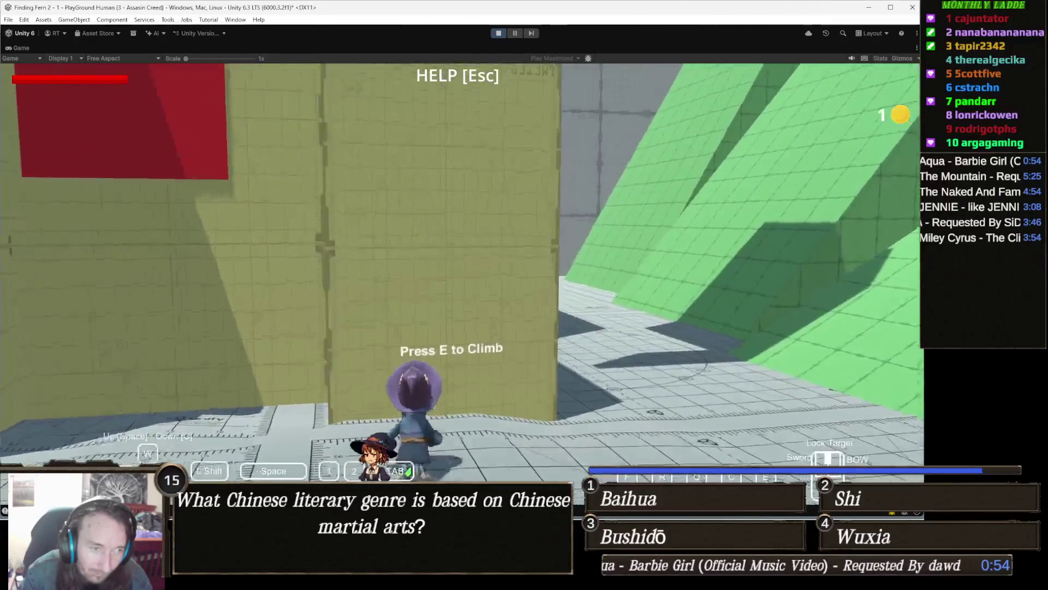
key(e)
key(w)
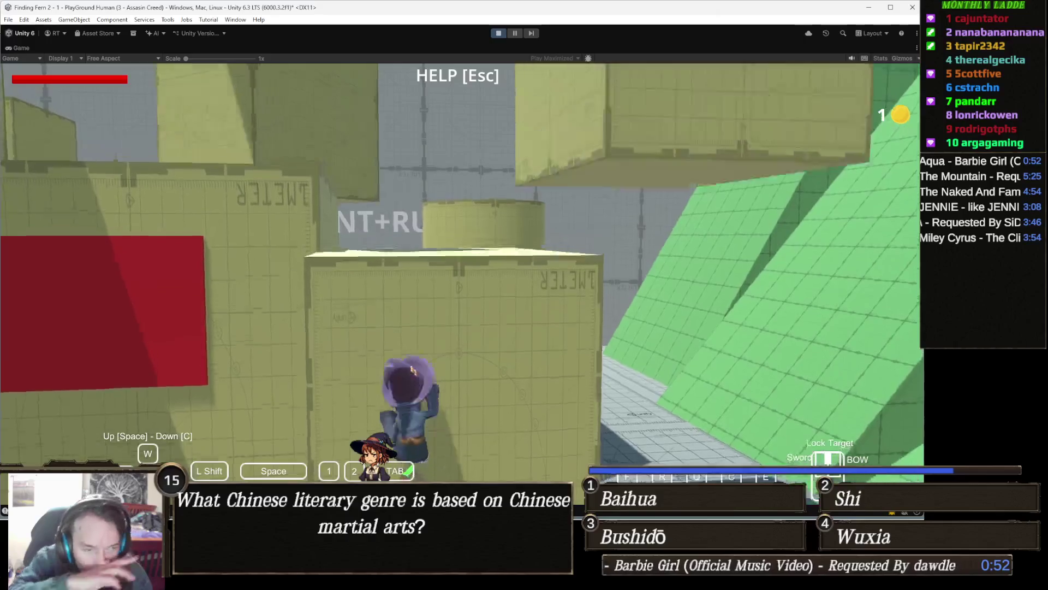
key(w)
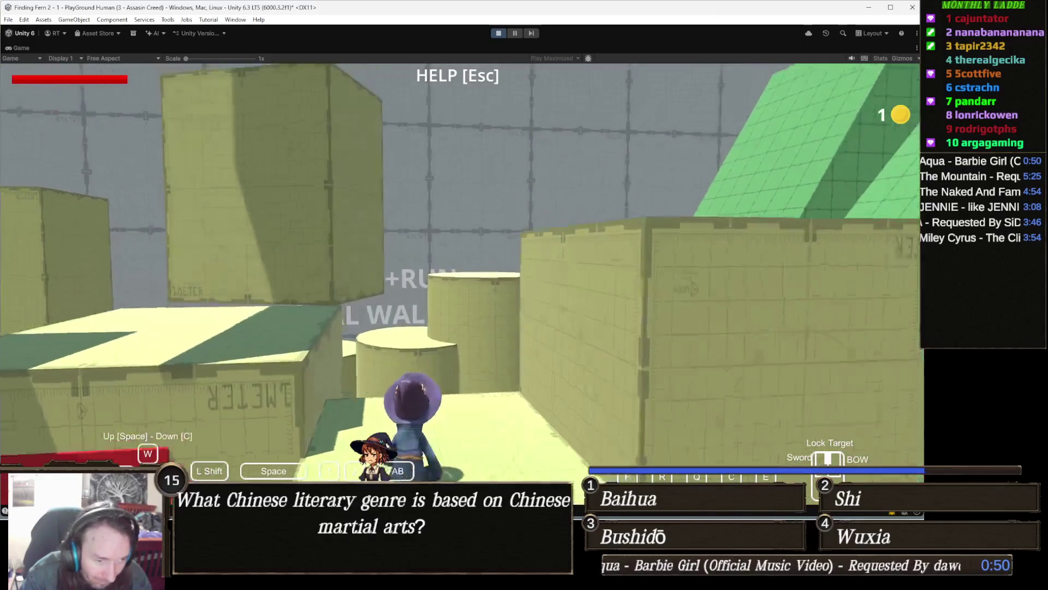
key(w)
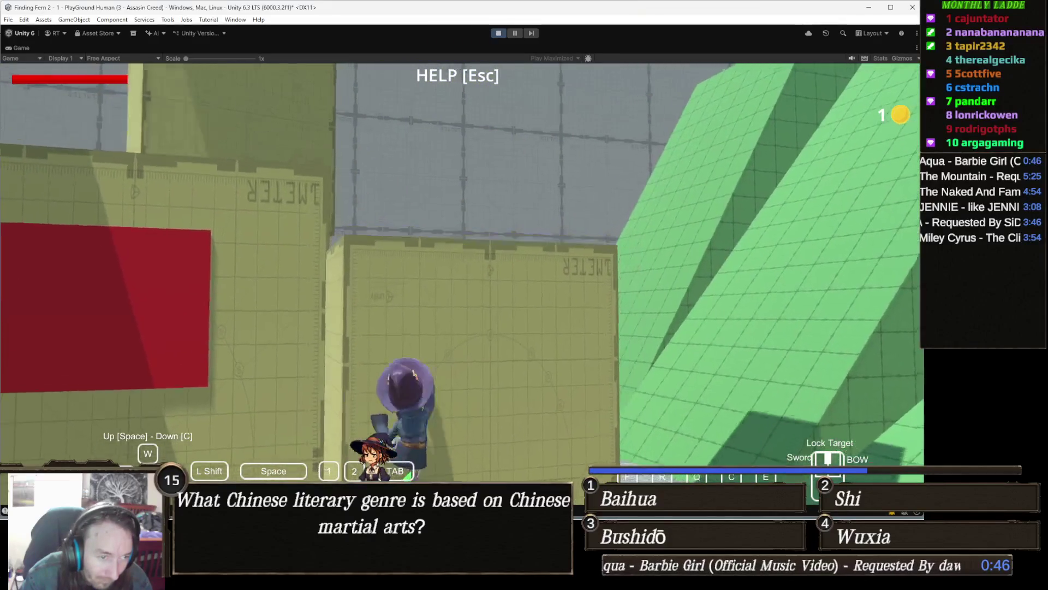
key(w)
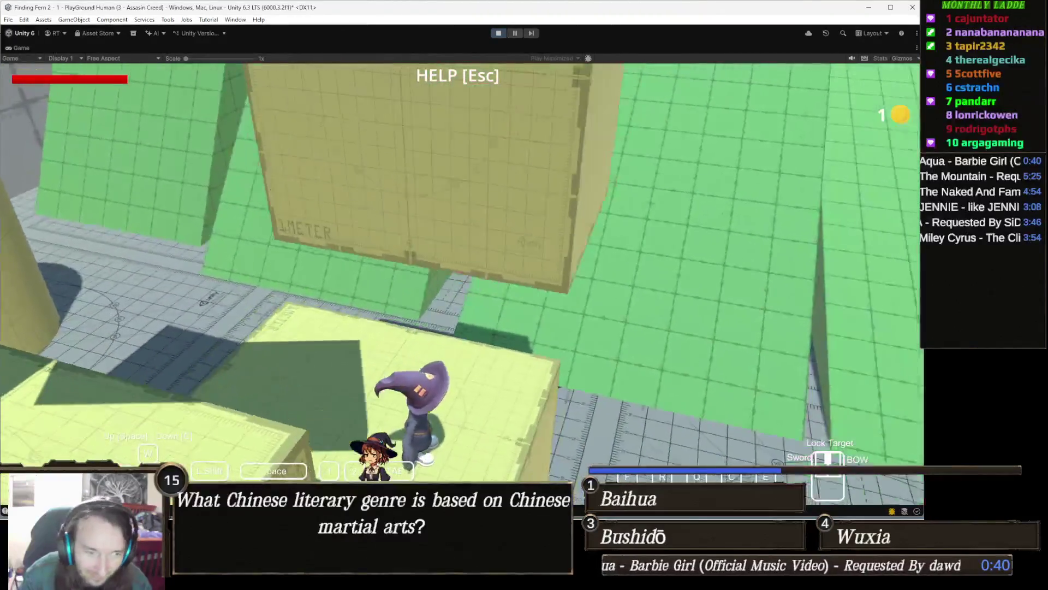
key(w)
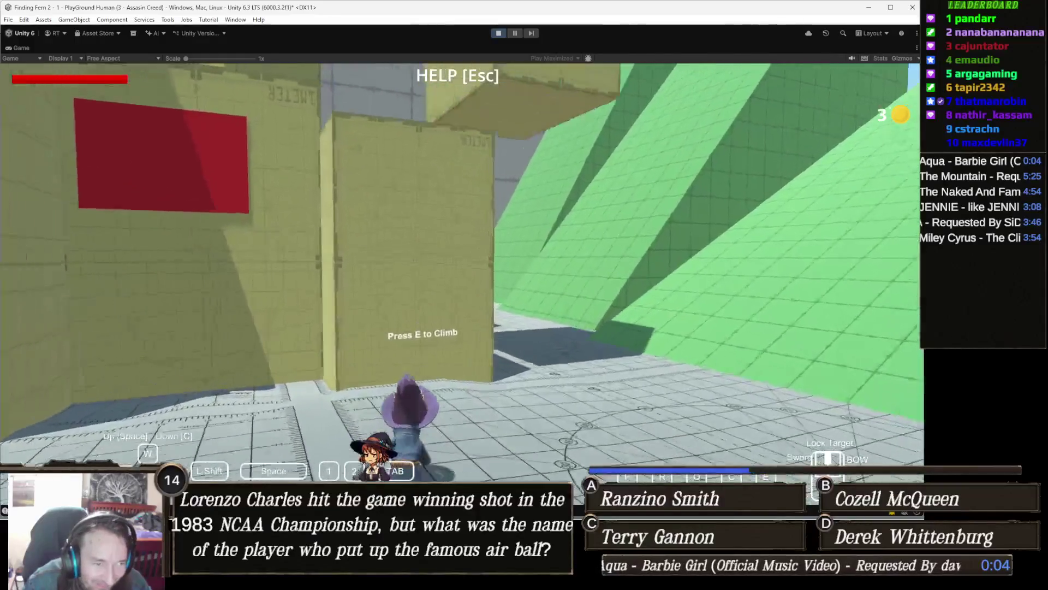
- Grab the tall block's ladder, climb to the top with Space, drop off with C, and stop
key(e)
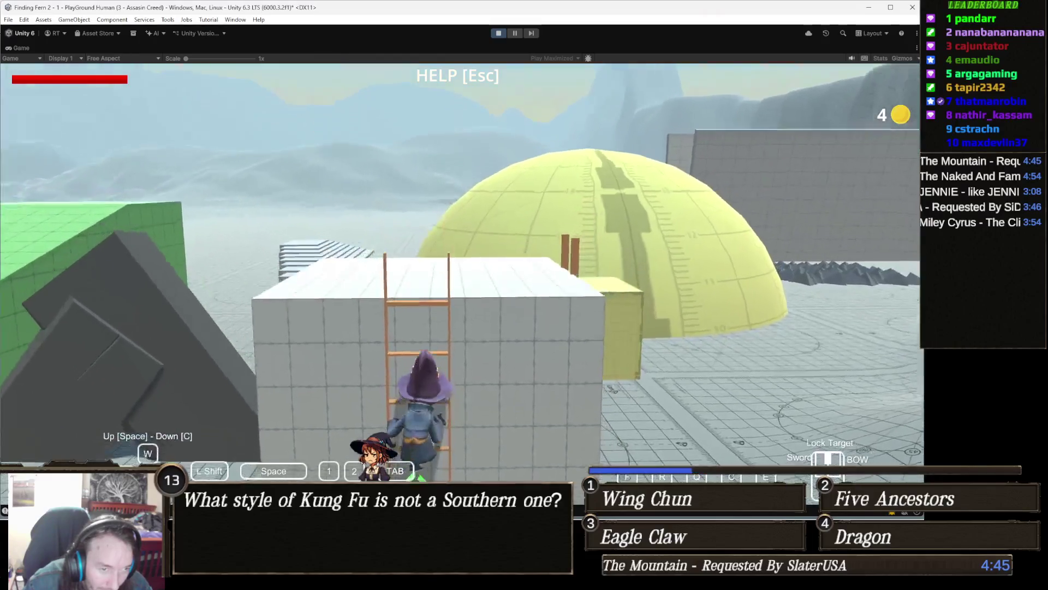
key(e)
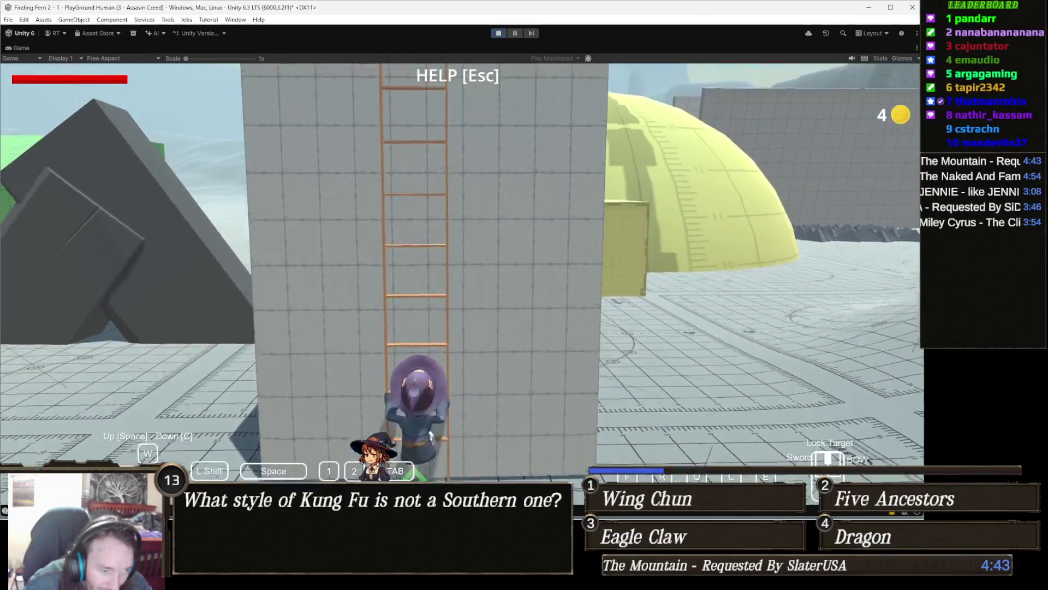
key(space)
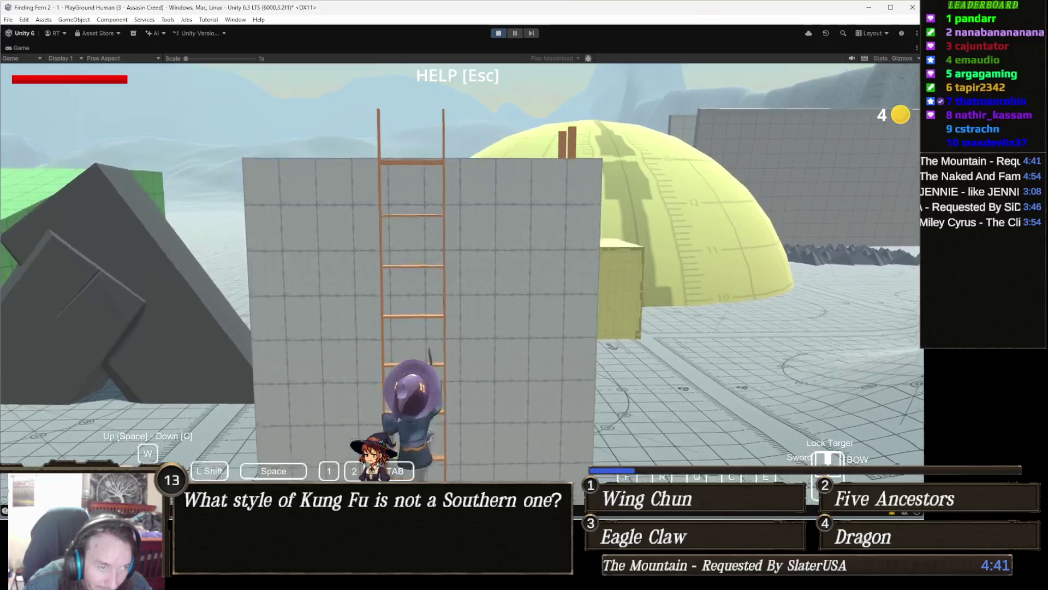
key(space)
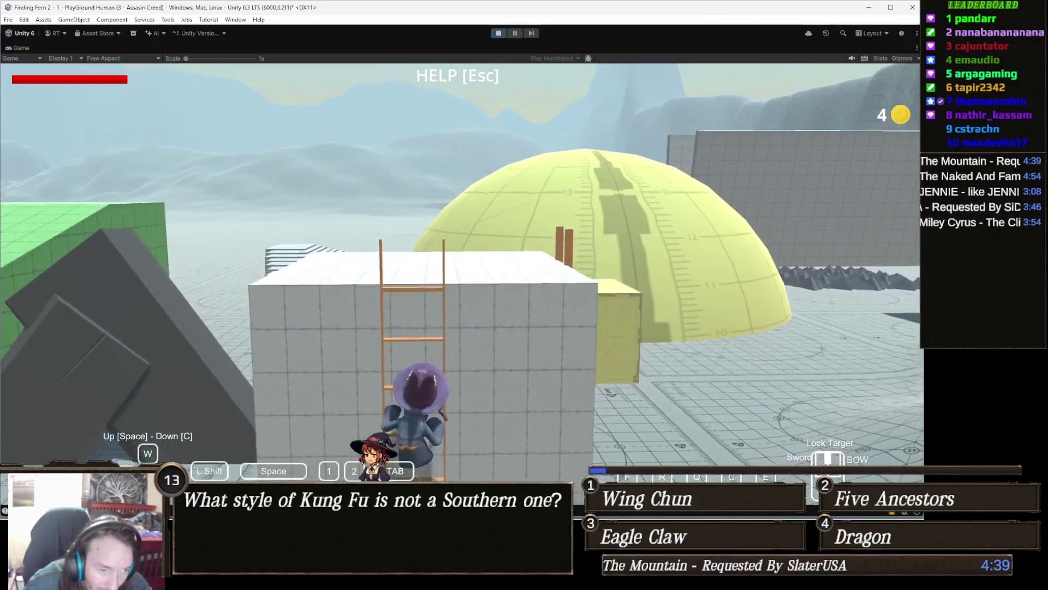
key(c)
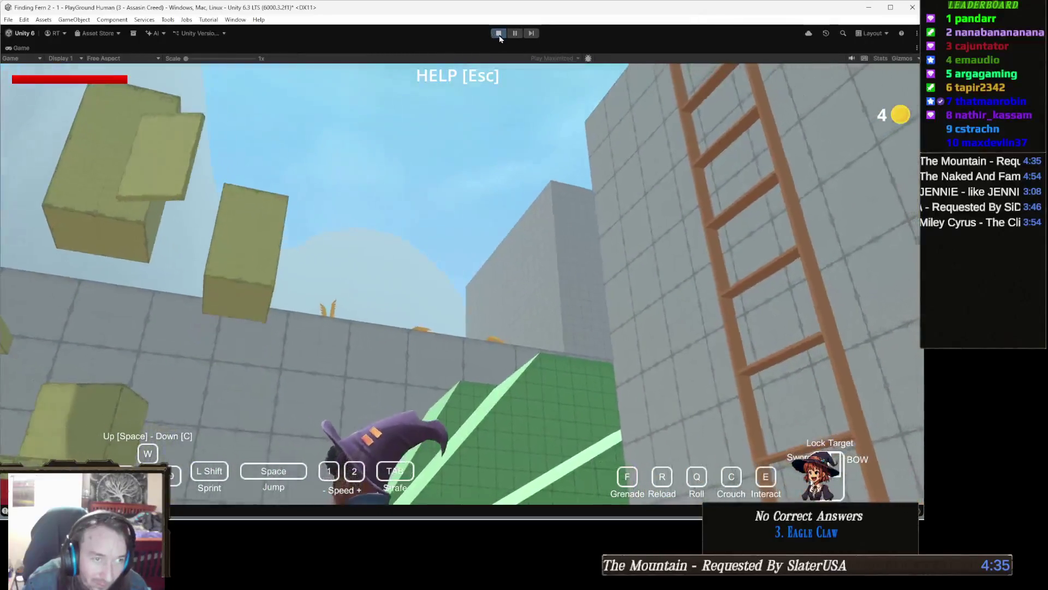
click(499, 34)
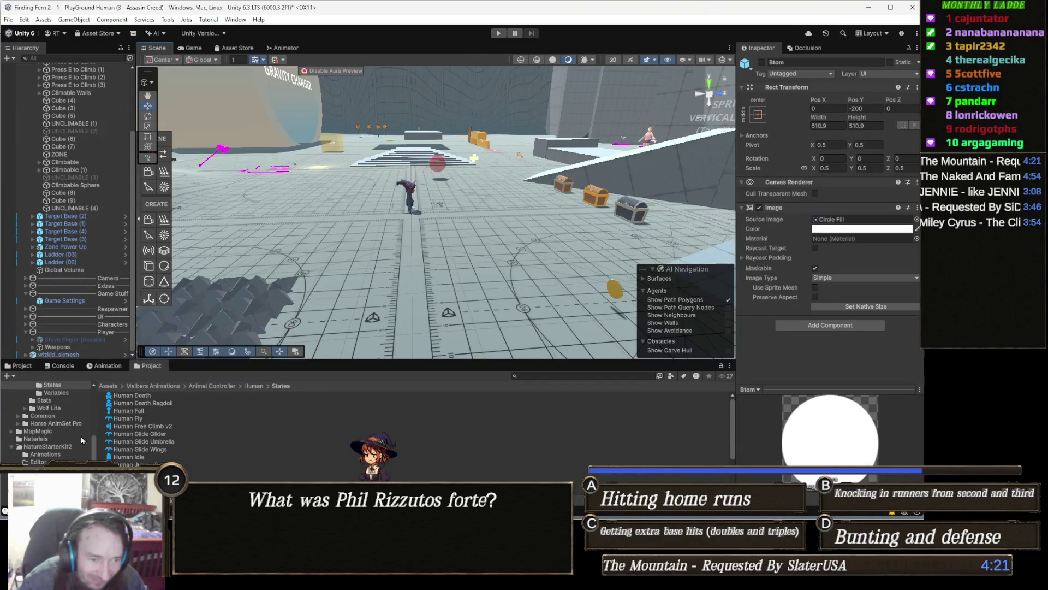
- Locate the Gamedle browser window among the Chrome windows on the taskbar
mouse_move(220, 580)
mouse_move(385, 580)
mouse_move(279, 580)
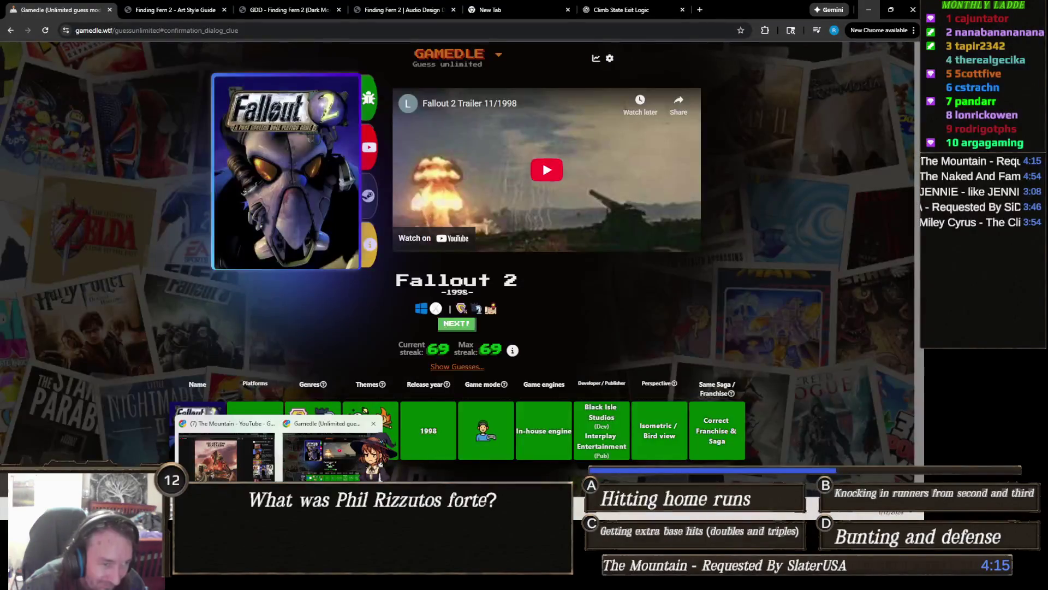
- Start a new Gamedle round, replace 'Dishonored 2' with 'The Room', and submit The Room Two
click(322, 453)
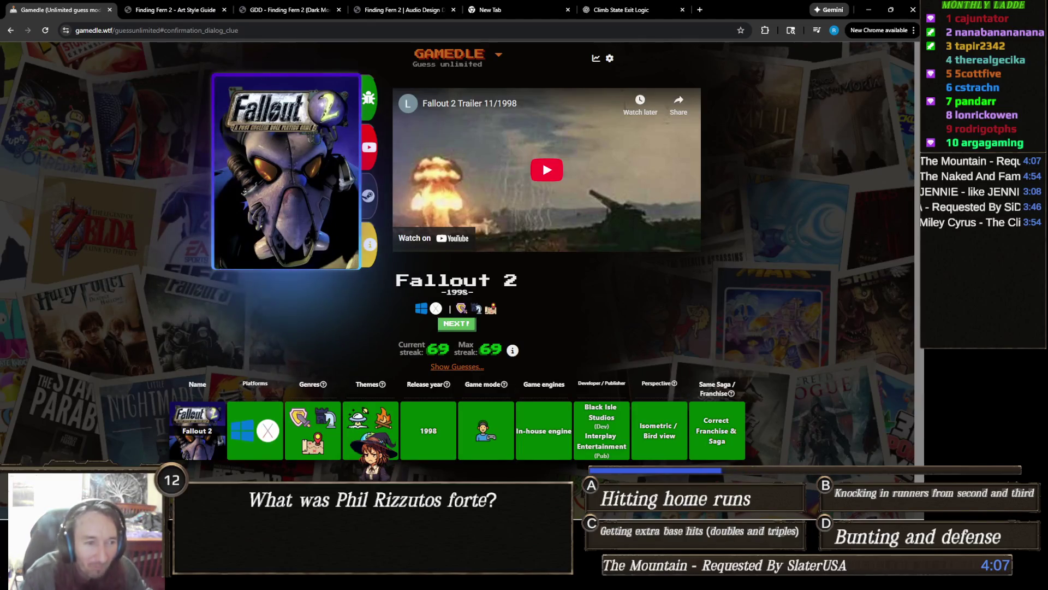
click(461, 327)
click(484, 176)
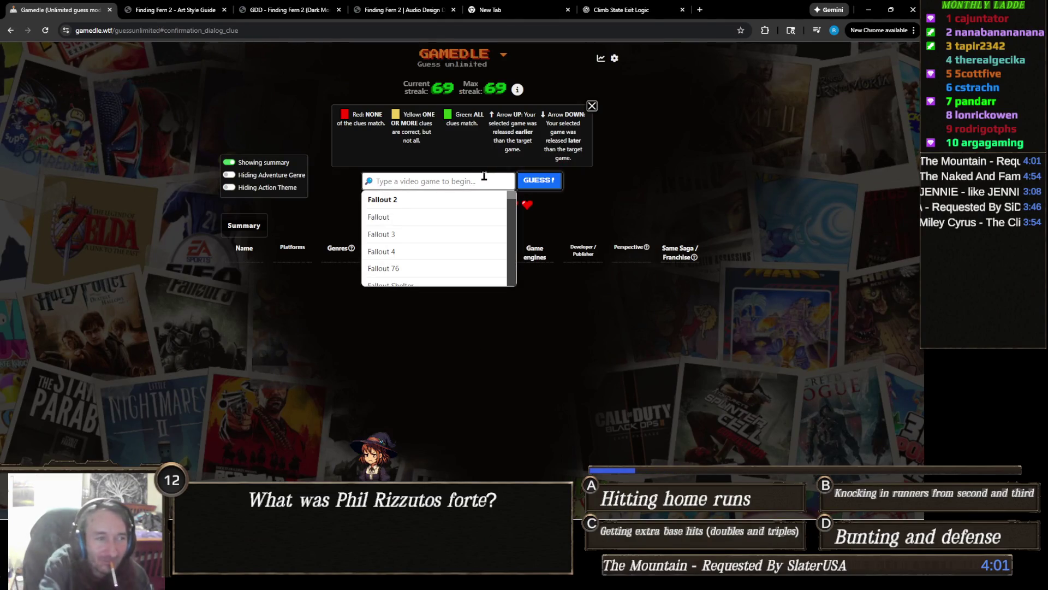
text(Dishonored 2)
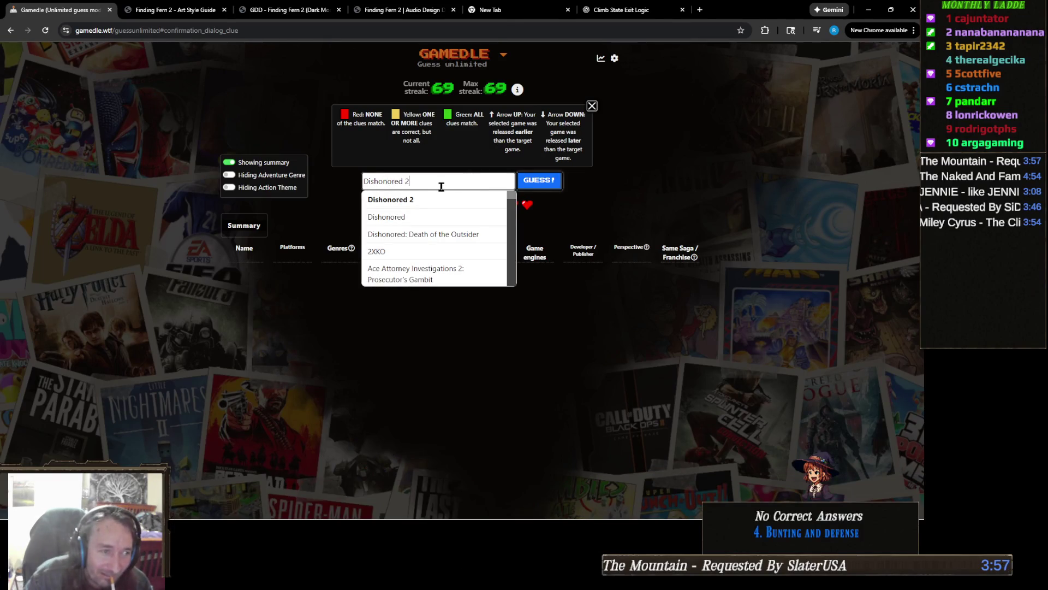
key(ctrl+a)
text(The Room)
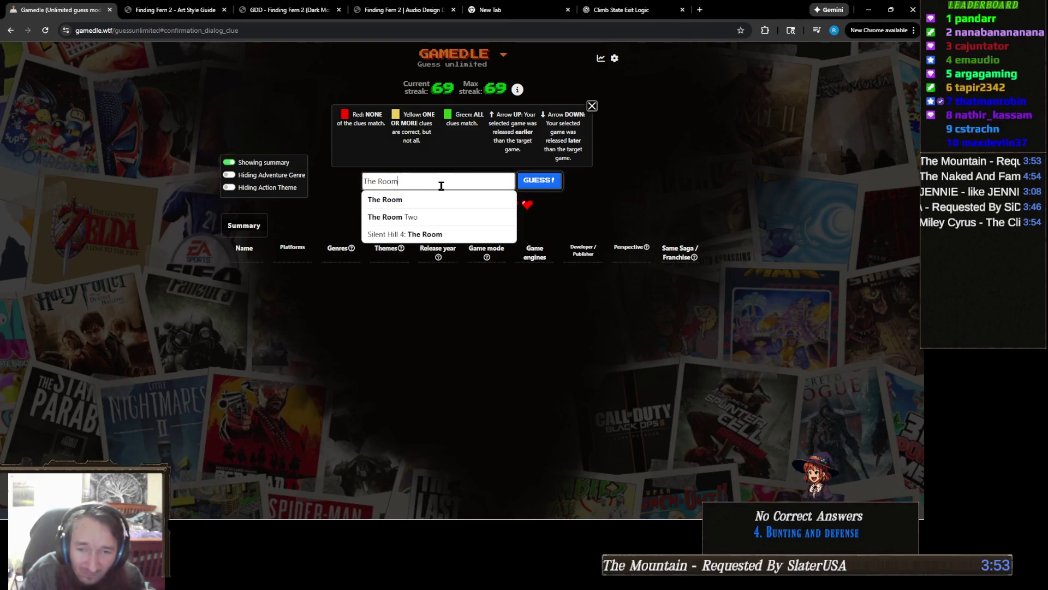
click(446, 218)
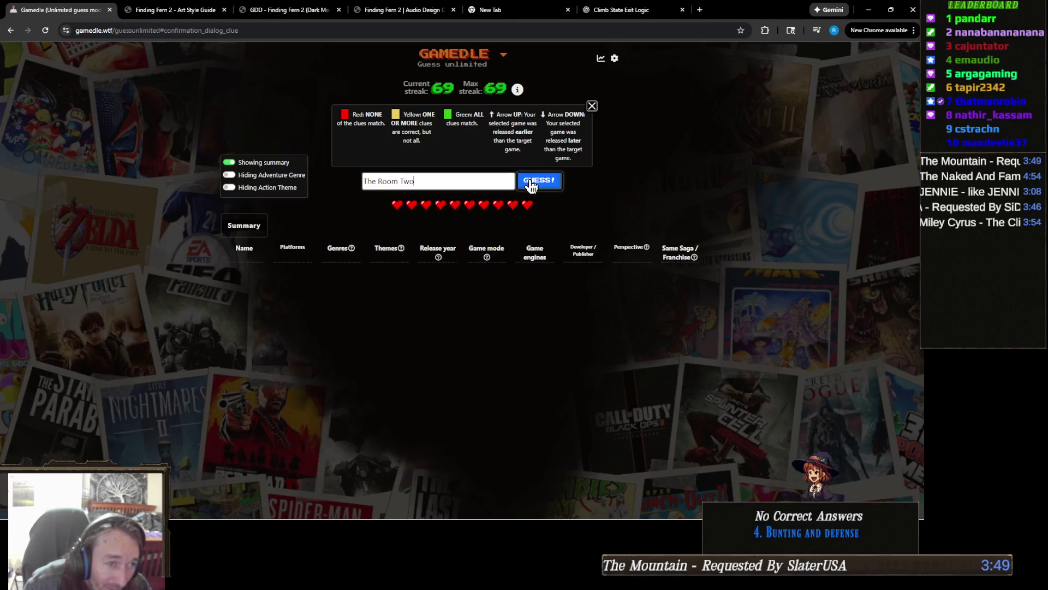
click(533, 182)
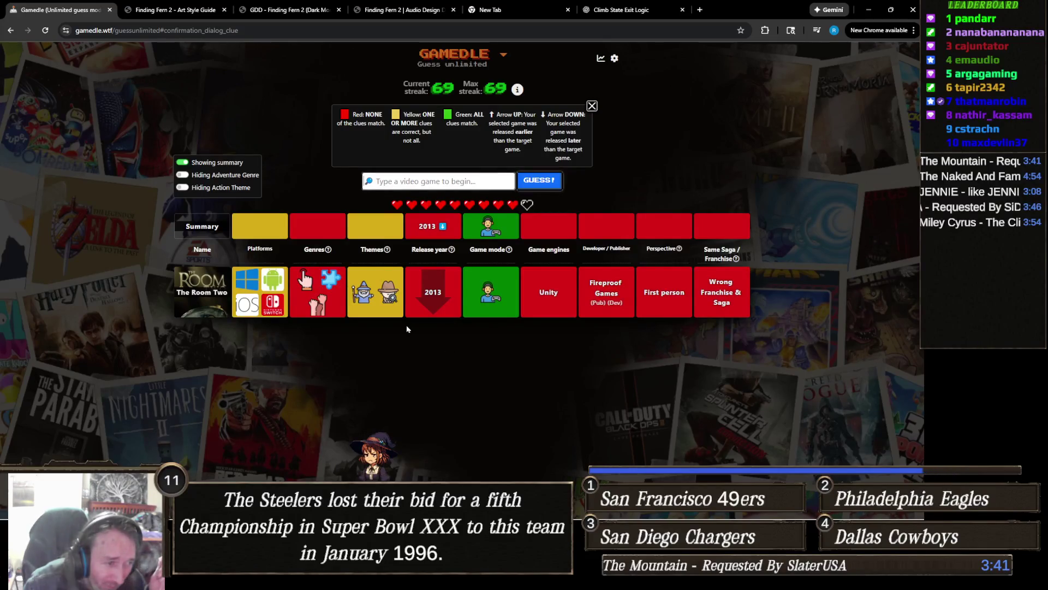
- Review The Room Two's clue tiles and type 'Fallout' as the next guess
mouse_move(302, 280)
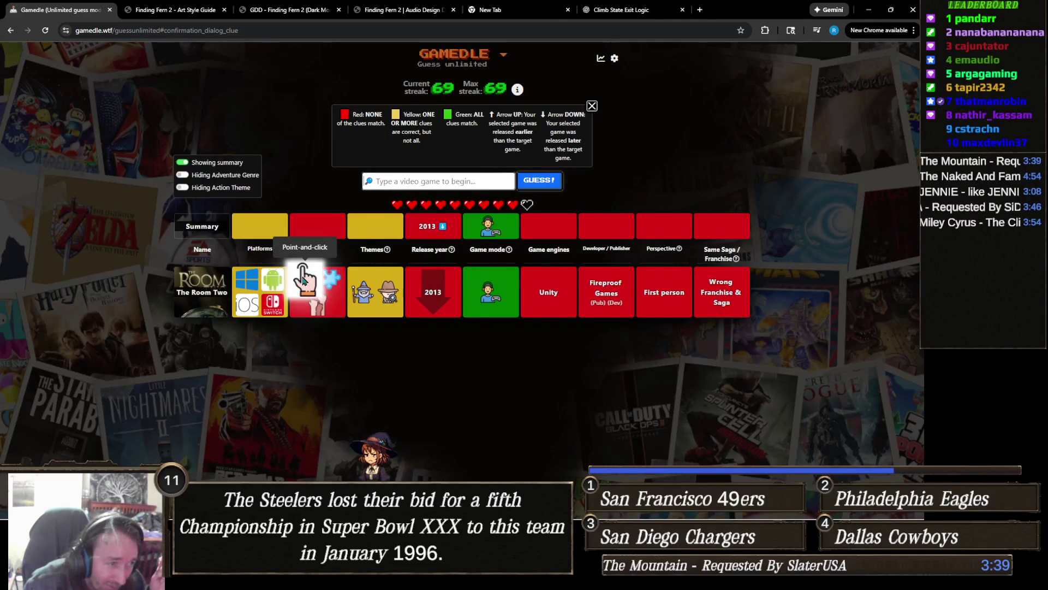
mouse_move(515, 290)
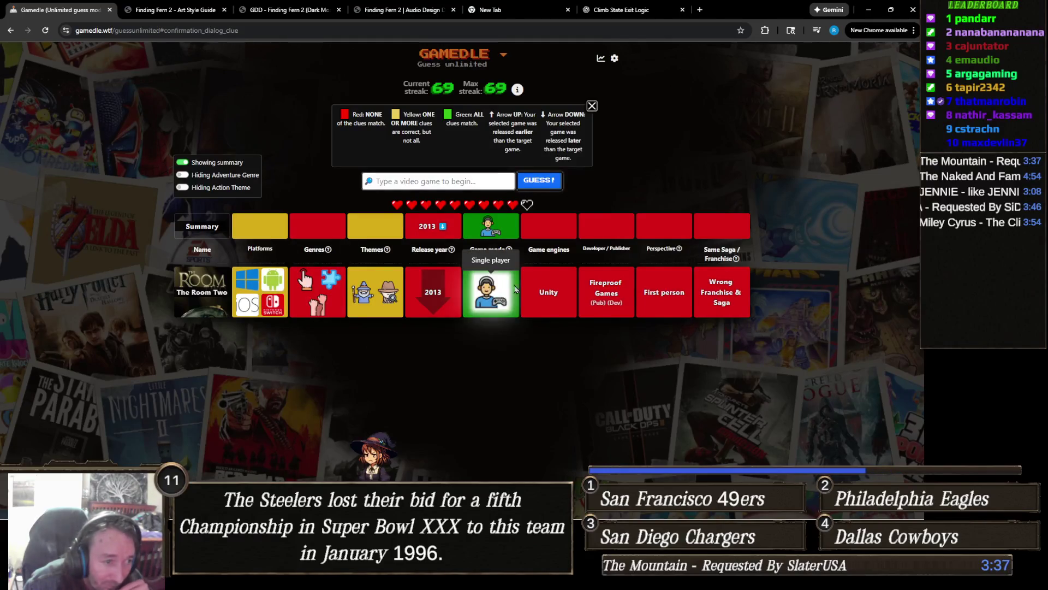
mouse_move(380, 308)
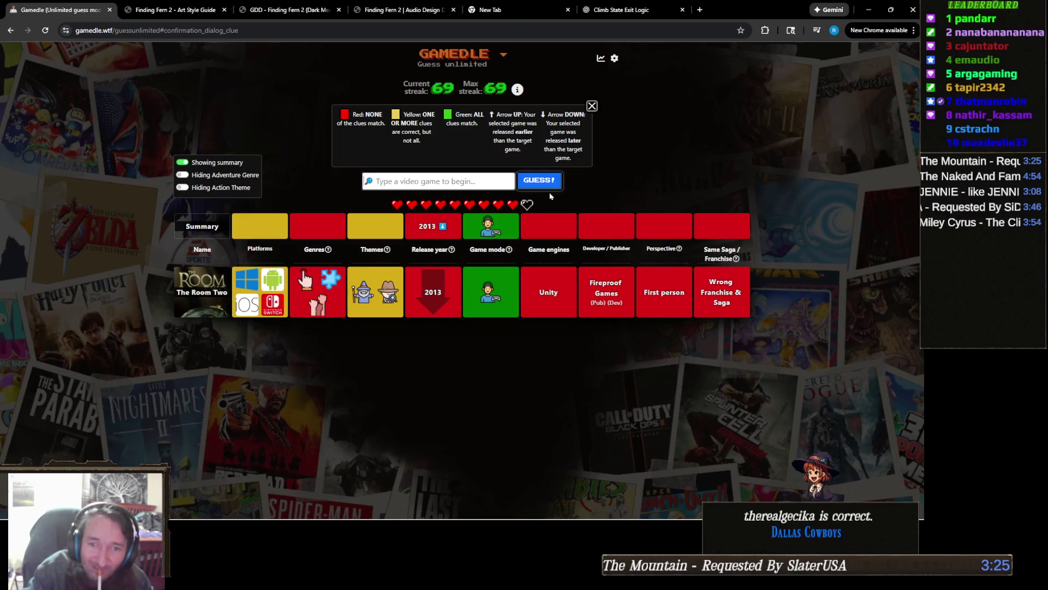
text(Fallout)
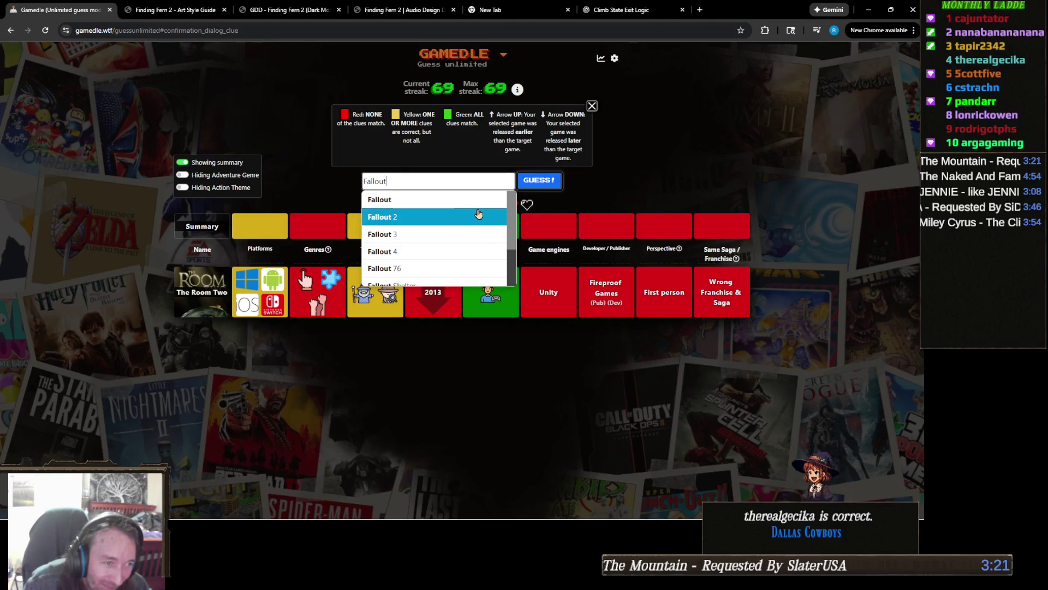
- Submit Fallout, then search 'new super' and submit New Super Mario Bros
click(496, 199)
click(553, 183)
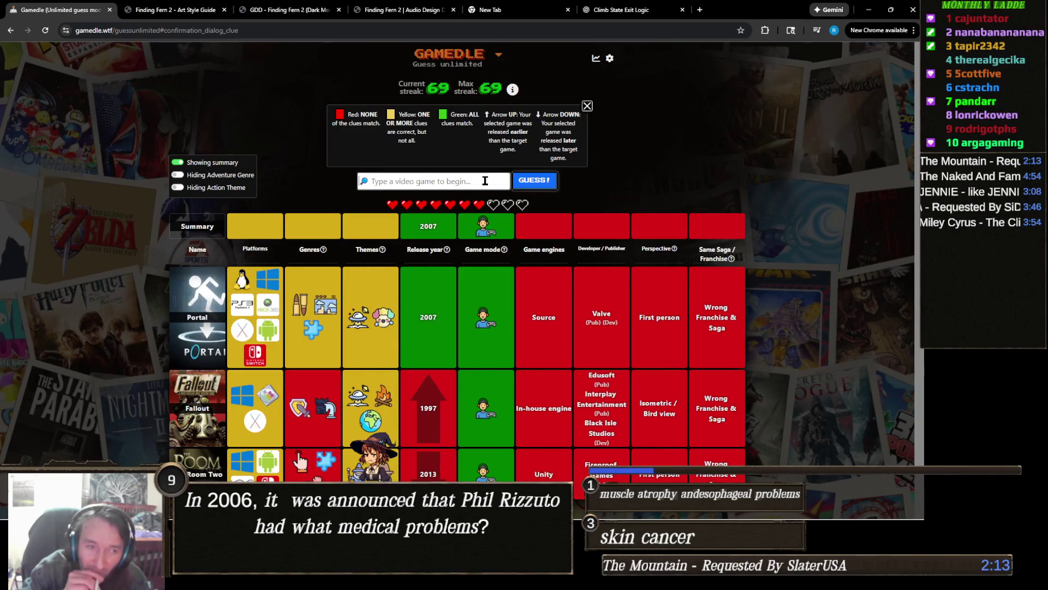
text(new super)
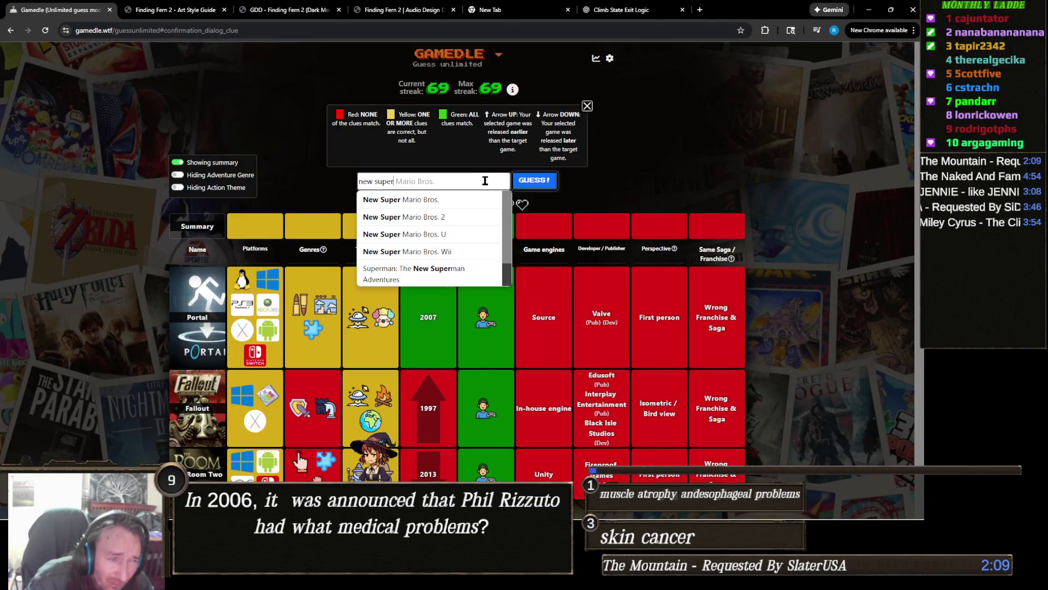
click(464, 201)
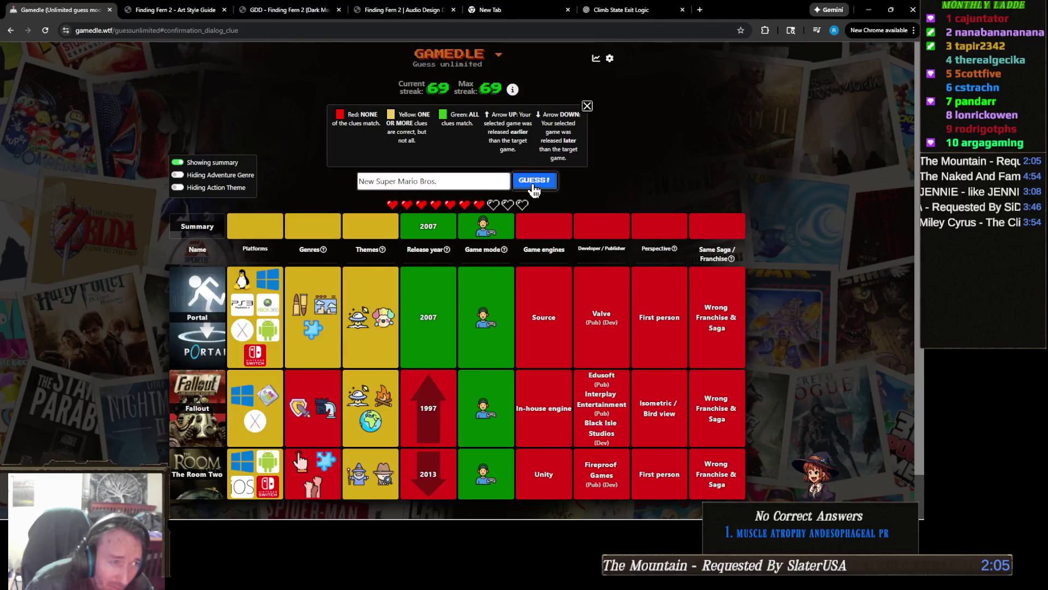
click(535, 186)
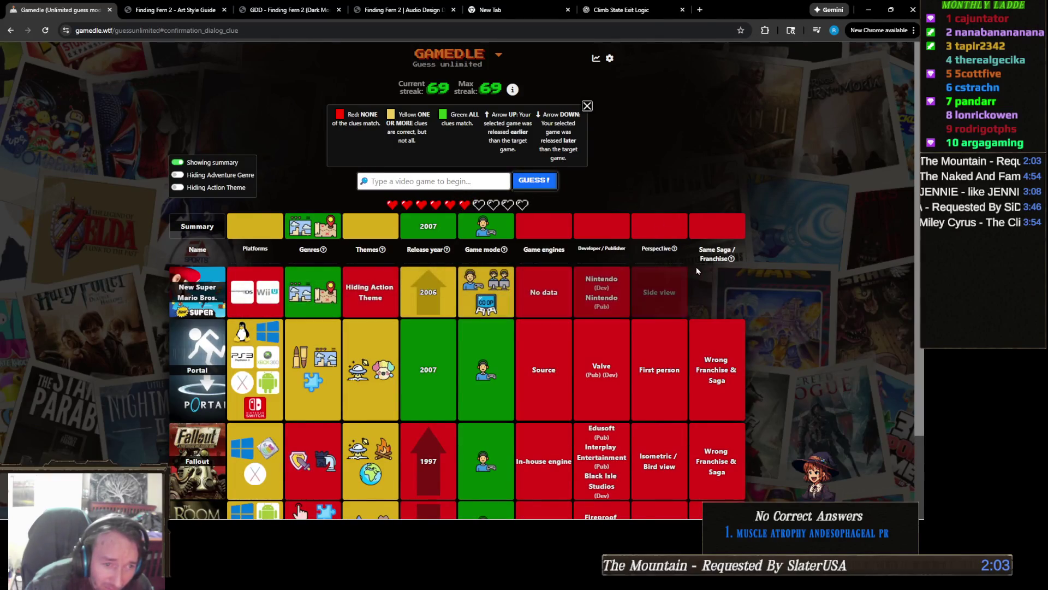
scroll(661, 297, down, 2)
- Scroll through the clue table, type 'Spyro' as the next guess, and dismiss its suggestions
scroll(628, 284, up, 2)
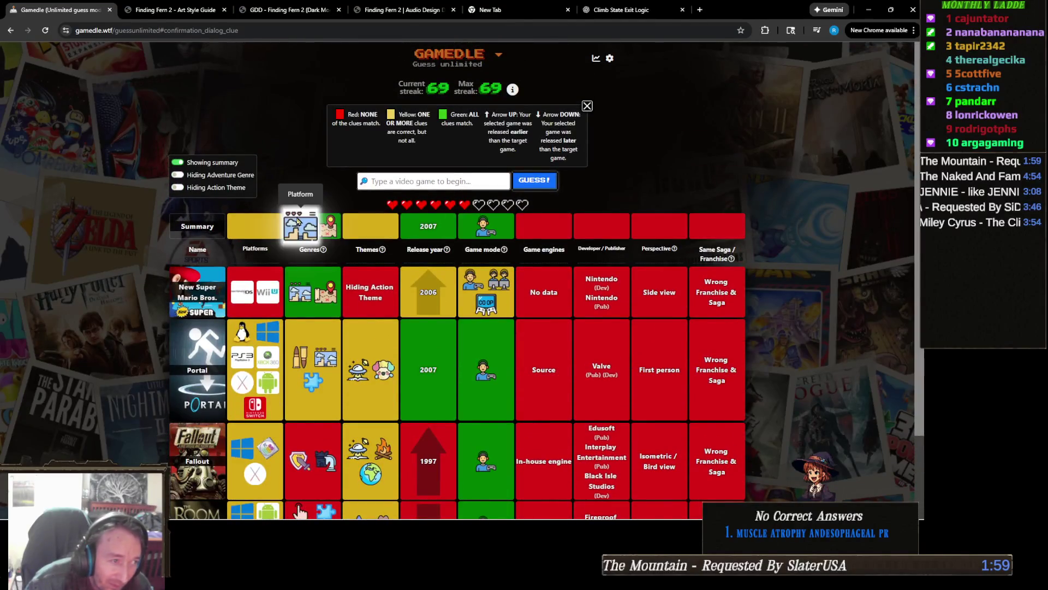
scroll(558, 298, down, 1)
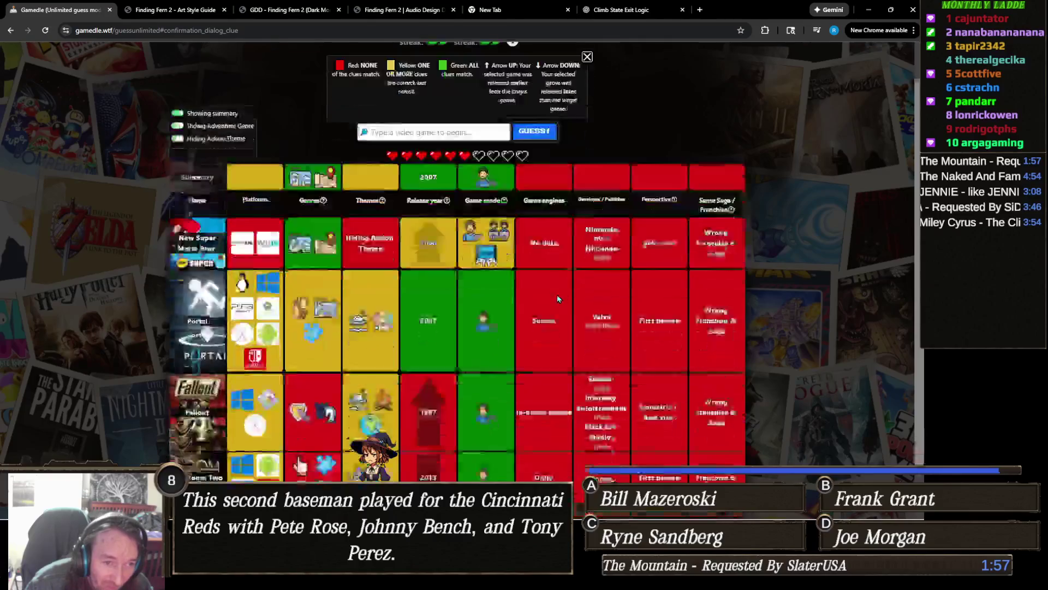
scroll(558, 298, down, 1)
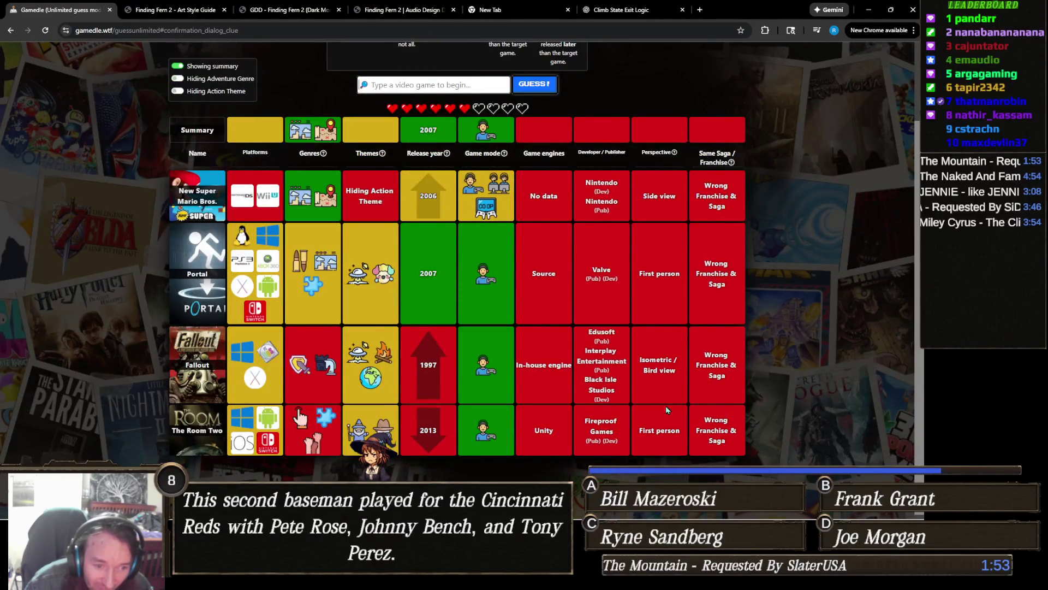
scroll(437, 273, up, 2)
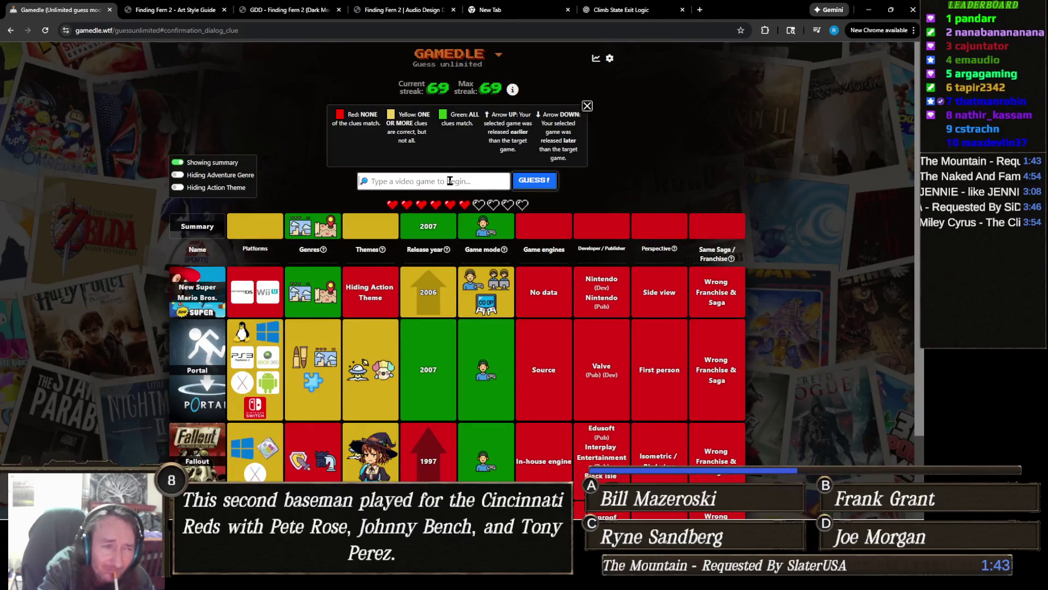
text(Spyro)
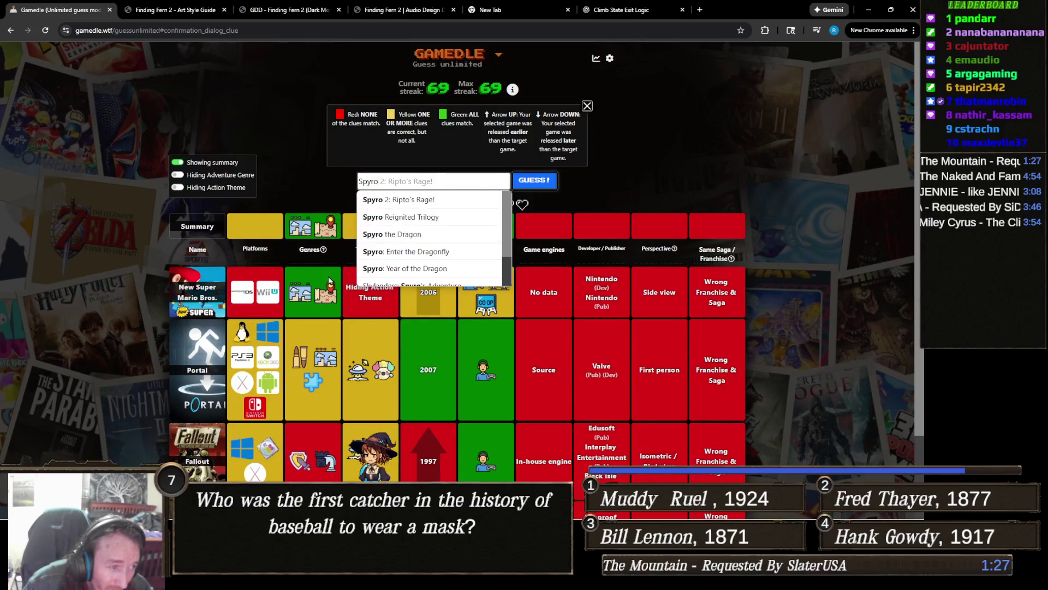
click(626, 203)
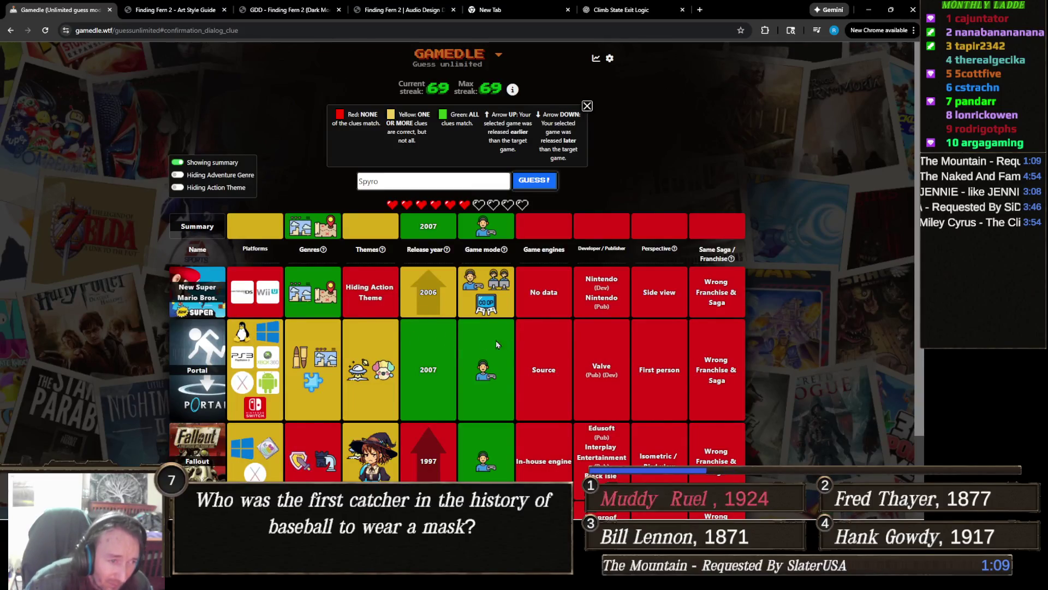
mouse_move(484, 298)
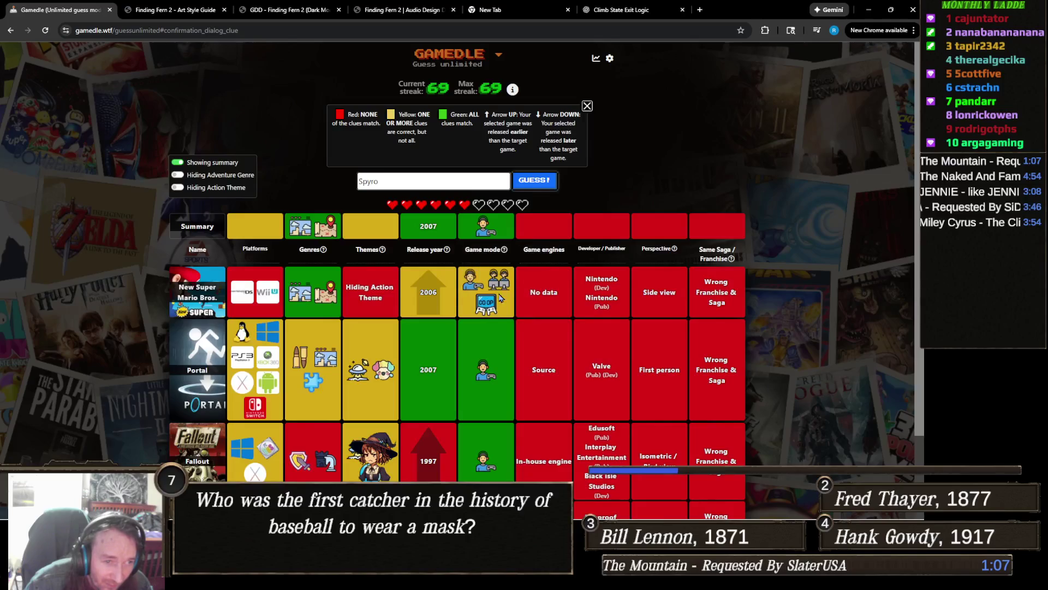
mouse_move(332, 289)
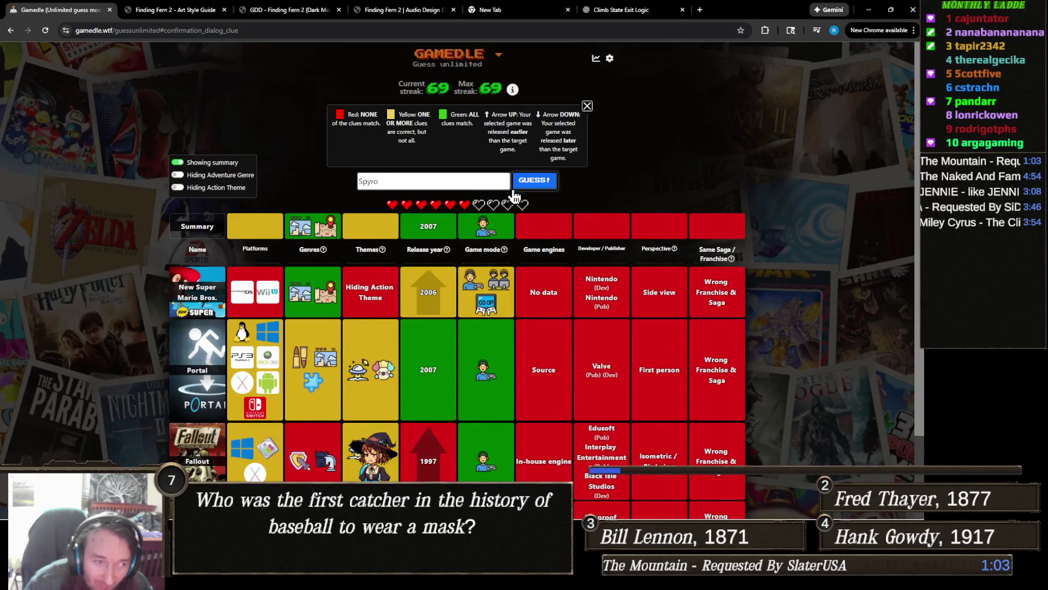
click(422, 181)
- Replace the Spyro text with 'Crash band' and submit Crash Bandicoot 4: It's About Time
text(2)
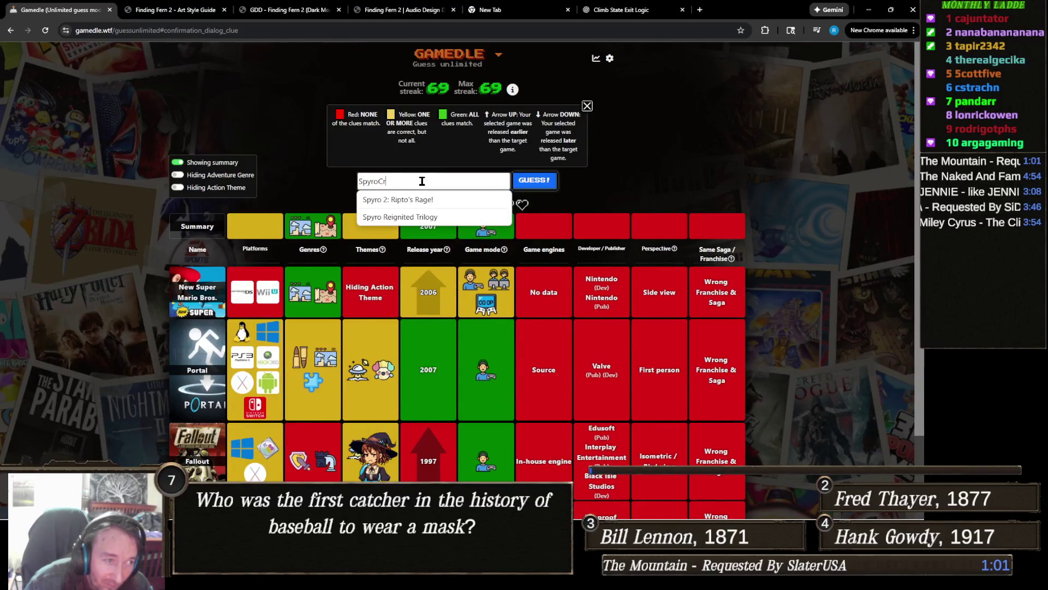
key(ctrl+a)
text(Crash)
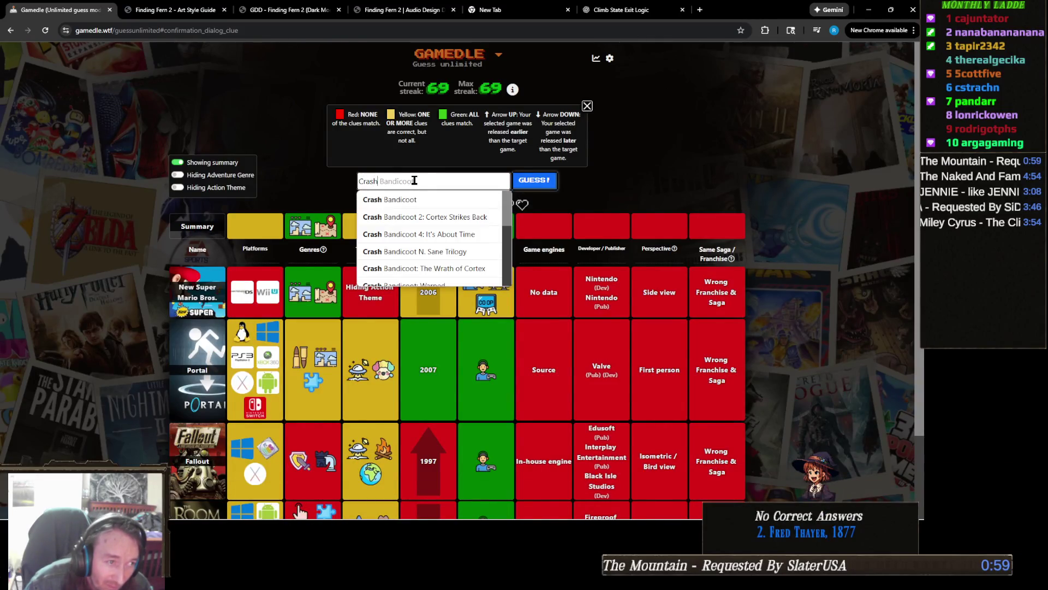
text( band)
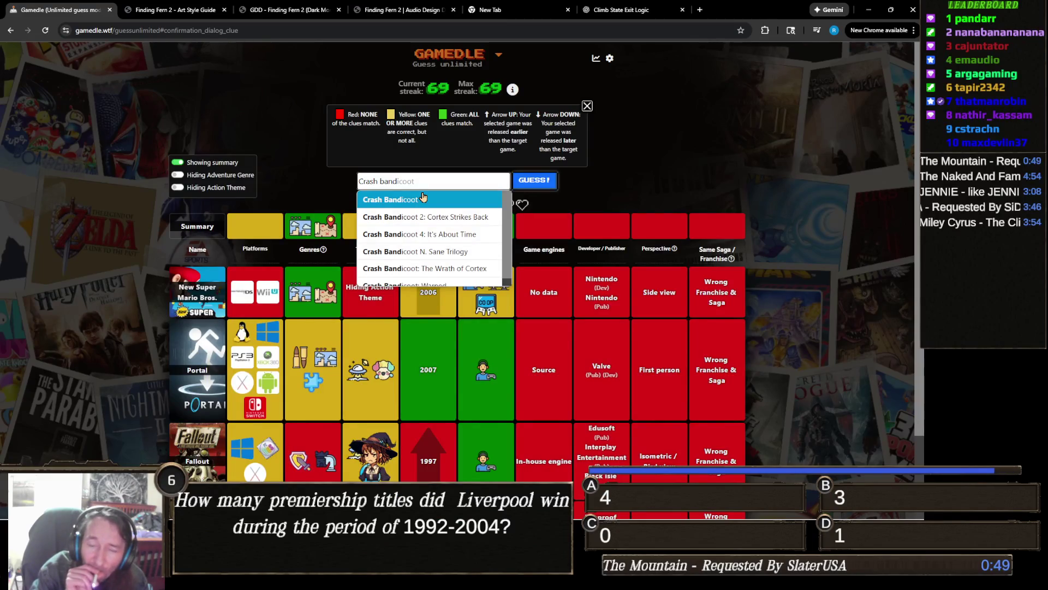
scroll(442, 219, down, 2)
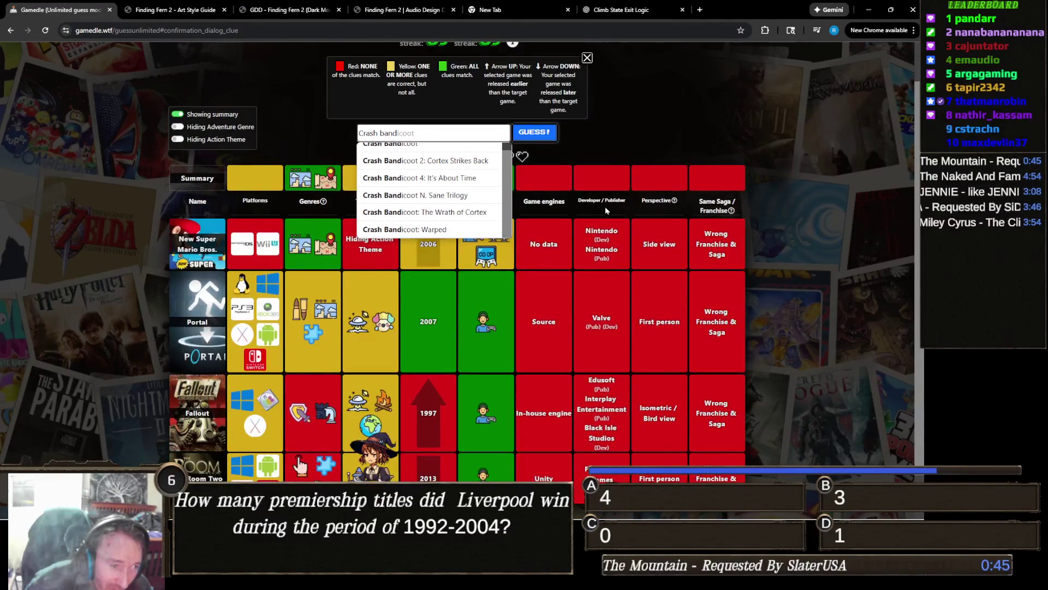
scroll(436, 215, up, 3)
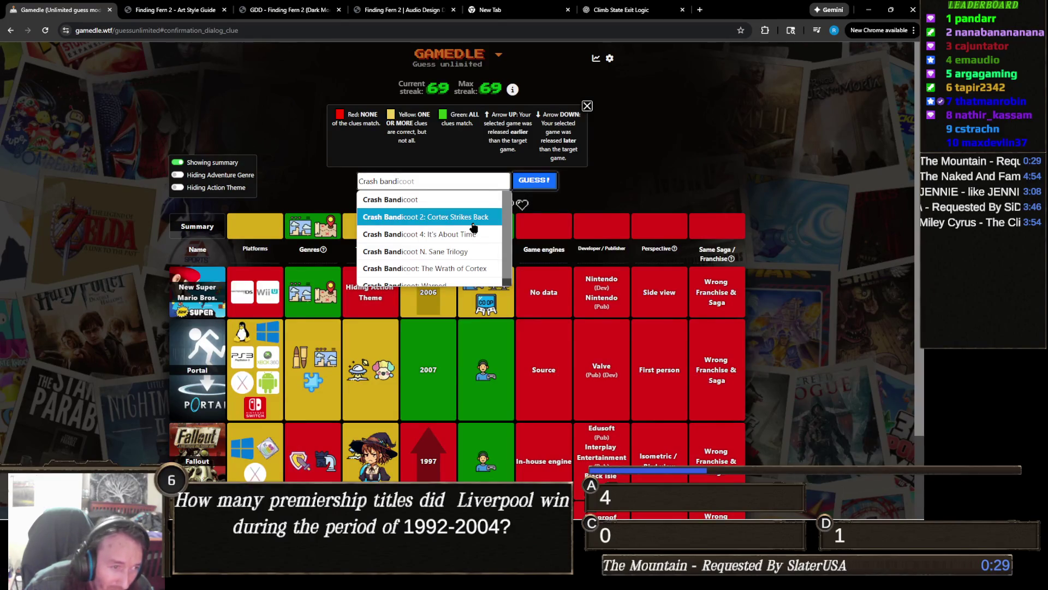
click(486, 235)
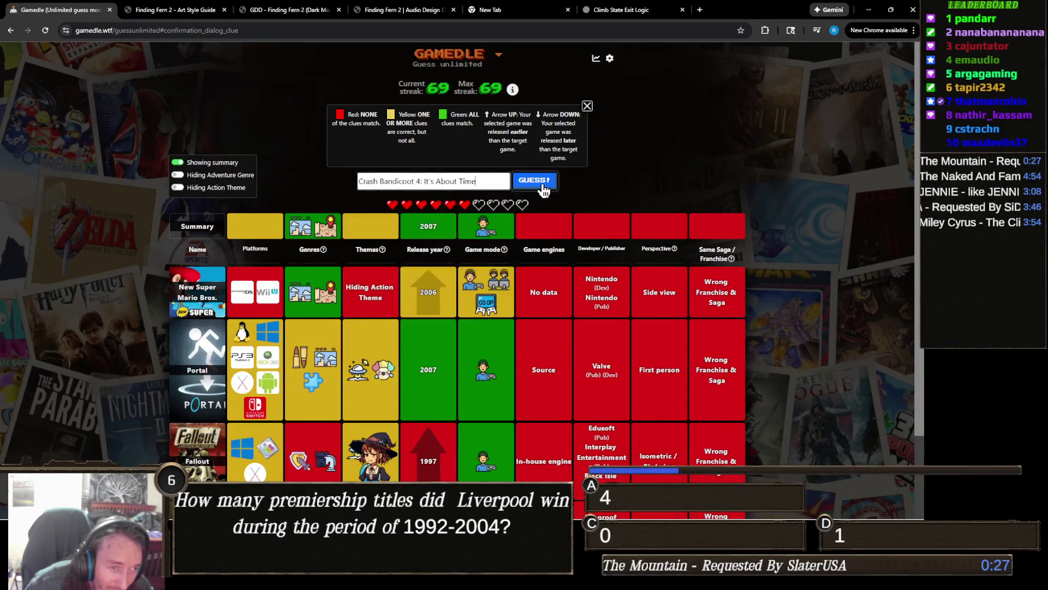
click(542, 186)
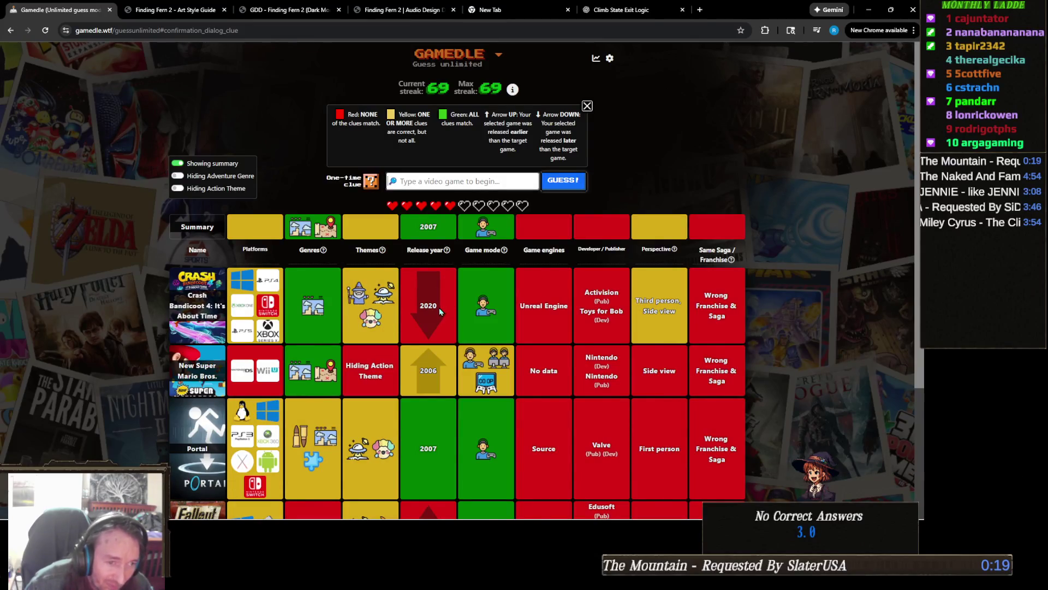
- Use the one-time clue to reveal Ubisoft Entertainment, then type 'Prince of th'
click(370, 185)
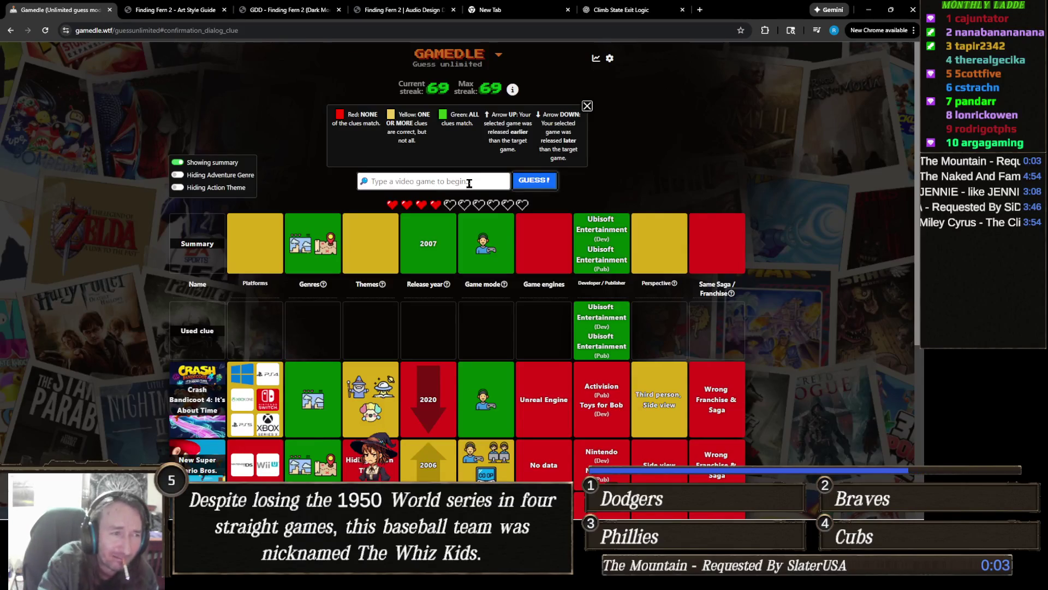
text(Prince of th)
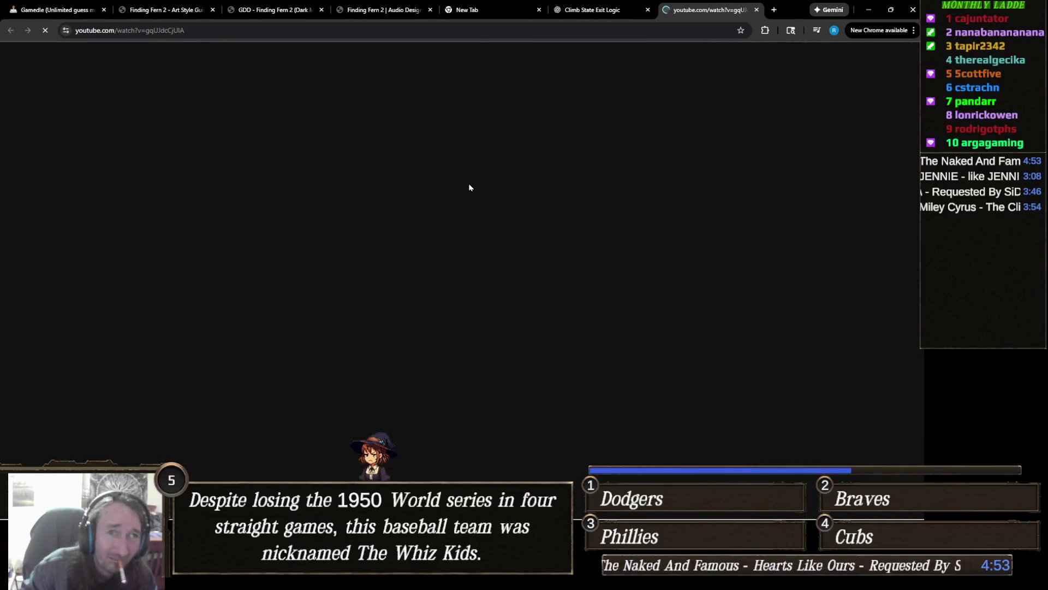
- Close the stray YouTube tab, return to Gamedle and refocus the Prince of Persia search field
key(ctrl+w)
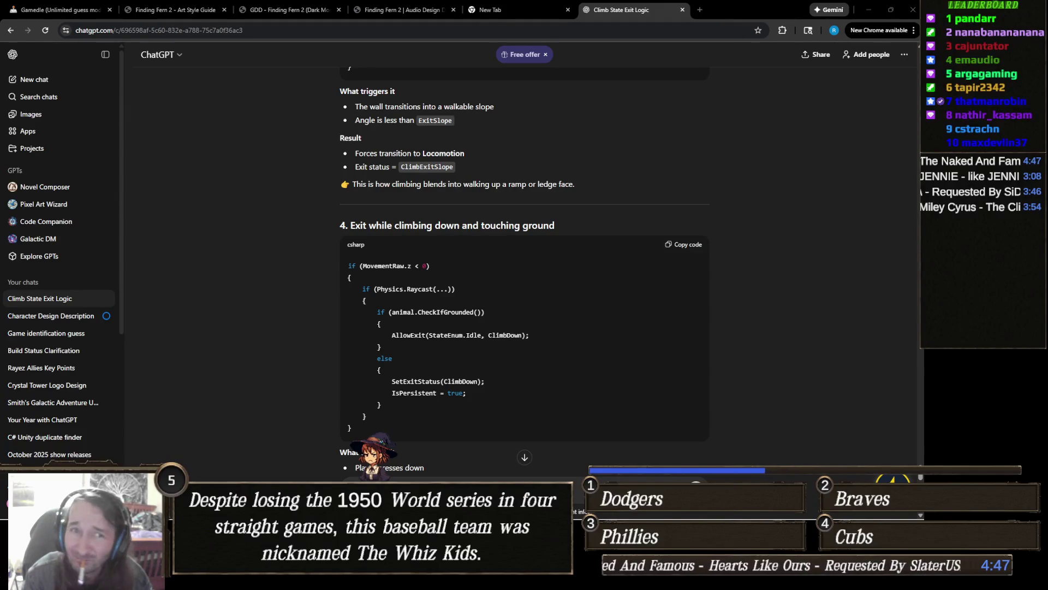
click(82, 13)
key(Escape)
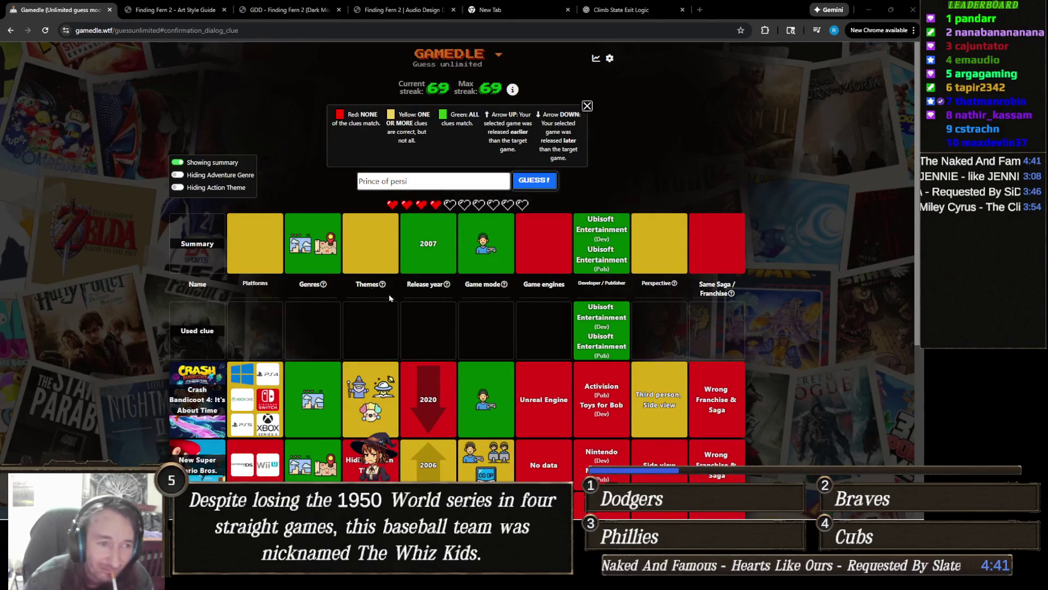
click(480, 184)
click(479, 184)
click(479, 184)
- Complete the search to 'Prince of persia sand' and submit Prince of Persia: The Sands of Time
click(480, 184)
click(479, 183)
text(a san)
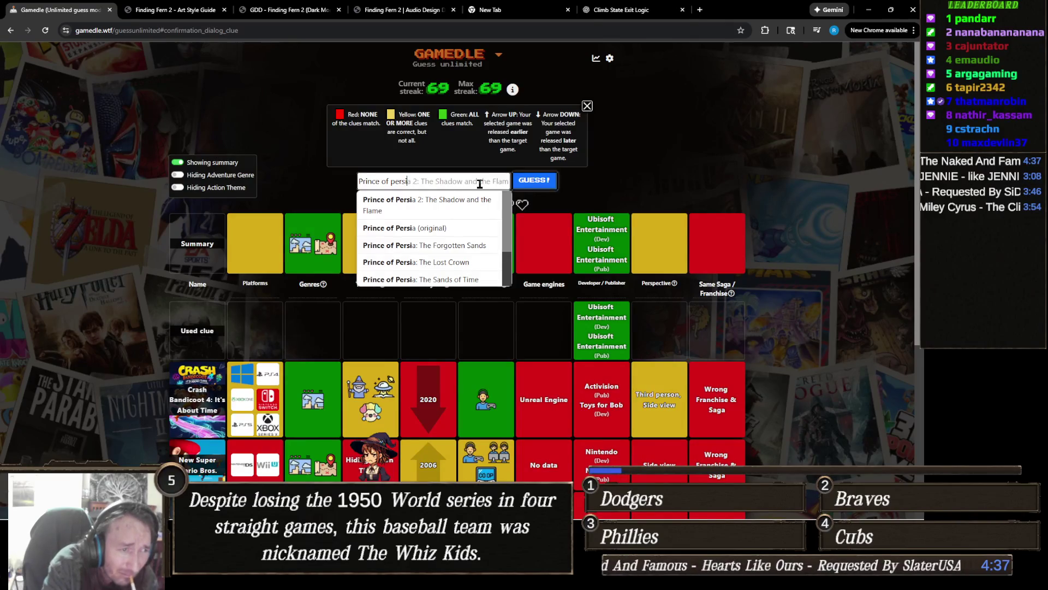
text(d)
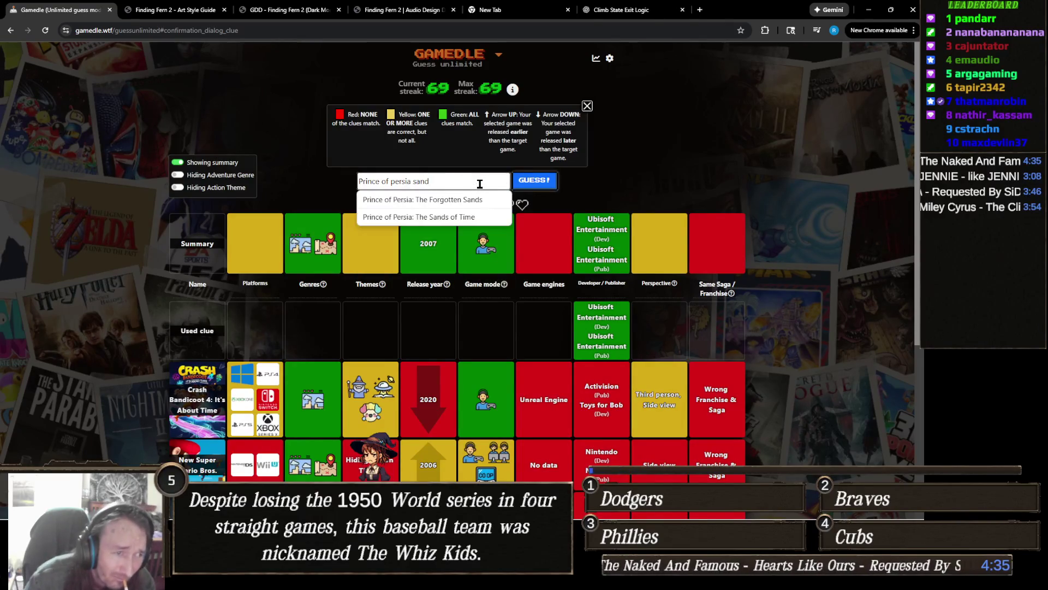
key(Down)
key(Down)
key(Return)
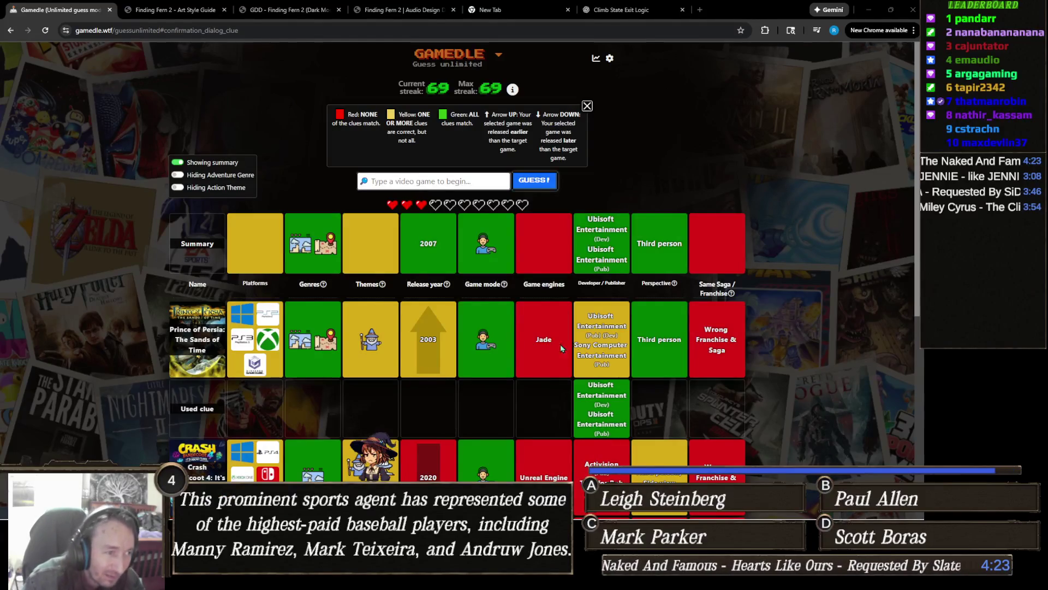
- Guess Rayman Raving Rabbids, then start typing 'assin's' for the next guess
mouse_move(322, 251)
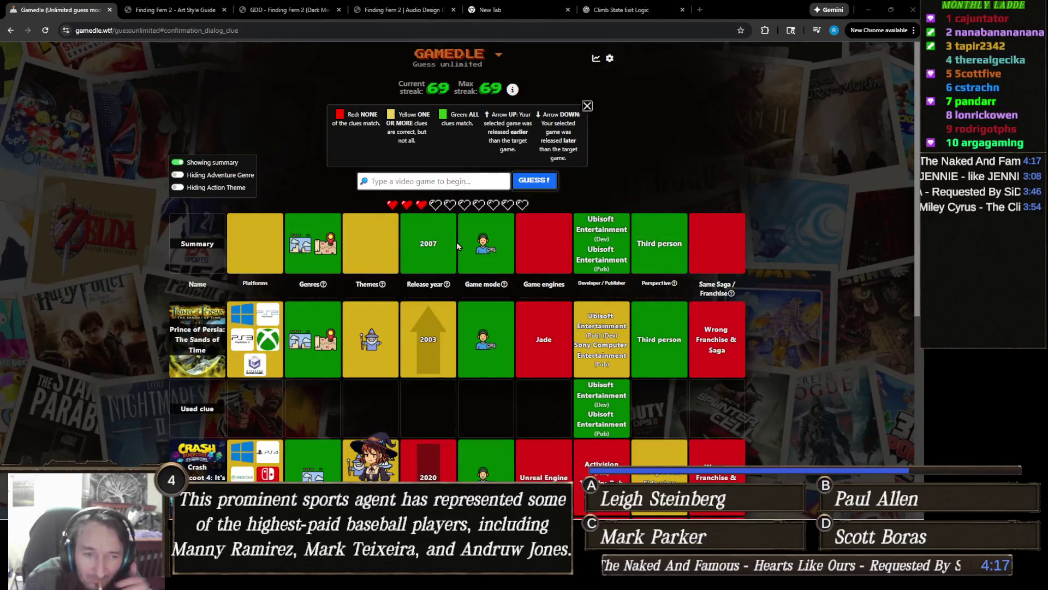
key(super)
key(super)
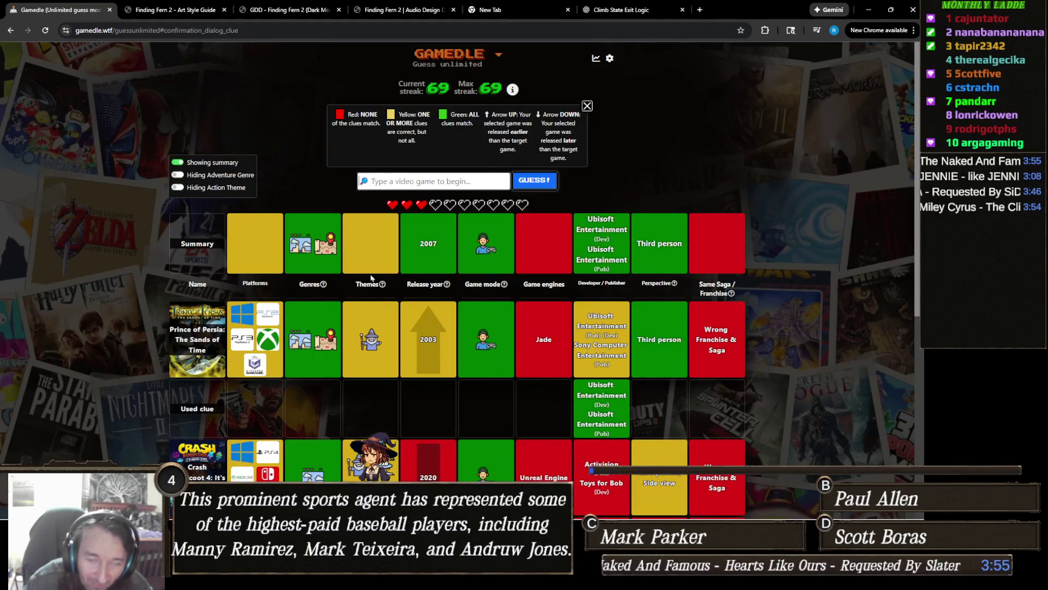
click(468, 181)
text(rayman)
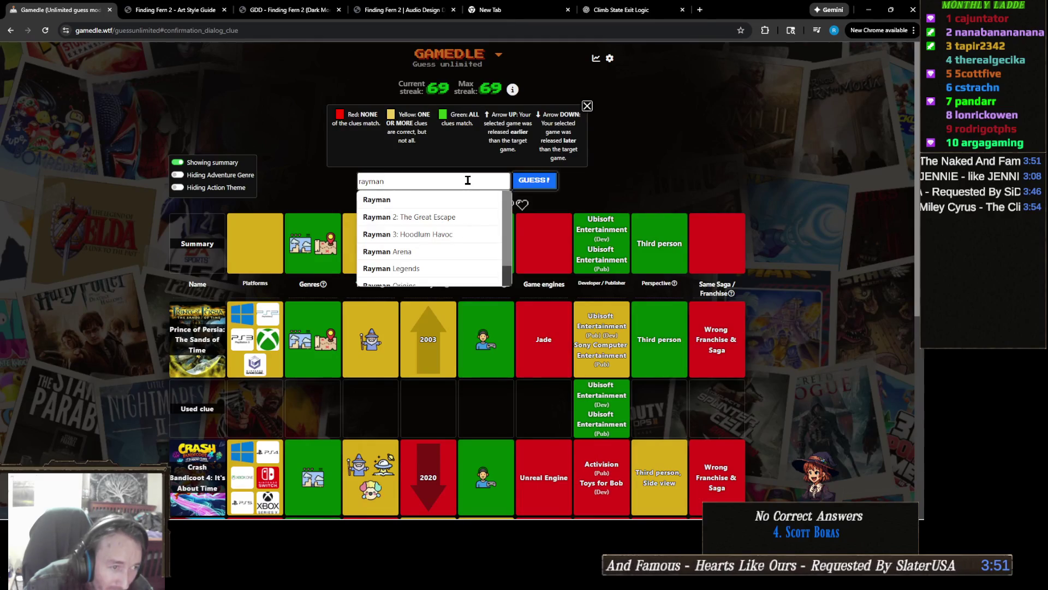
text( a)
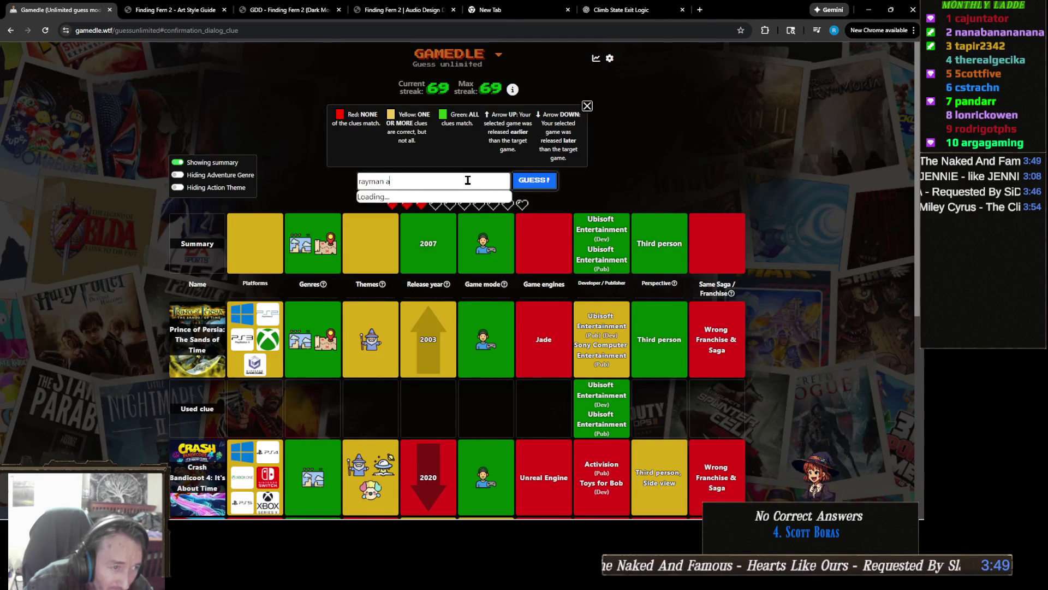
text(v)
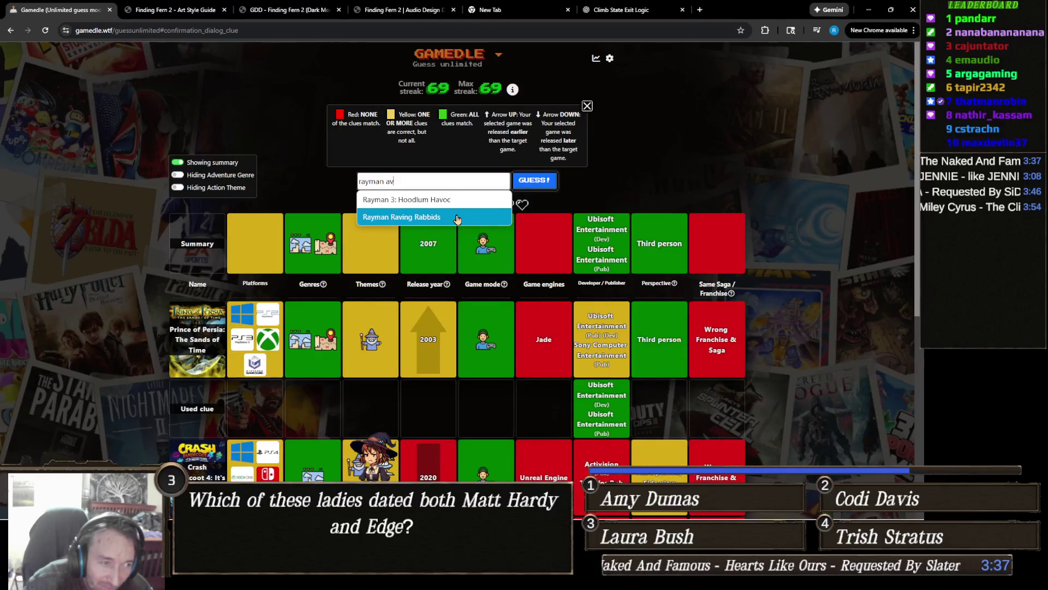
click(458, 217)
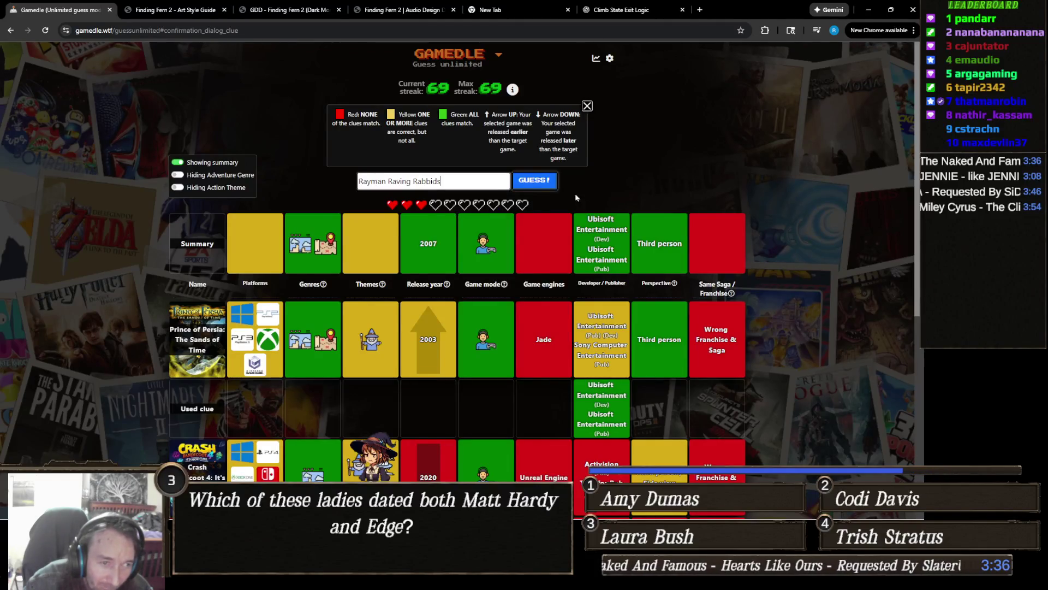
click(546, 189)
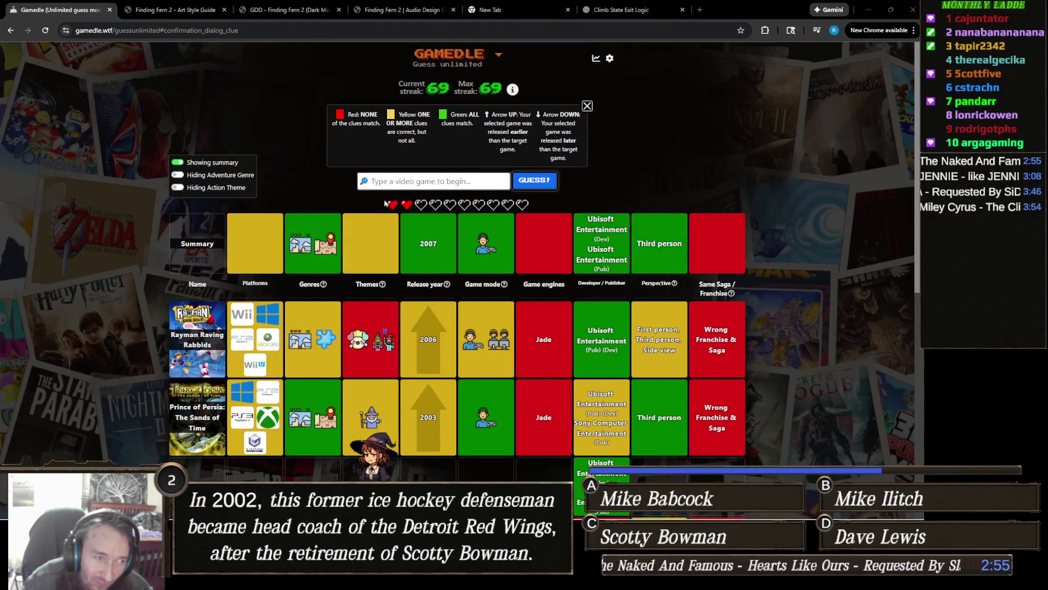
click(435, 183)
text(a)
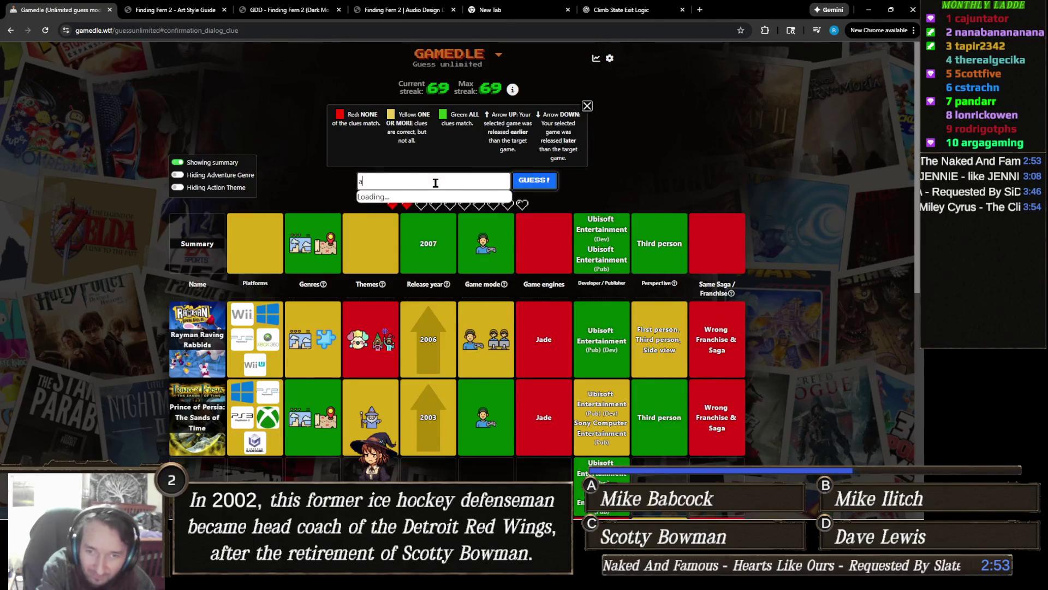
text(ssassin's)
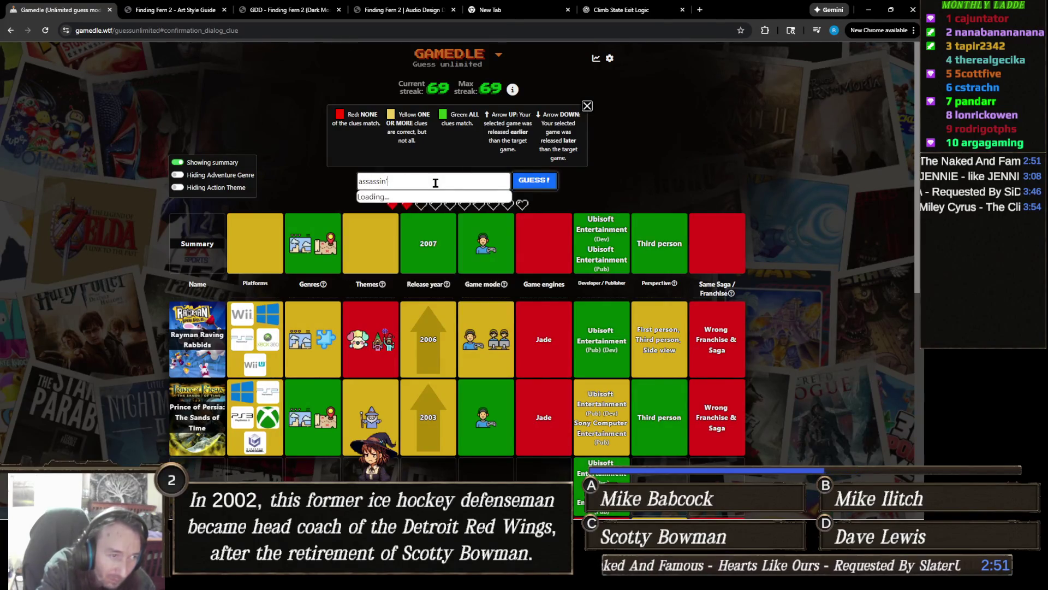
- Pick Assassin's Creed from the suggestions and submit it as the winning guess
click(431, 200)
click(546, 183)
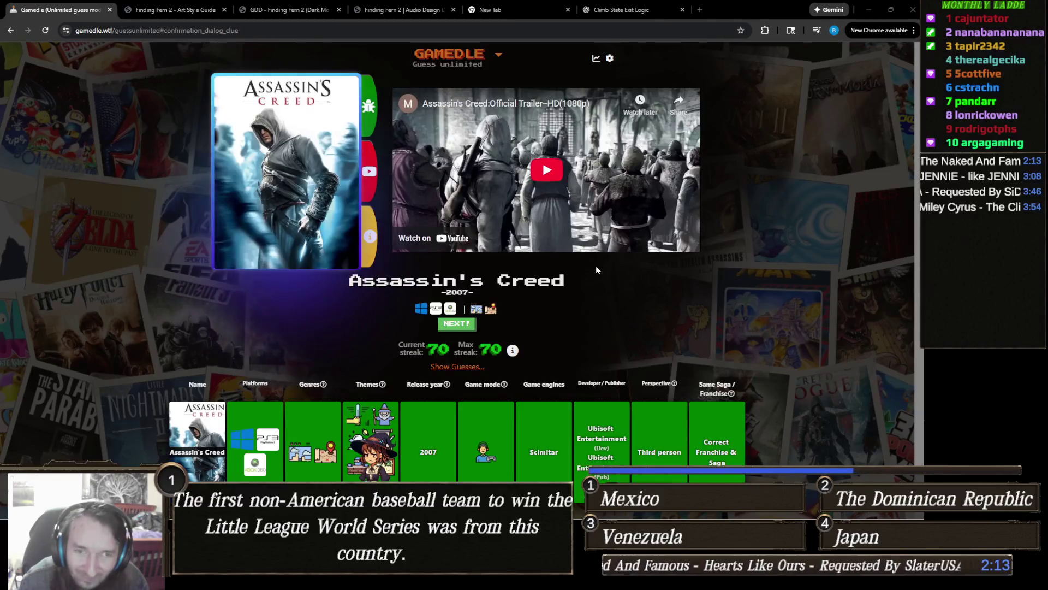
- Return to Unity, select the Human Ladder state and open its Ladder parameters to set Ceiling Ray 0.6
mouse_move(512, 516)
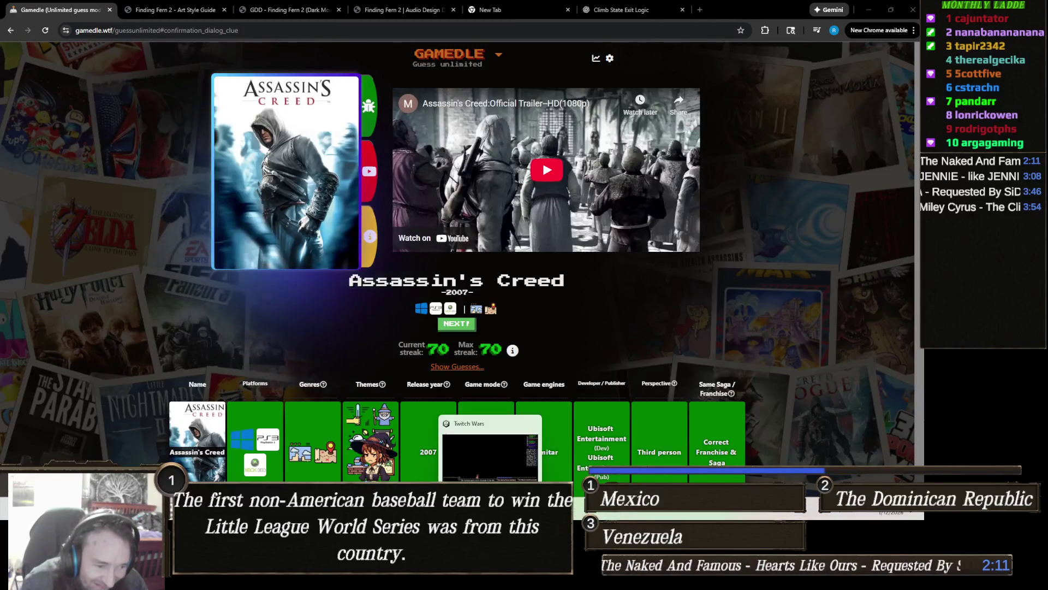
mouse_move(449, 515)
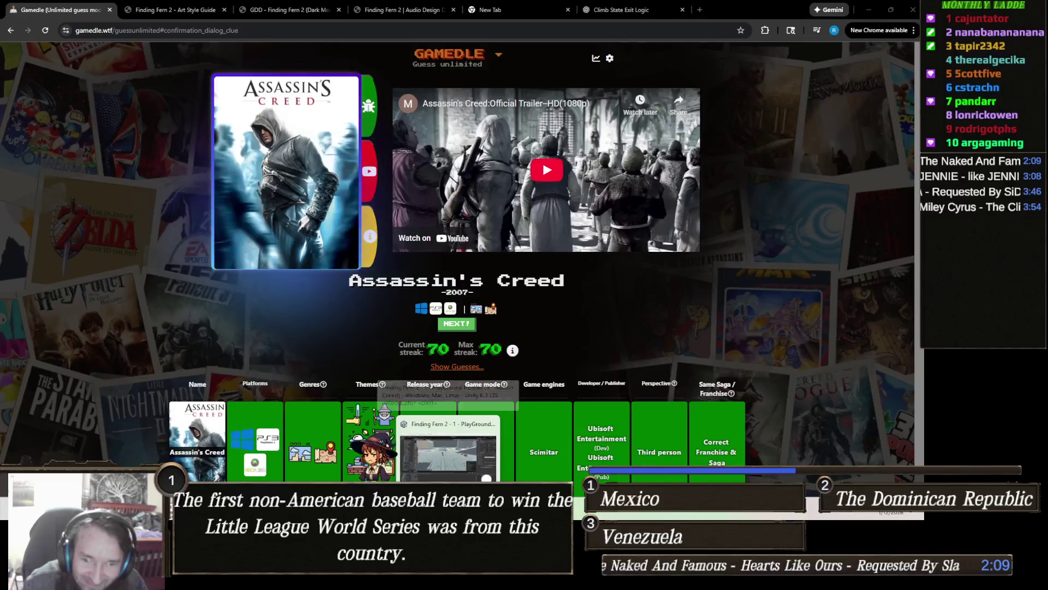
click(449, 456)
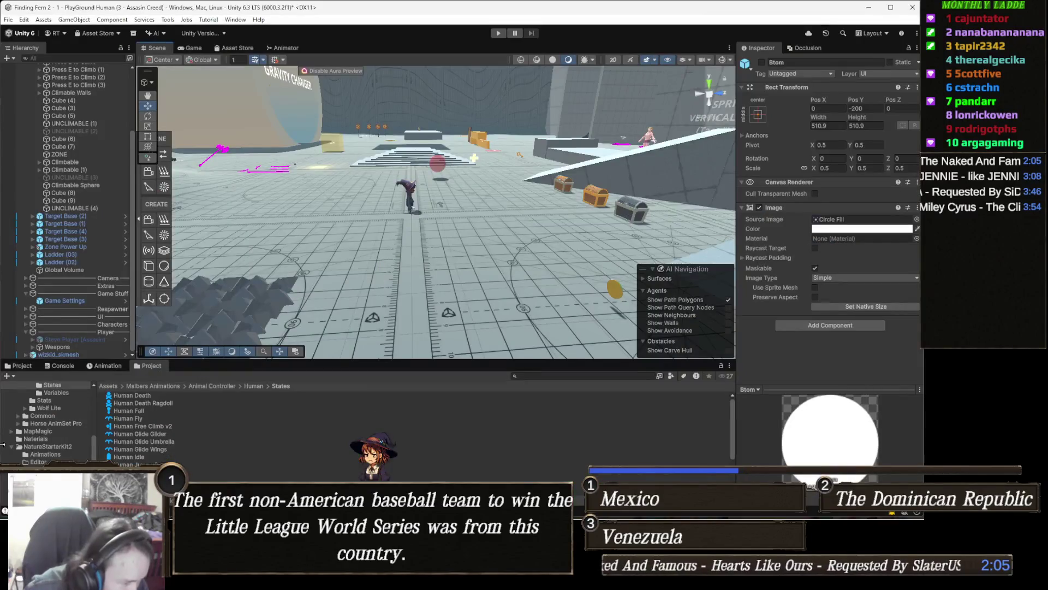
click(203, 471)
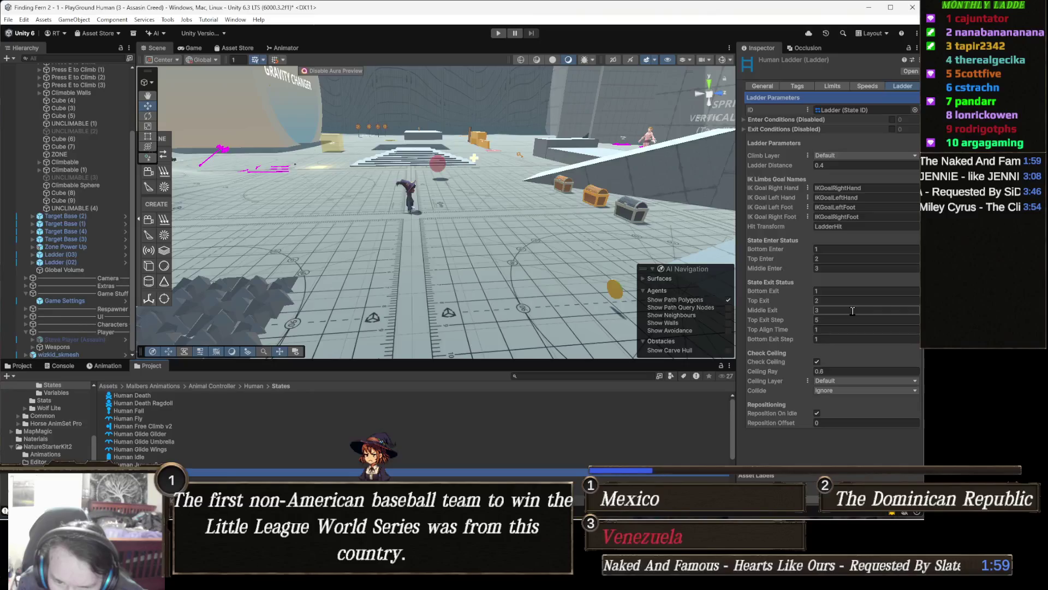
click(903, 86)
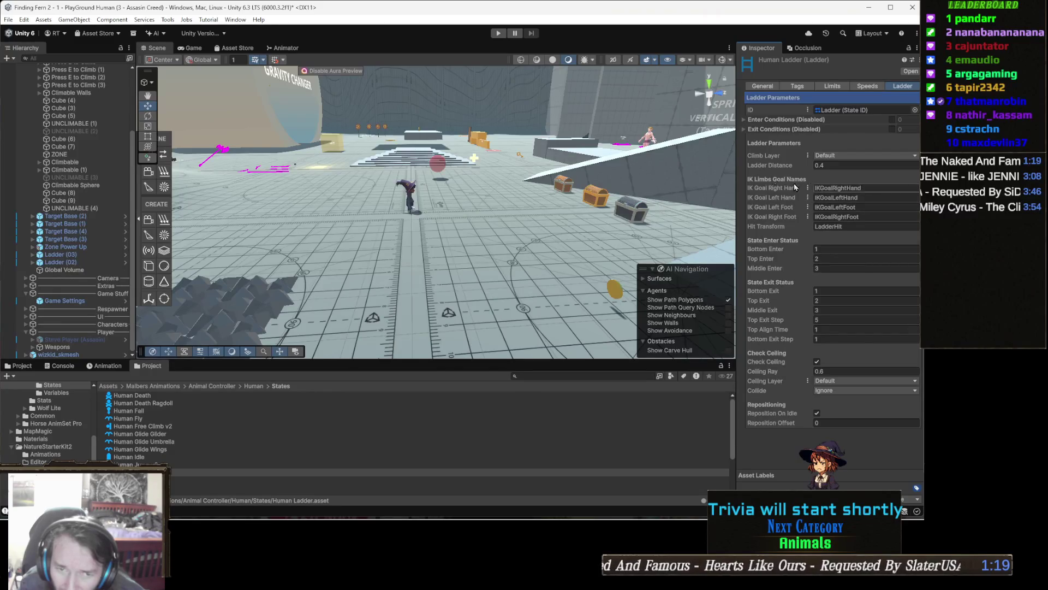
mouse_move(773, 164)
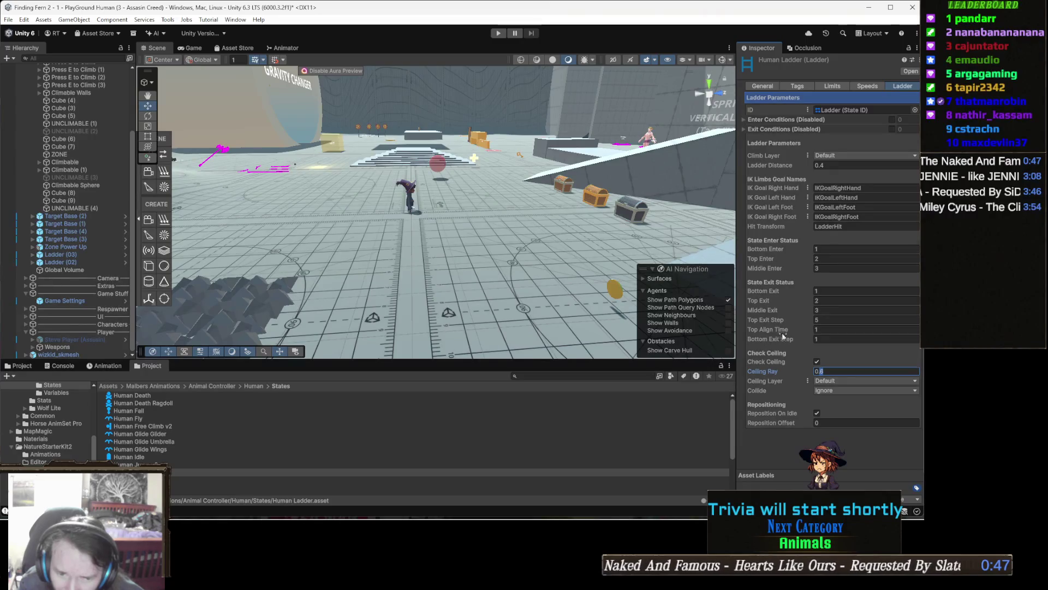
- Confirm Ceiling Ray 0.6, check the General and Limits settings, and show Ladder Parameters
click(794, 454)
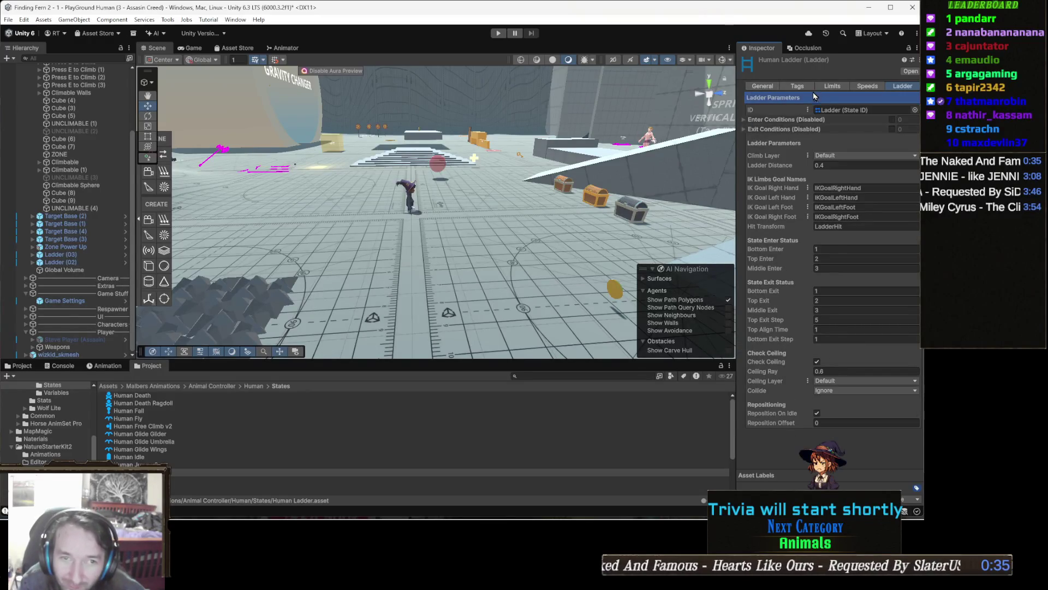
click(769, 86)
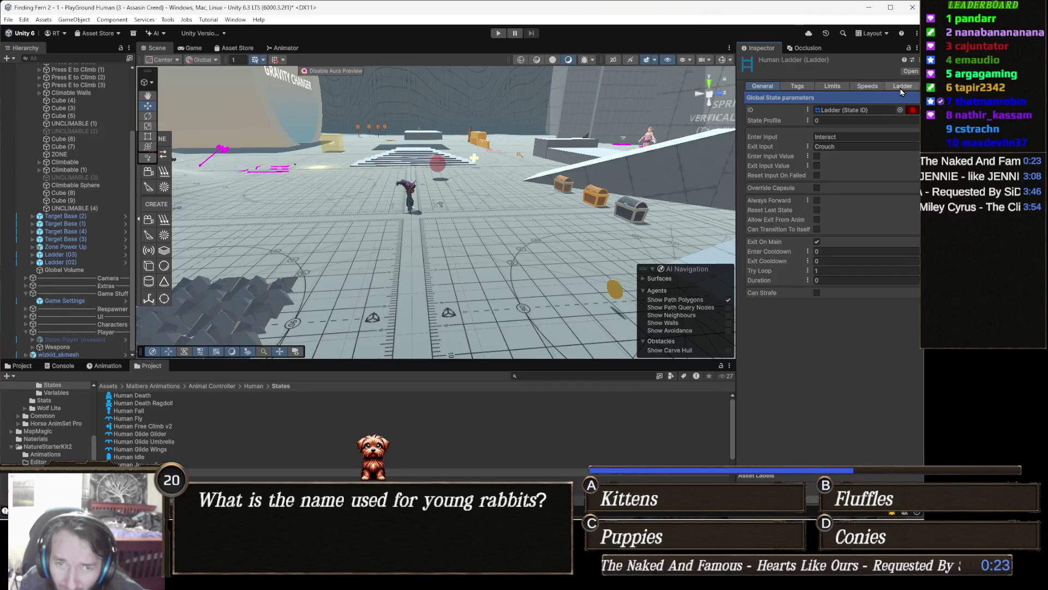
click(830, 88)
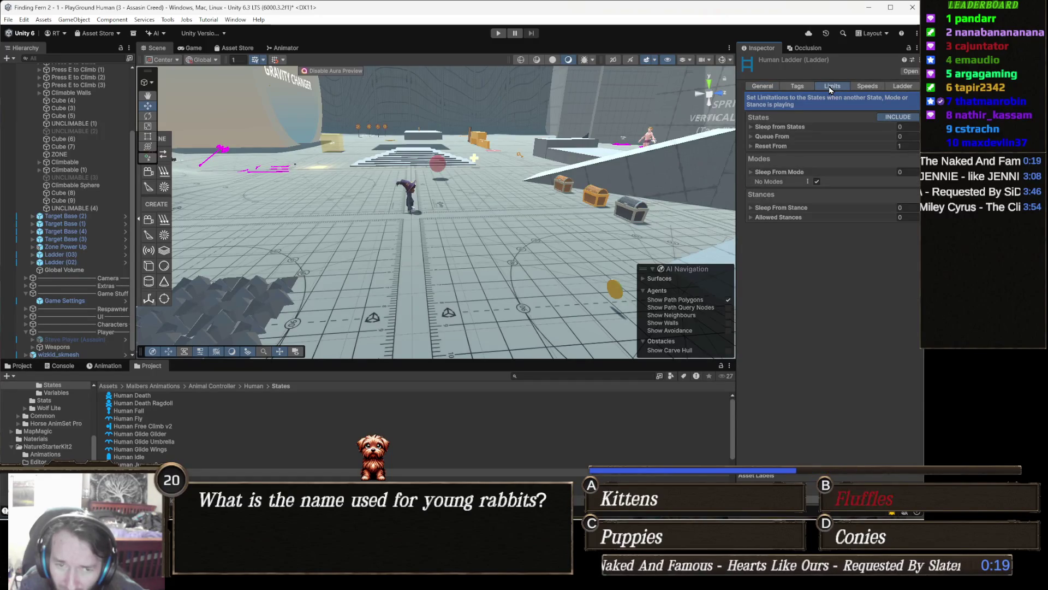
click(908, 89)
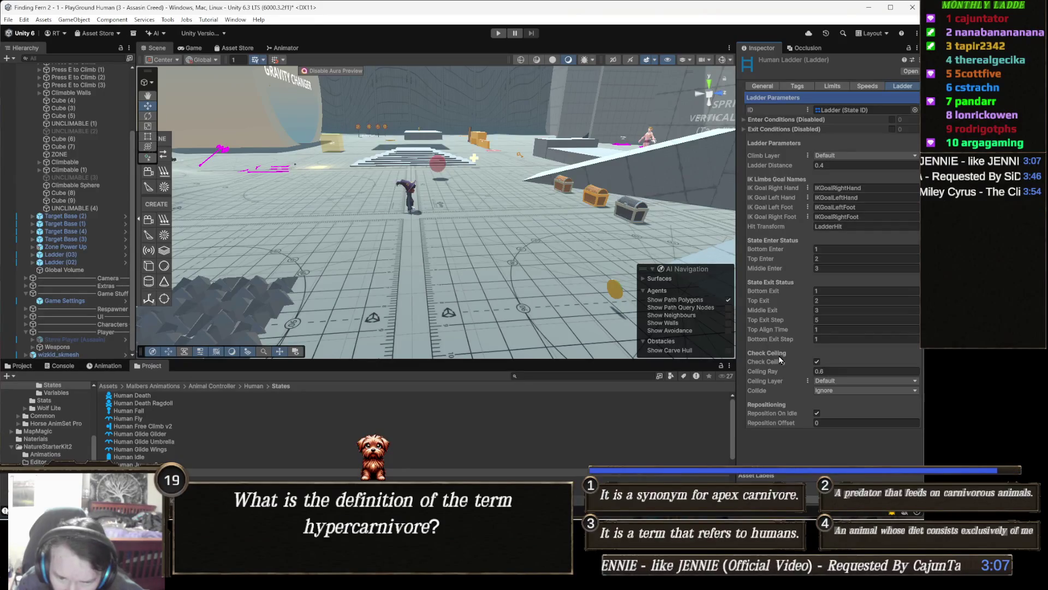
- Fly the Scene view to the tall block's ladder and show Ladder (03)'s M Ladder settings
mouse_move(430, 222)
mouse_down()
mouse_move(553, 225)
mouse_move(474, 238)
mouse_up()
key(w)
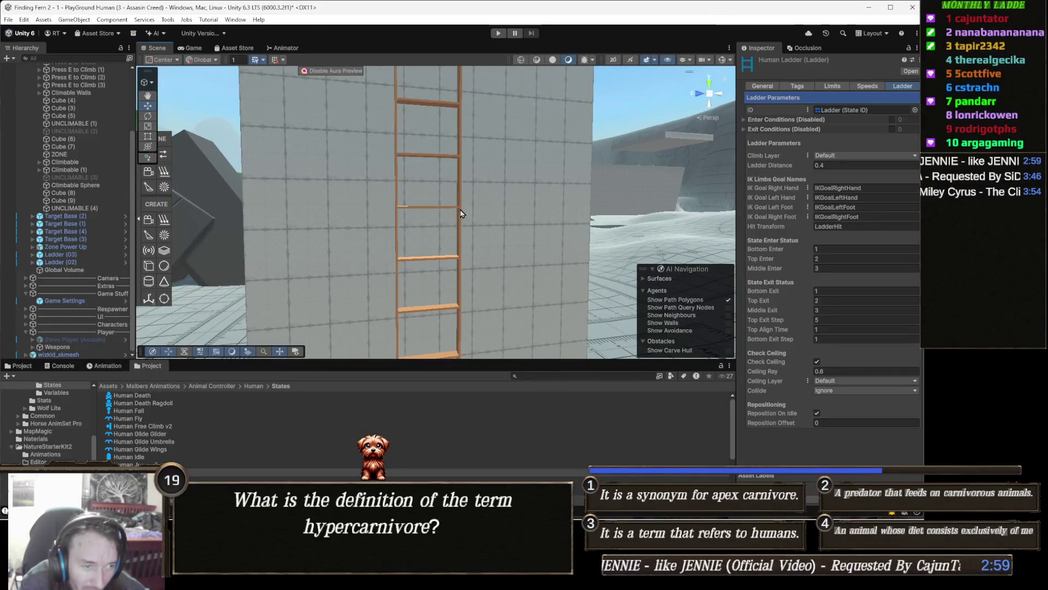
click(460, 213)
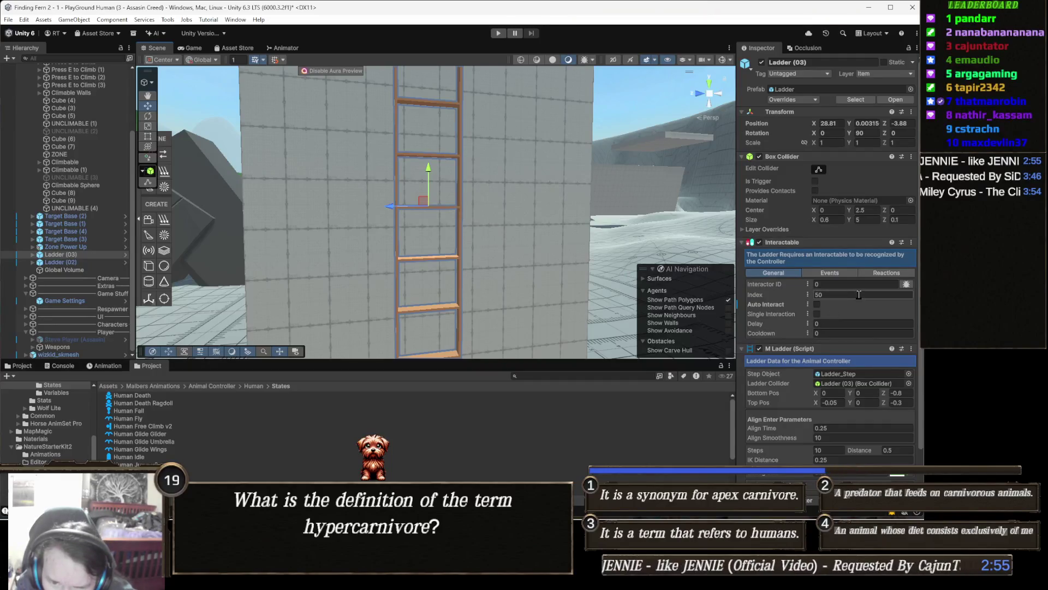
scroll(866, 294, down, 1)
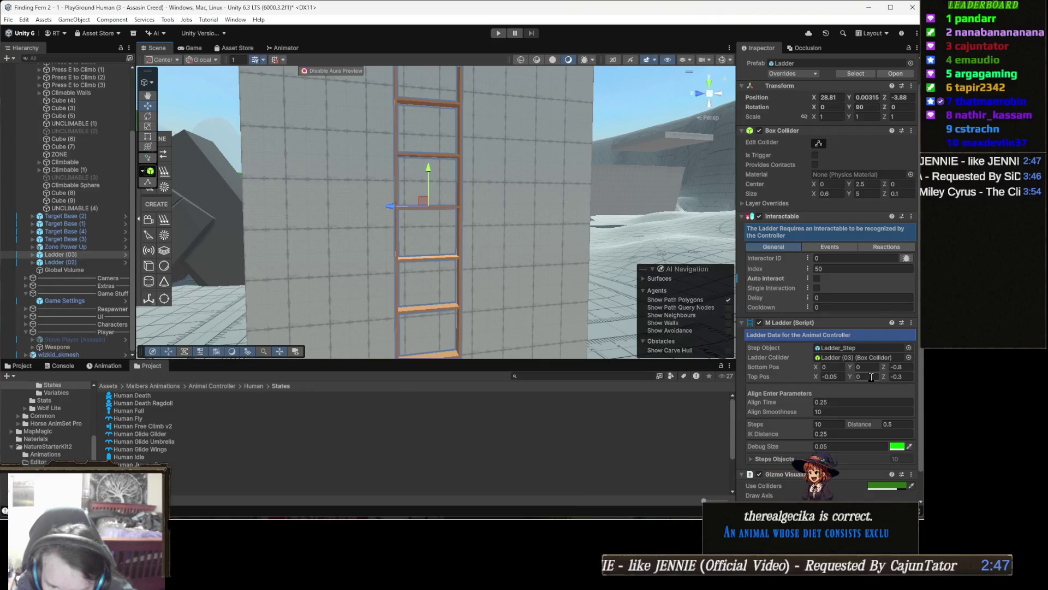
mouse_move(763, 380)
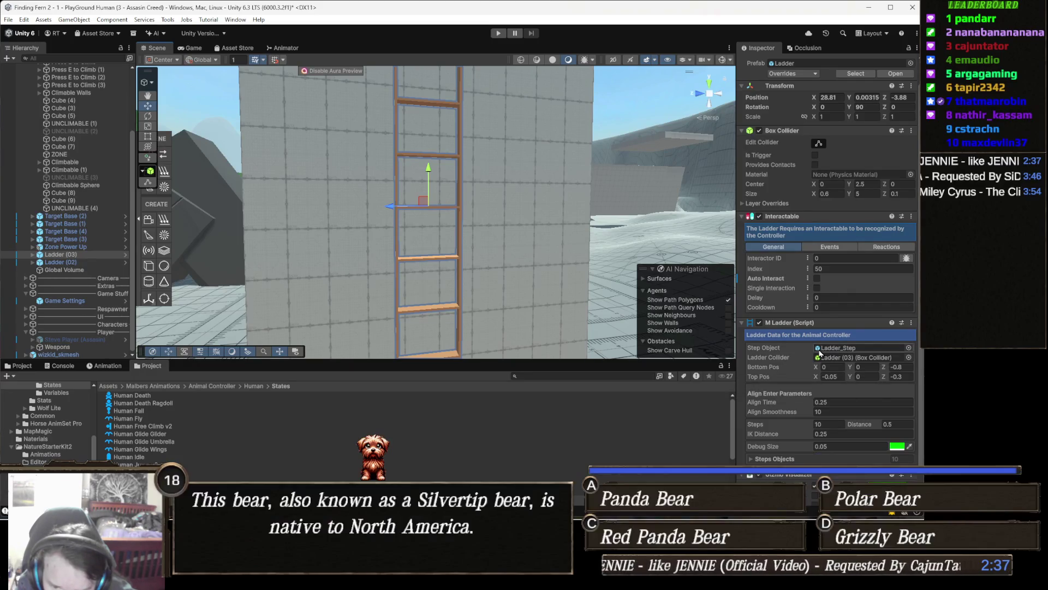
scroll(808, 345, down, 1)
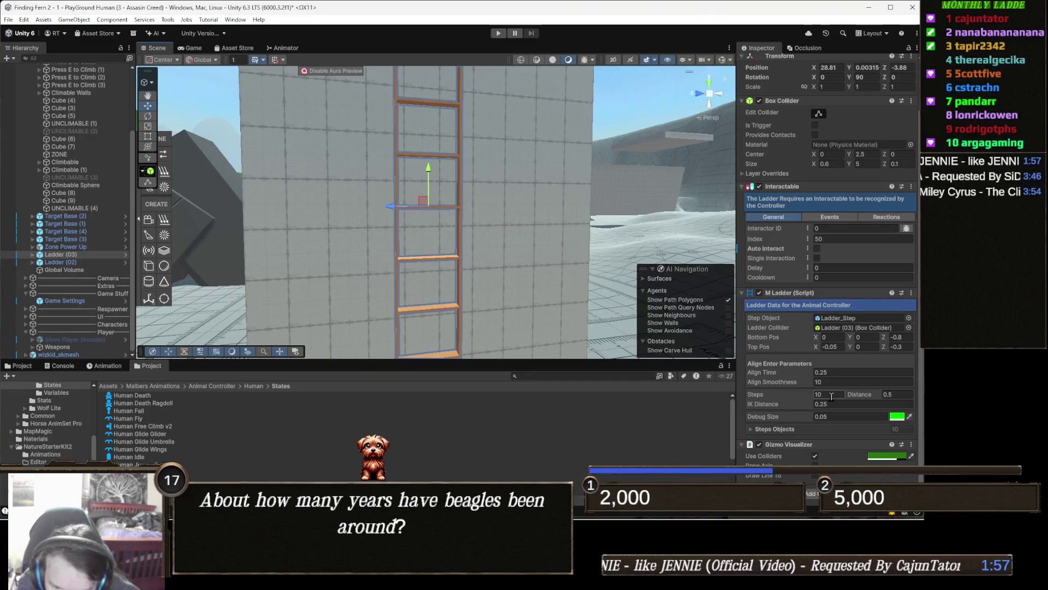
- Set the ladder's Steps to 12 and start play mode
click(832, 396)
text(12)
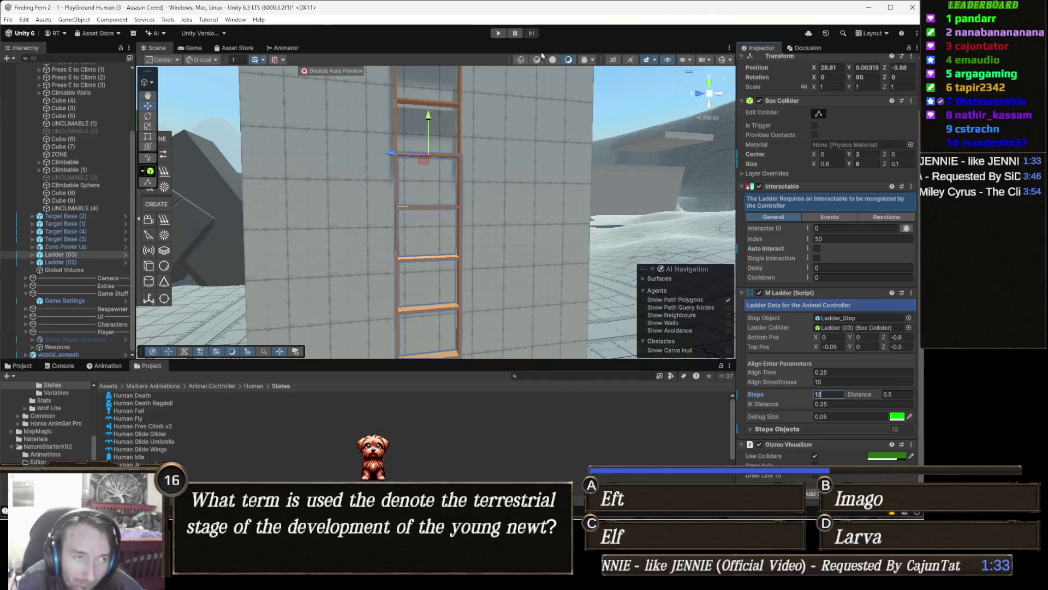
click(499, 35)
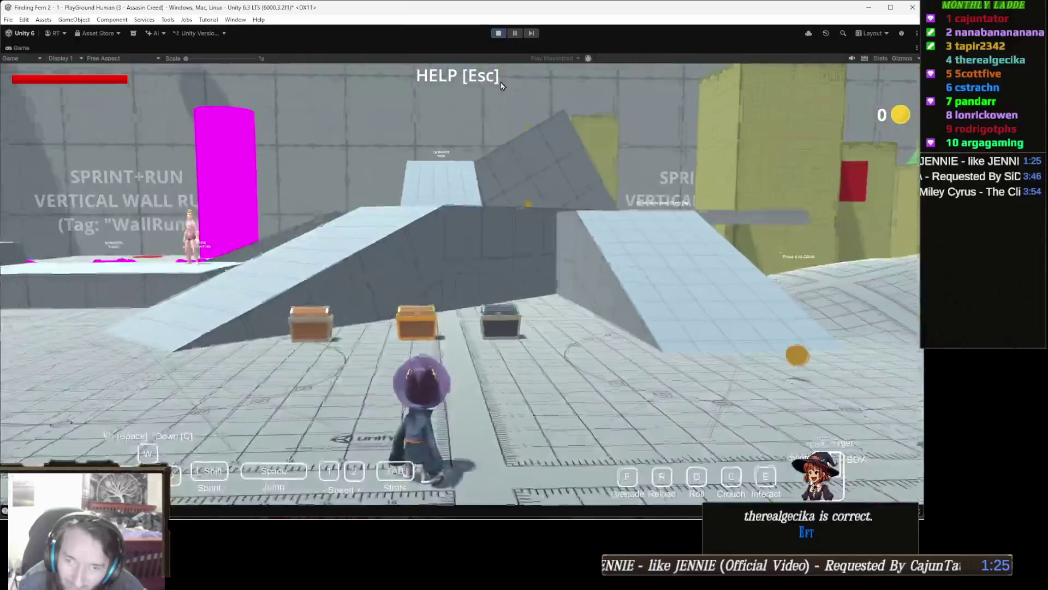
- Run to the tall block, climb the 12-step ladder toward its top, then stop playing
key(space)
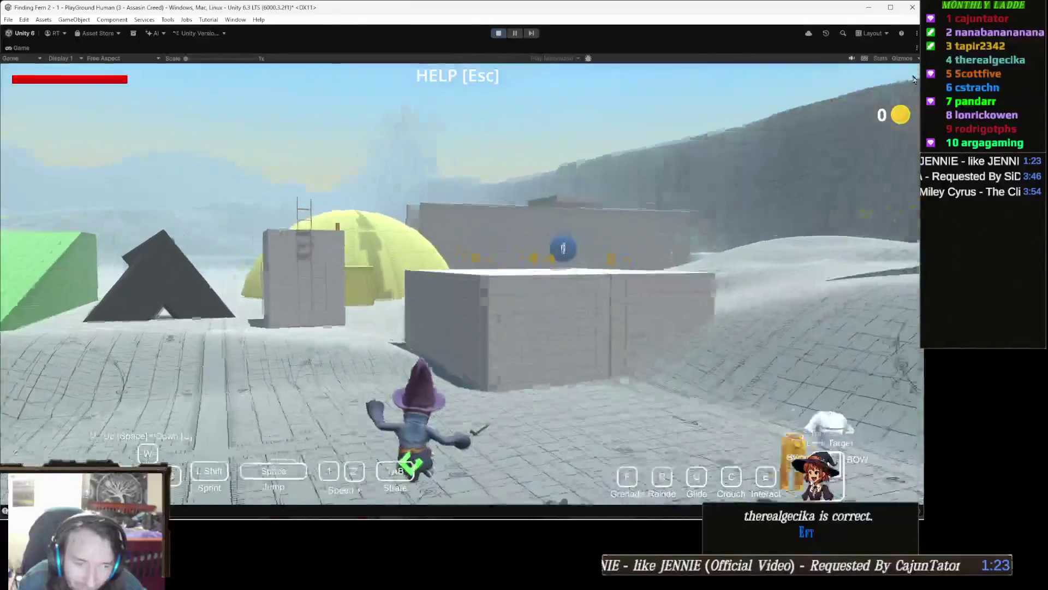
key(w)
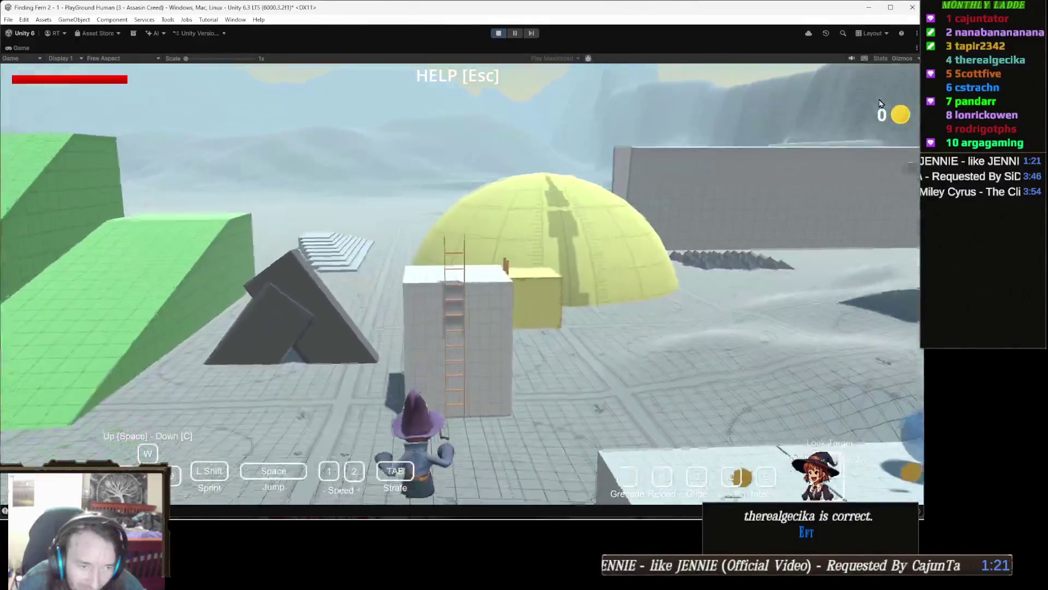
key(w)
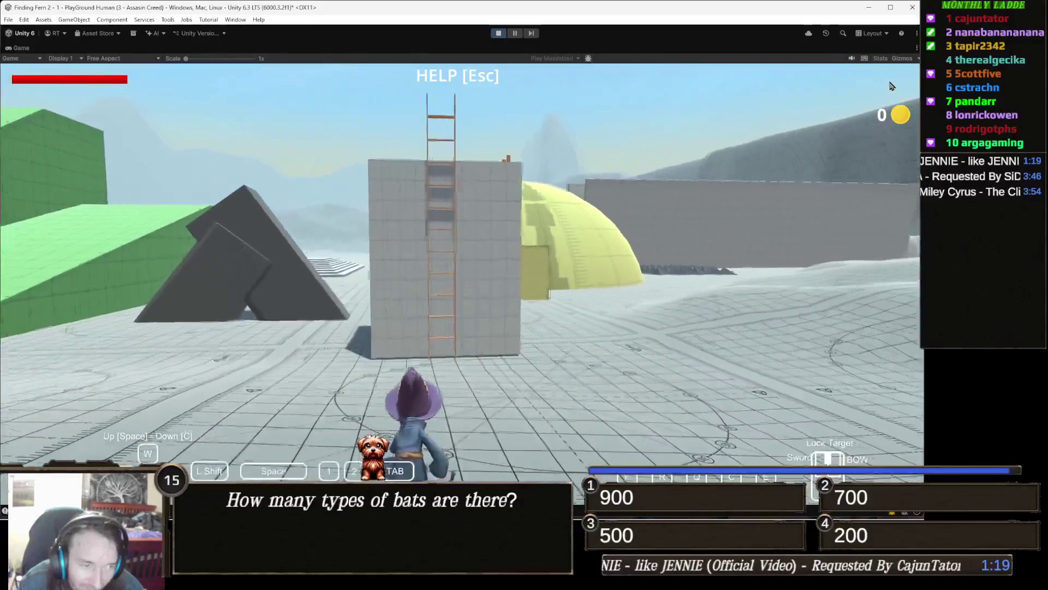
key(w)
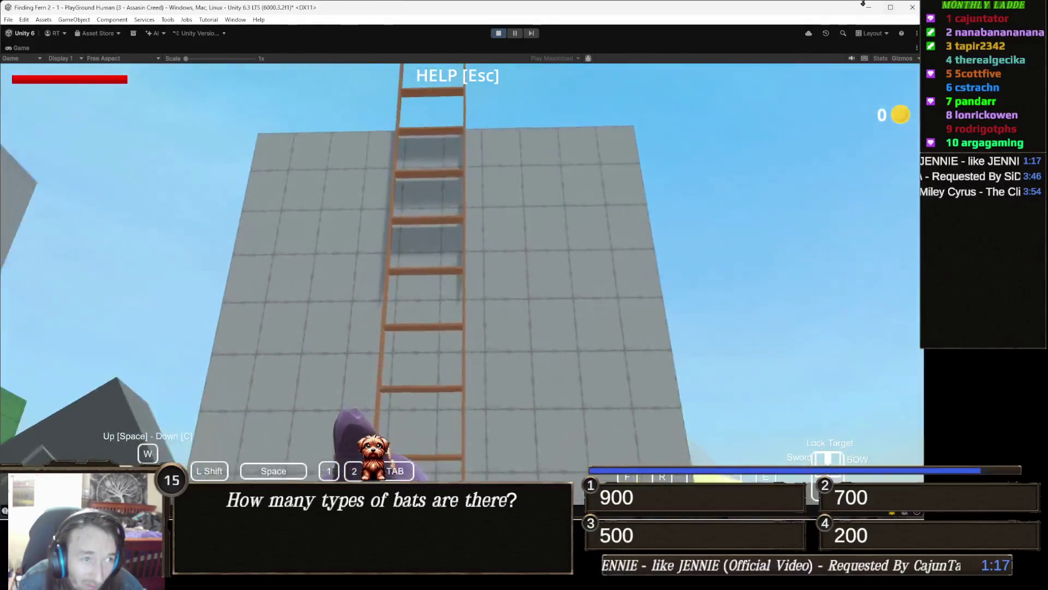
key(w)
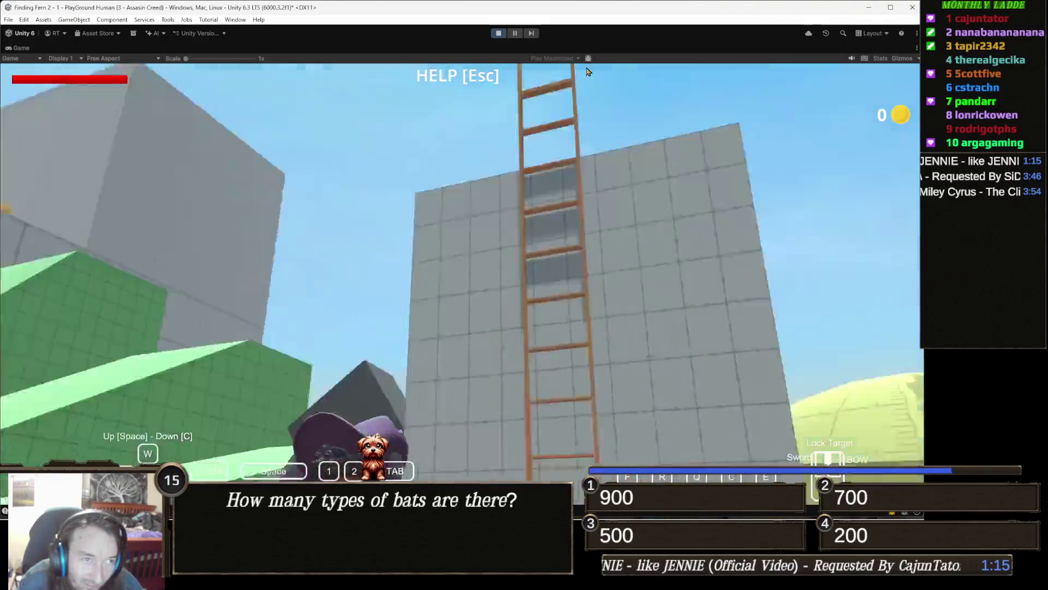
key(w)
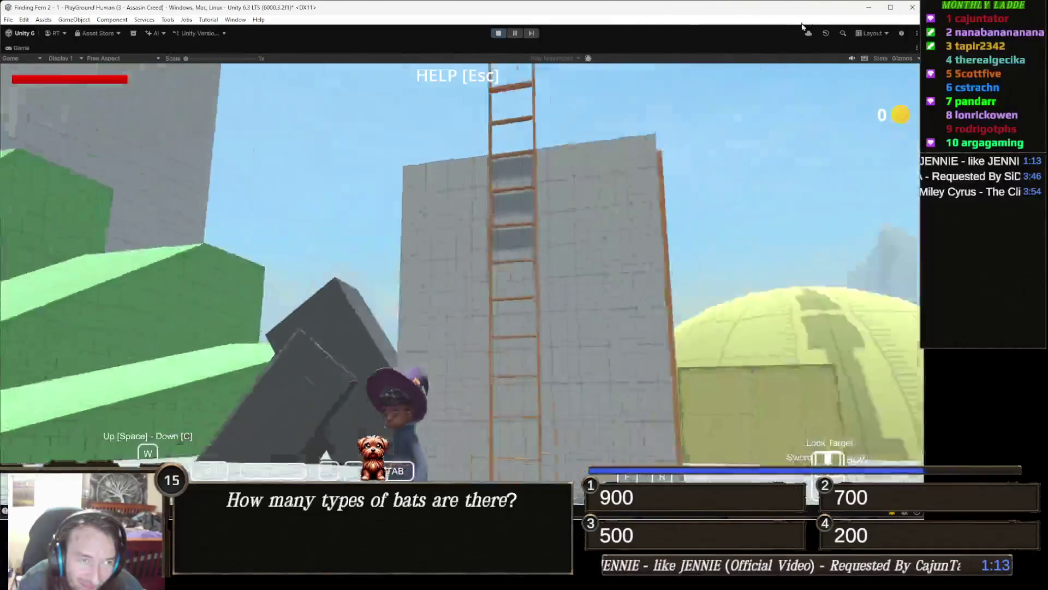
key(w)
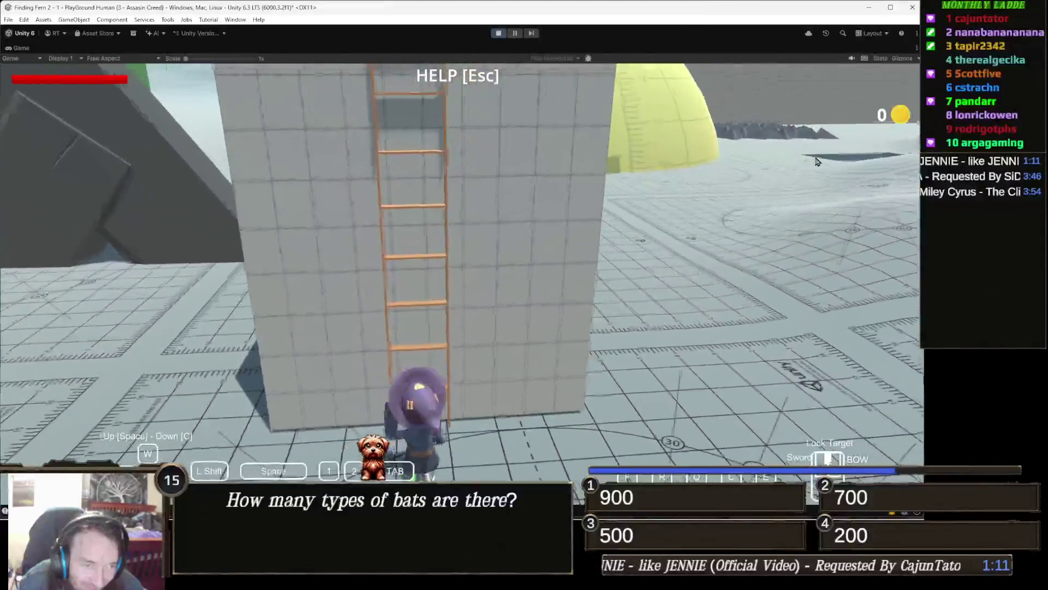
key(w)
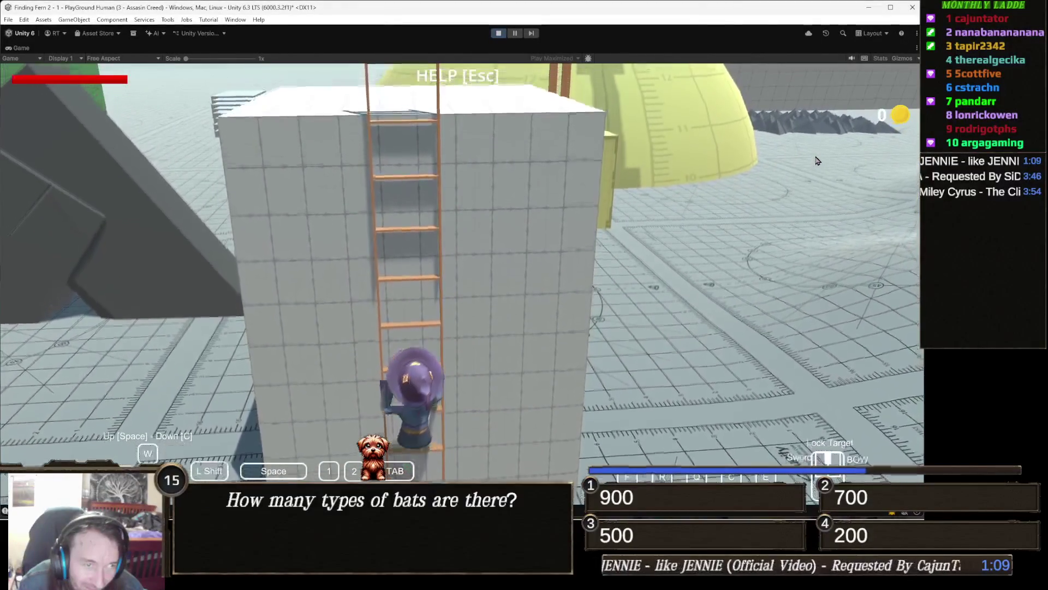
key(w)
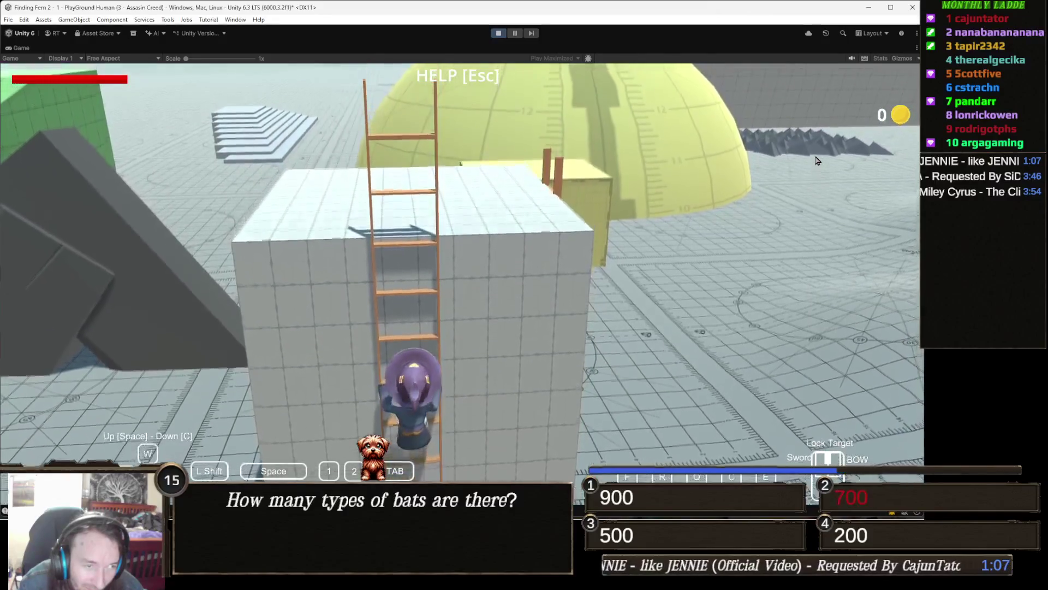
key(w)
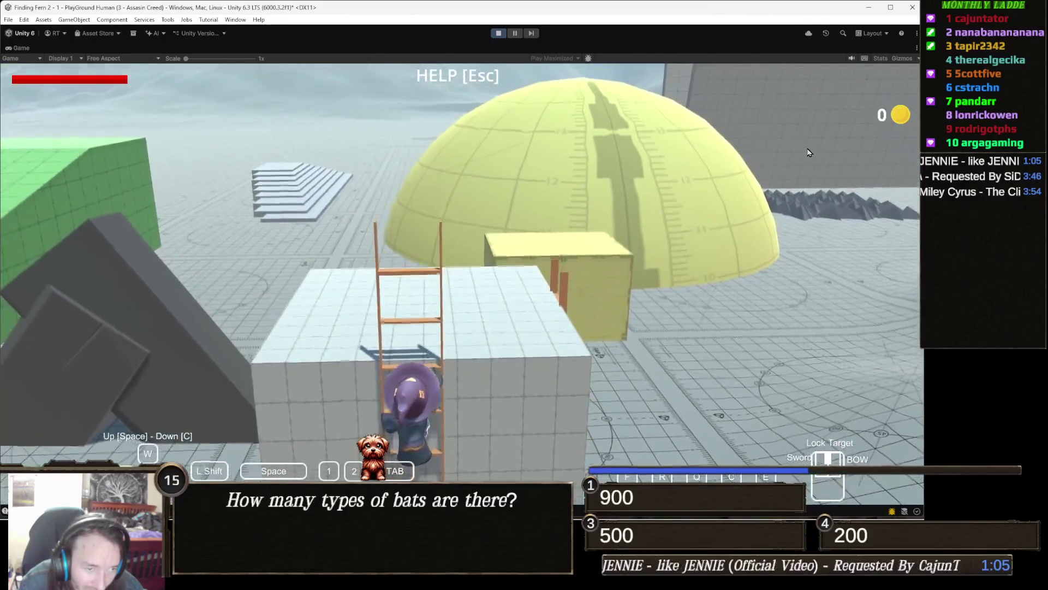
mouse_move(261, 98)
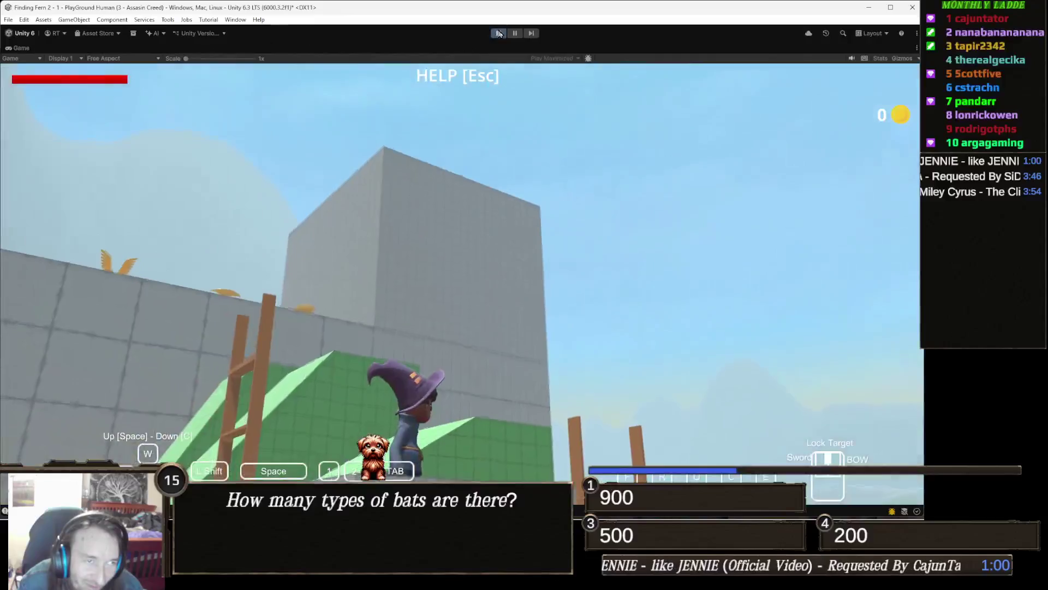
click(499, 34)
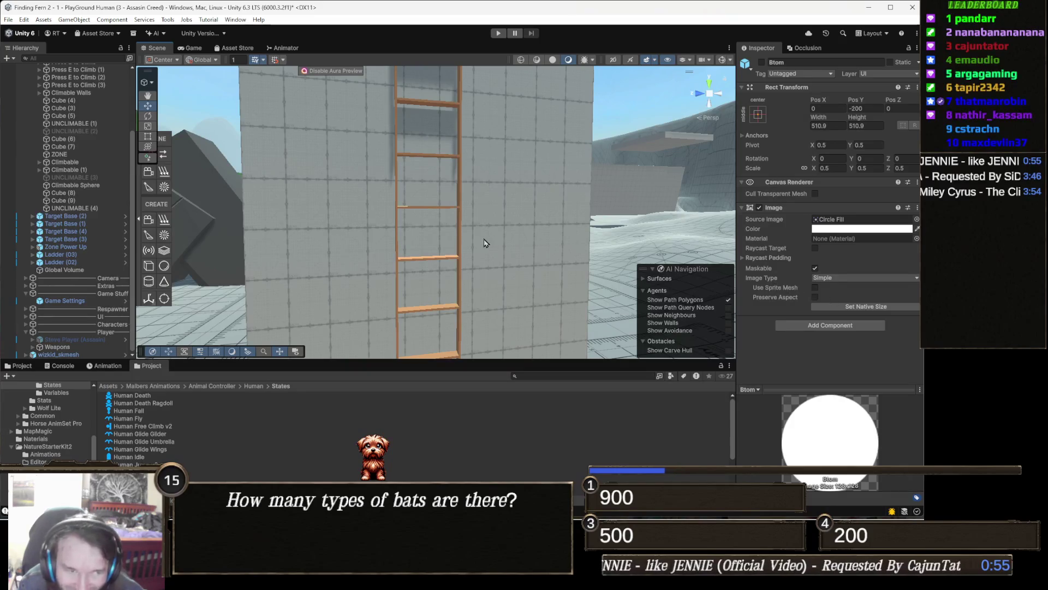
- Give Ladder (03) Steps 10 and Distance 0.6, frame it, and start another play test
click(458, 210)
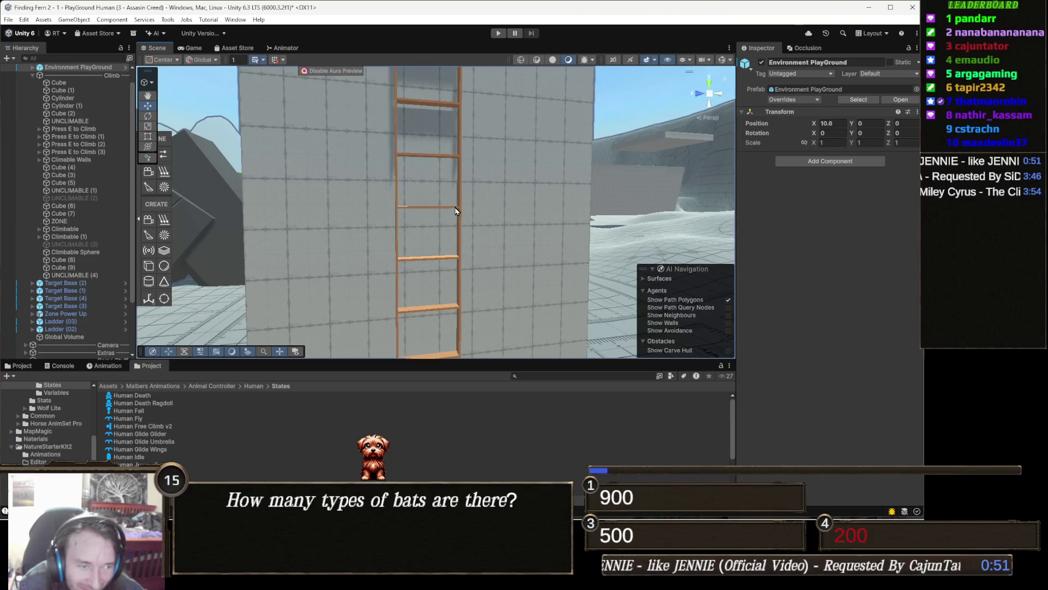
click(457, 212)
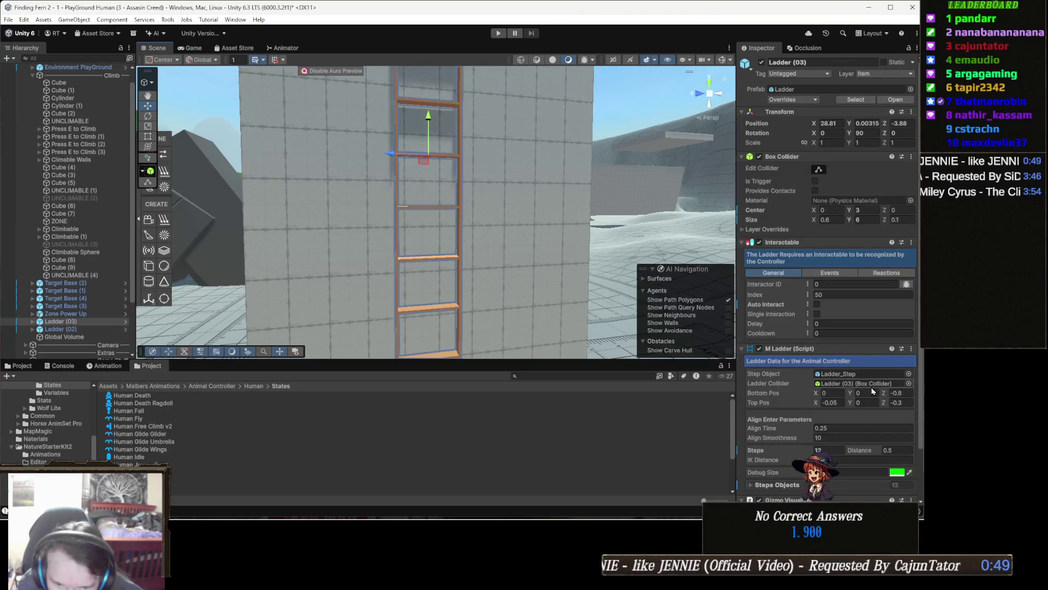
scroll(870, 414, down, 2)
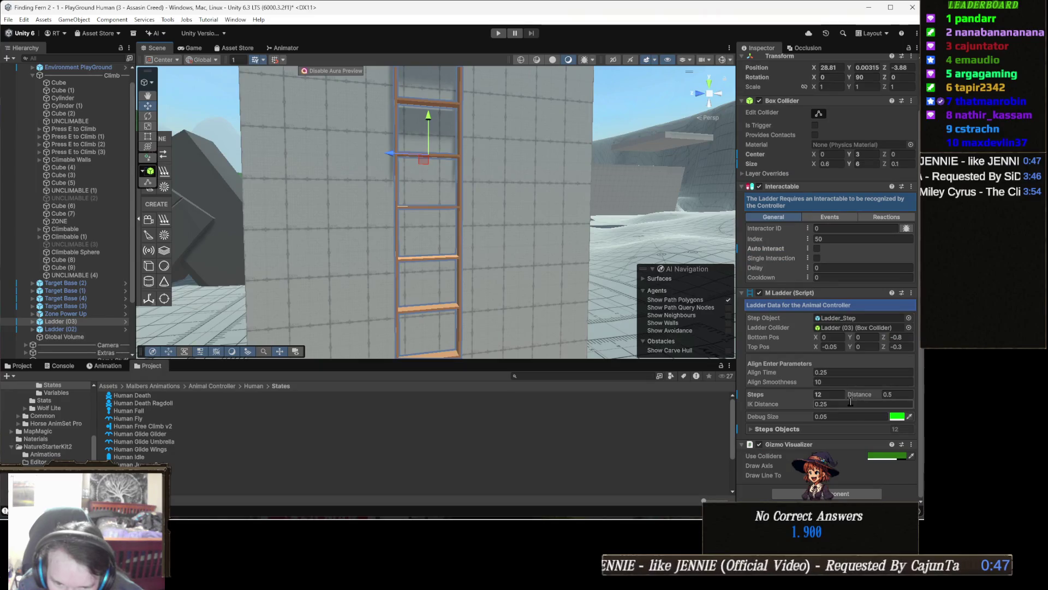
click(834, 395)
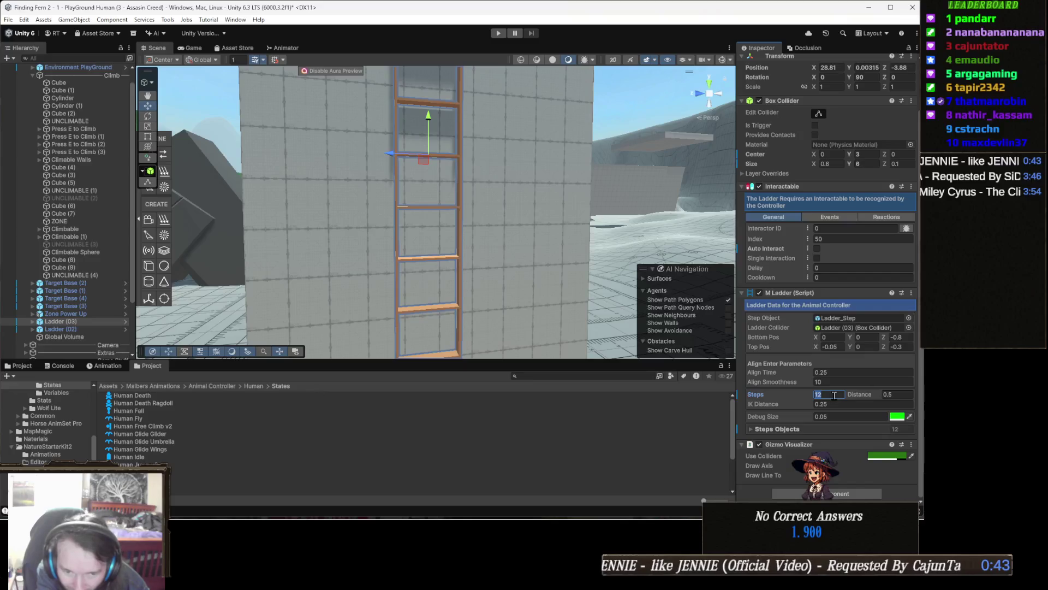
text(10)
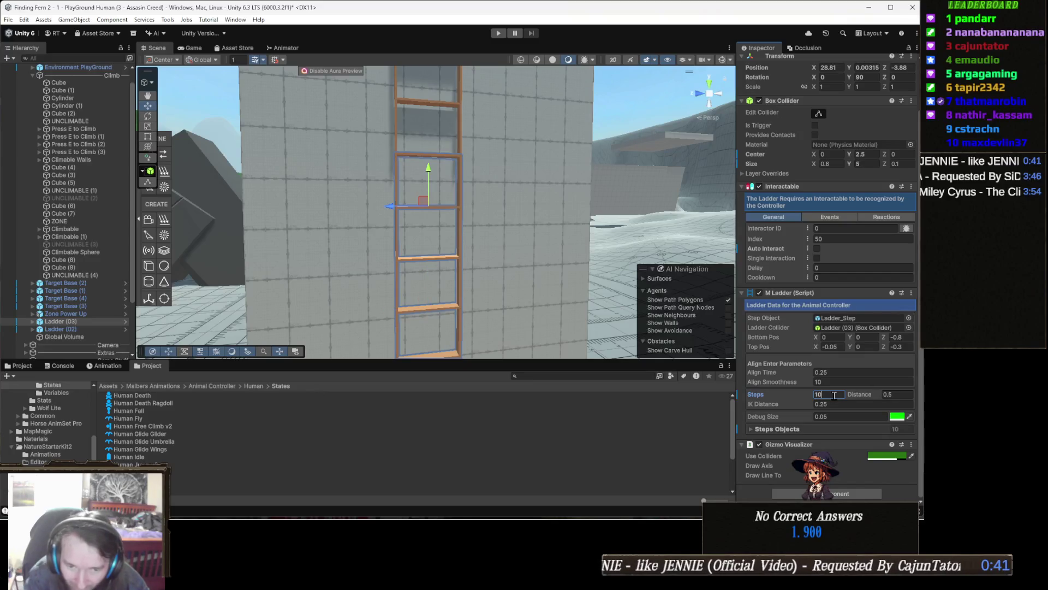
click(898, 396)
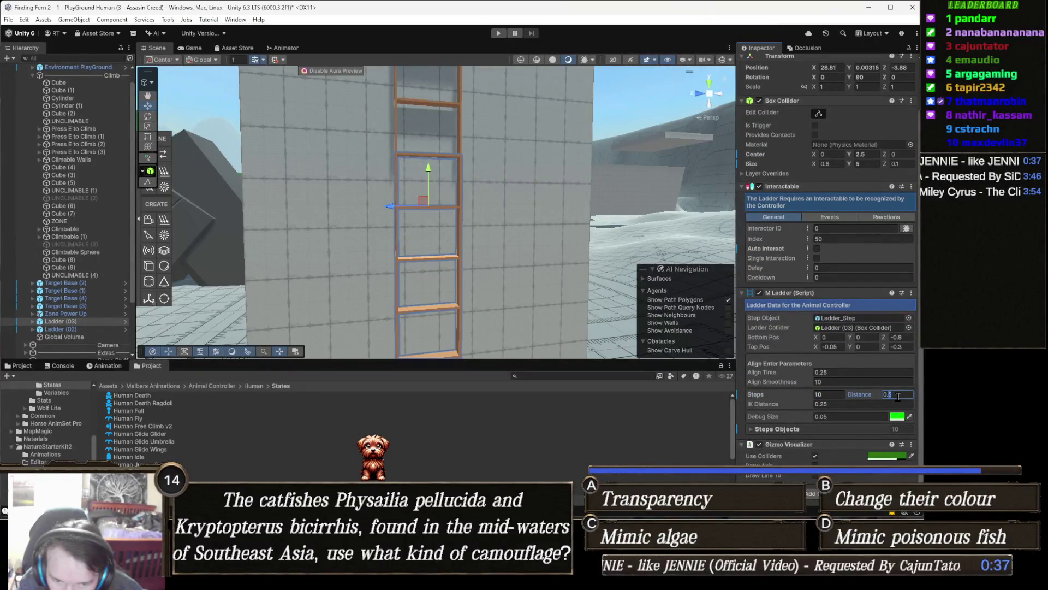
text(0.6)
key(Return)
key(f)
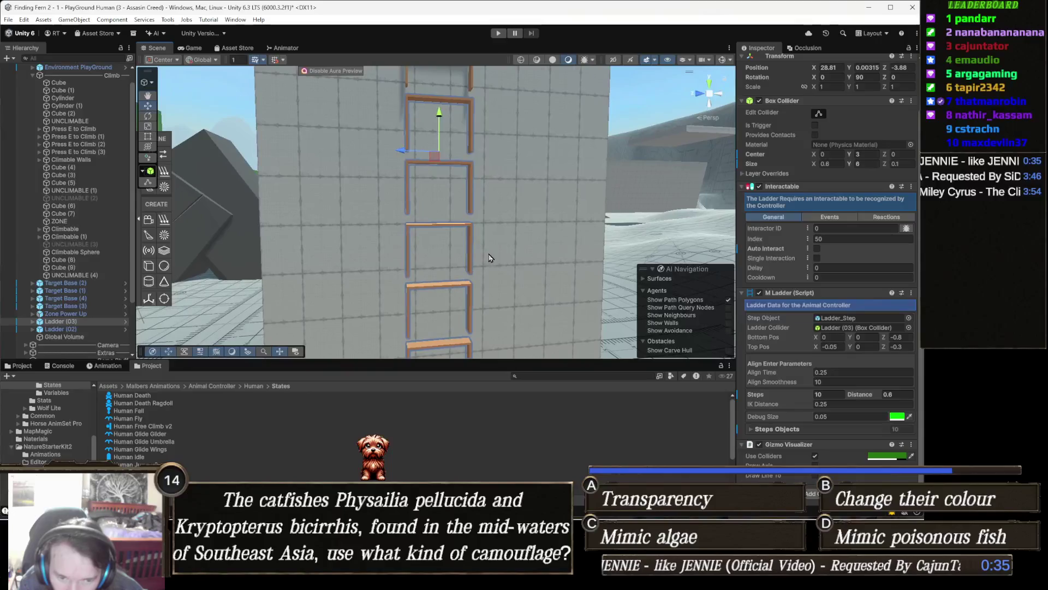
click(498, 33)
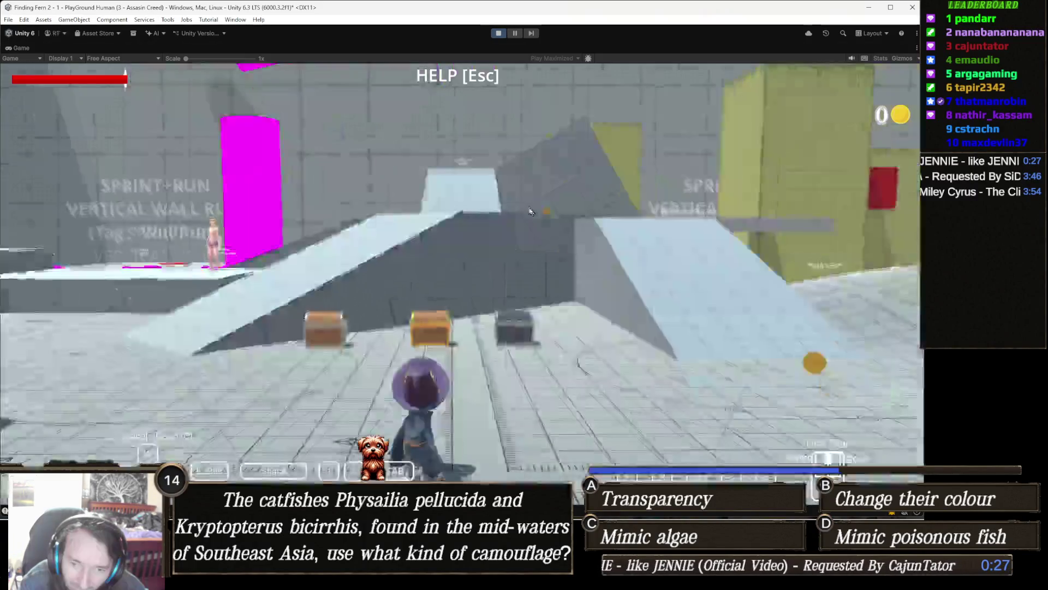
- Walk the character toward the ladder tower, then stop play mode
key(w)
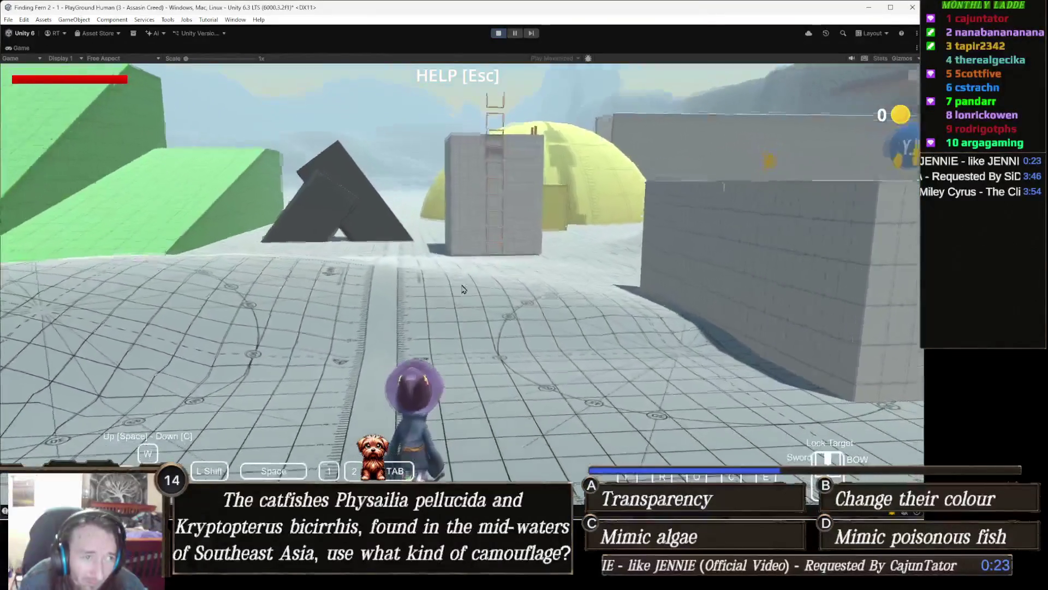
key(Escape)
click(499, 33)
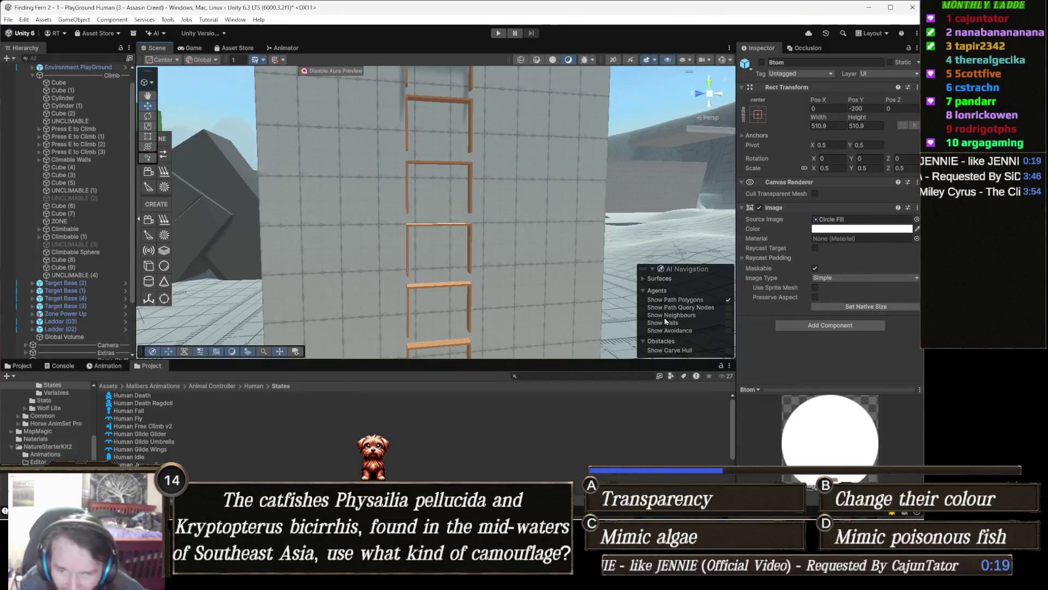
- Select Ladder (03), set its step distance to 0.5, and glance at the Interactable reactions
click(472, 211)
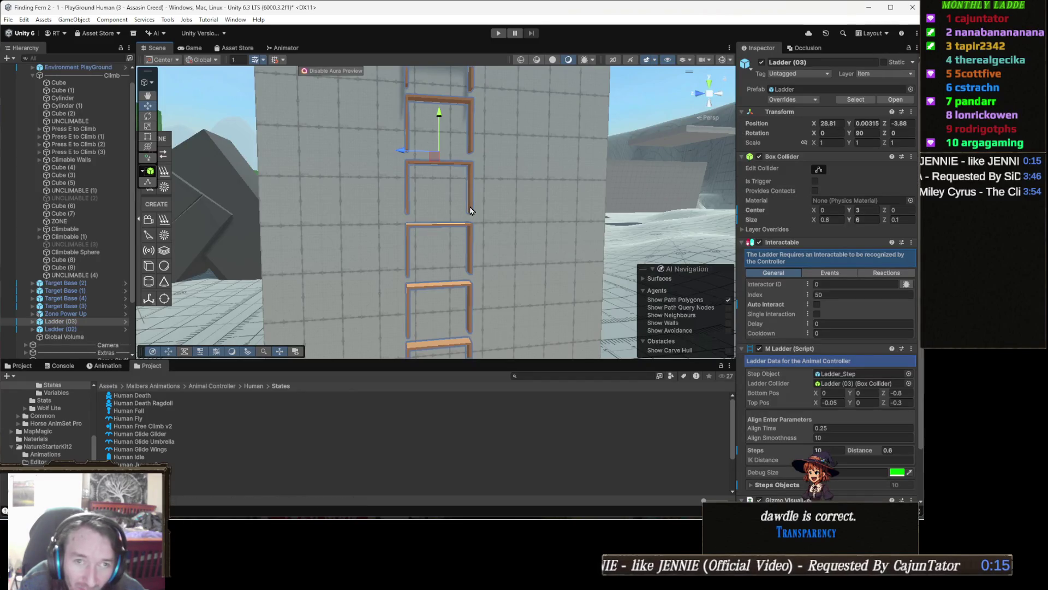
scroll(859, 419, down, 3)
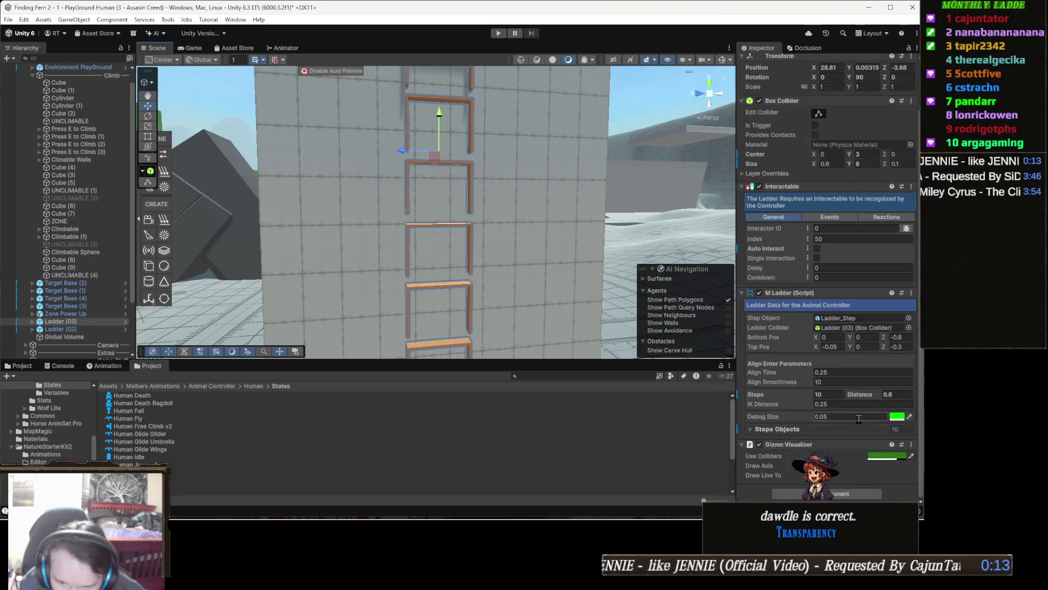
click(894, 394)
text(0.5)
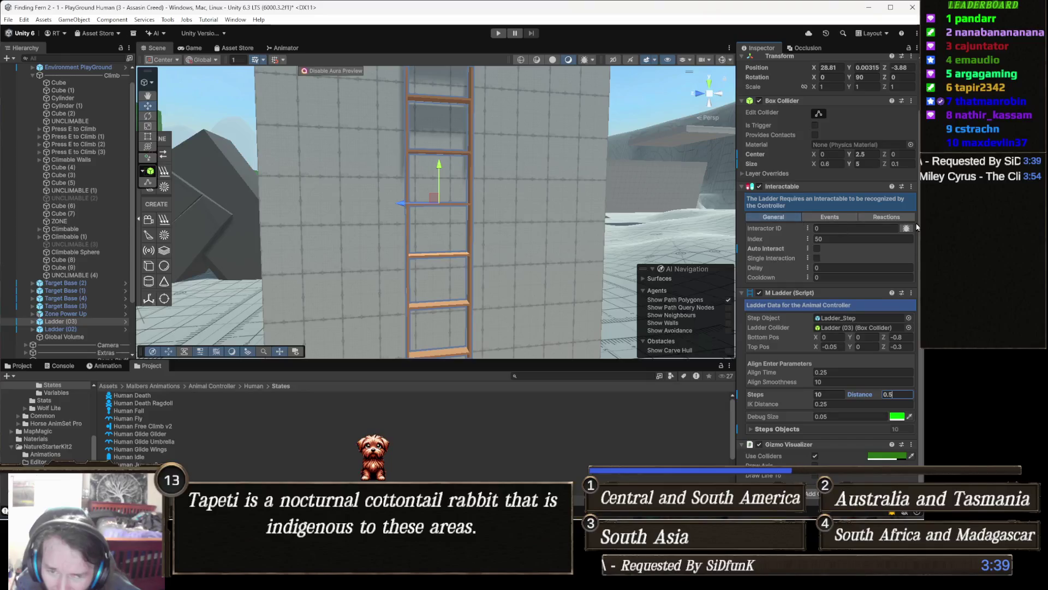
key(Return)
click(886, 218)
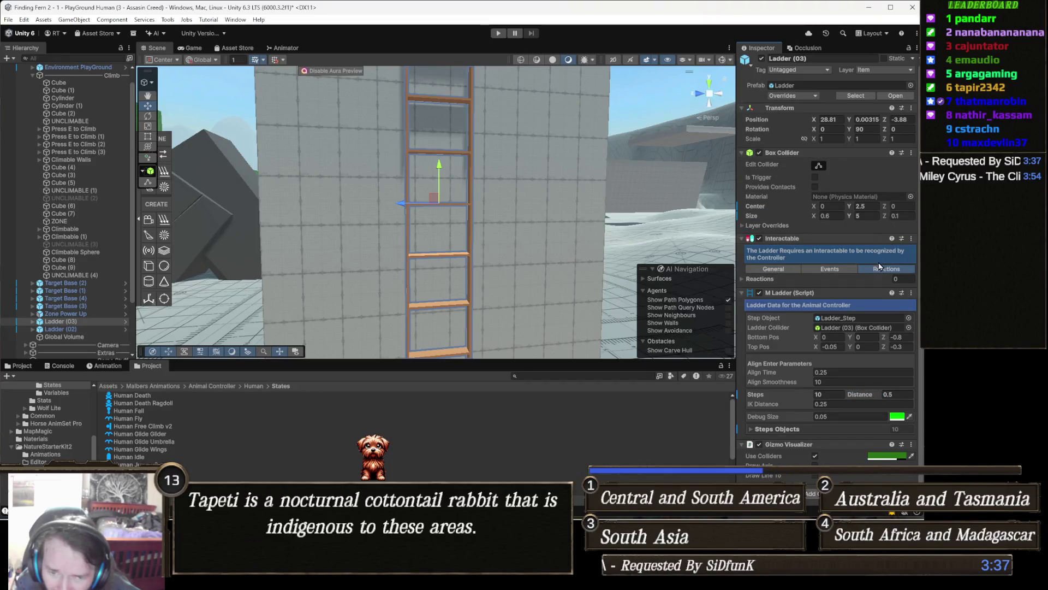
click(785, 270)
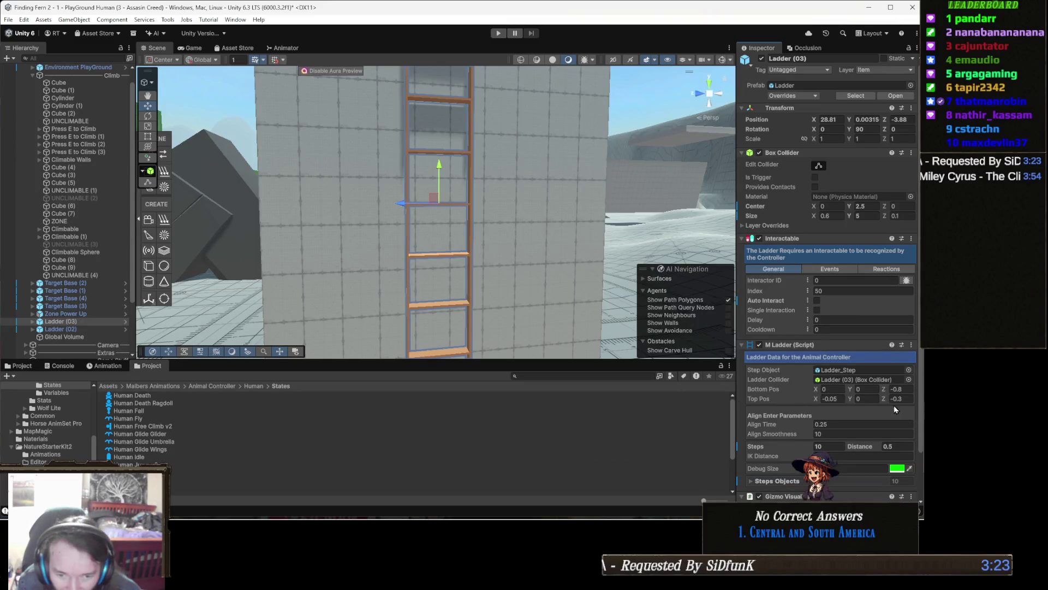
- Change step distance to 0.25, Align Smoothness to 20 and Steps to 20, then play
click(896, 447)
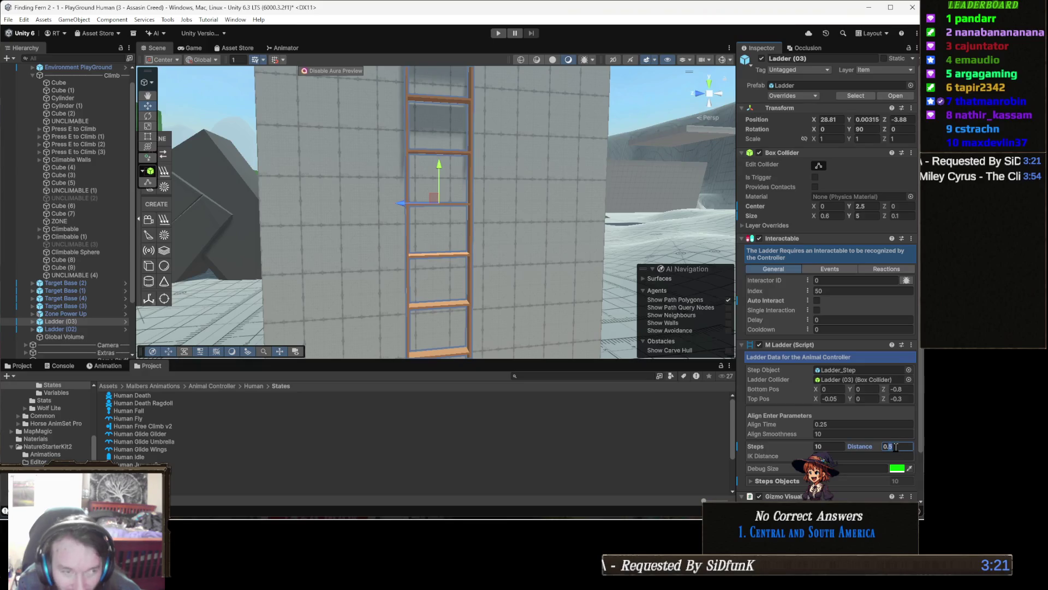
text(0.25)
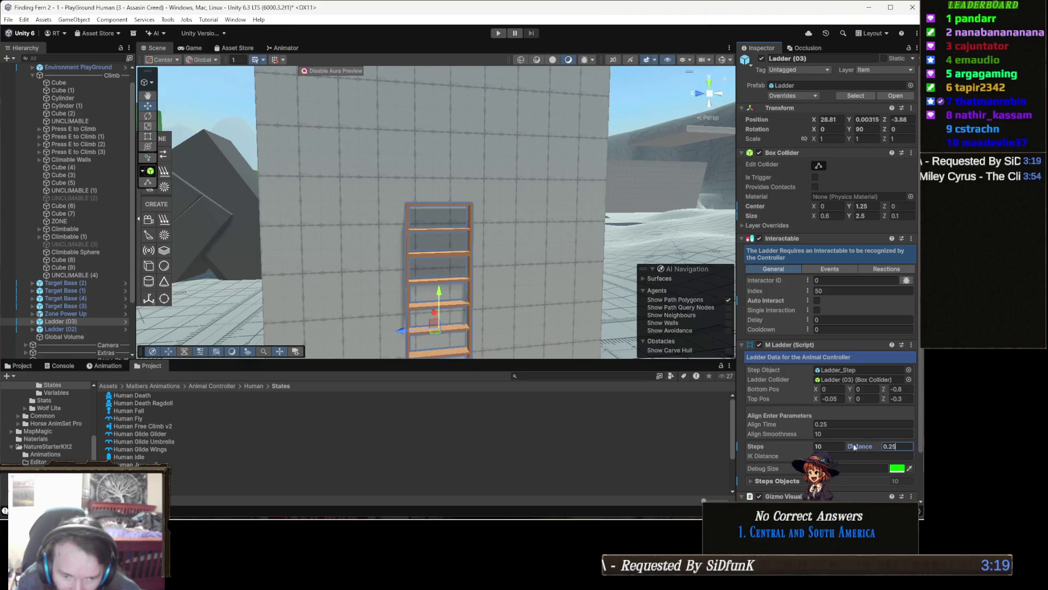
click(837, 430)
text(20)
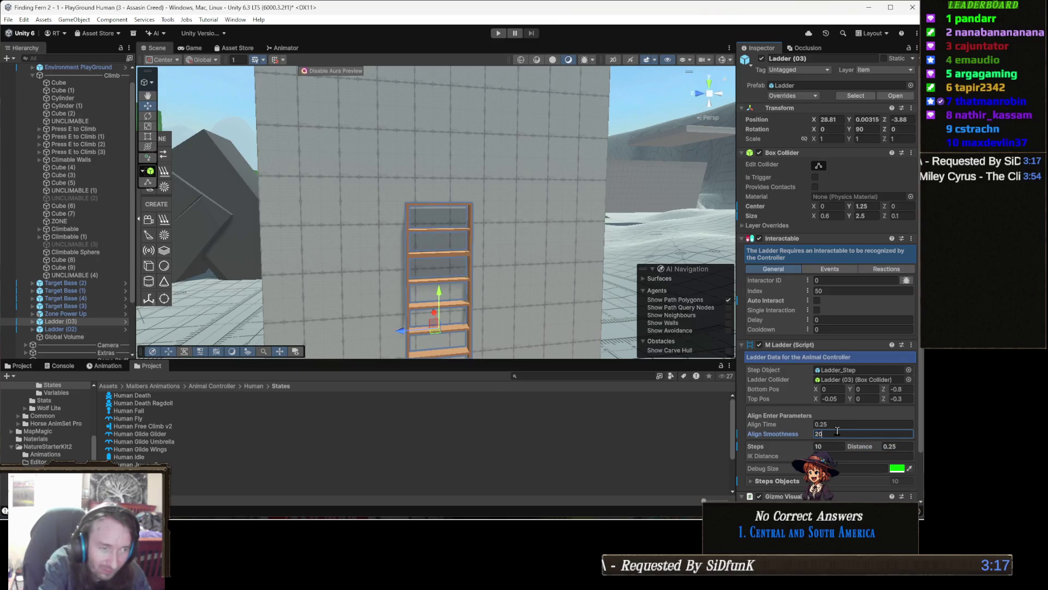
key(Return)
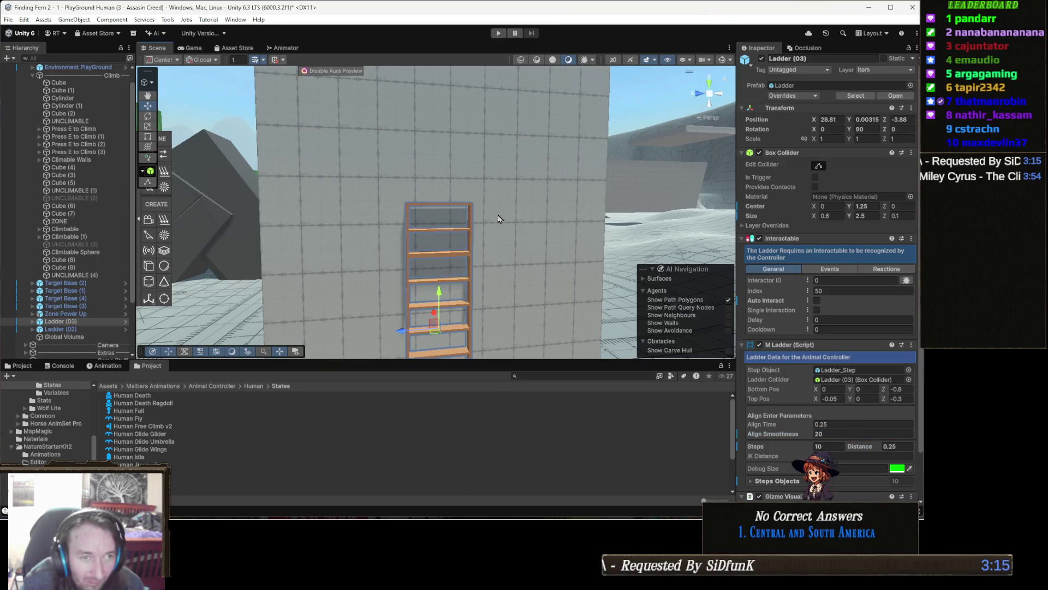
scroll(491, 218, down, 5)
mouse_move(479, 280)
mouse_down()
mouse_move(500, 344)
mouse_move(844, 456)
mouse_up()
text(10)
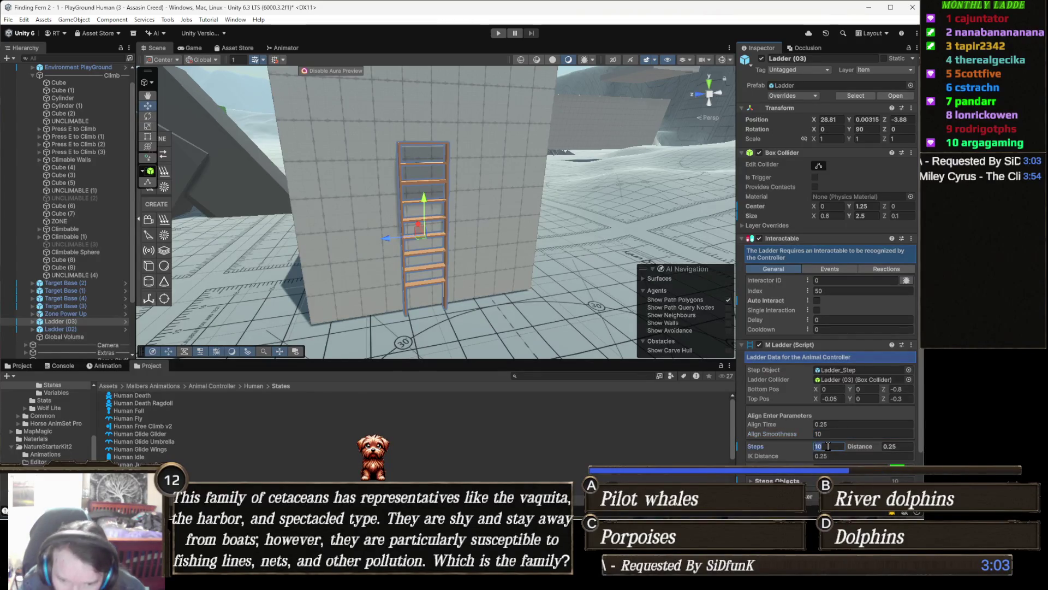
text(20)
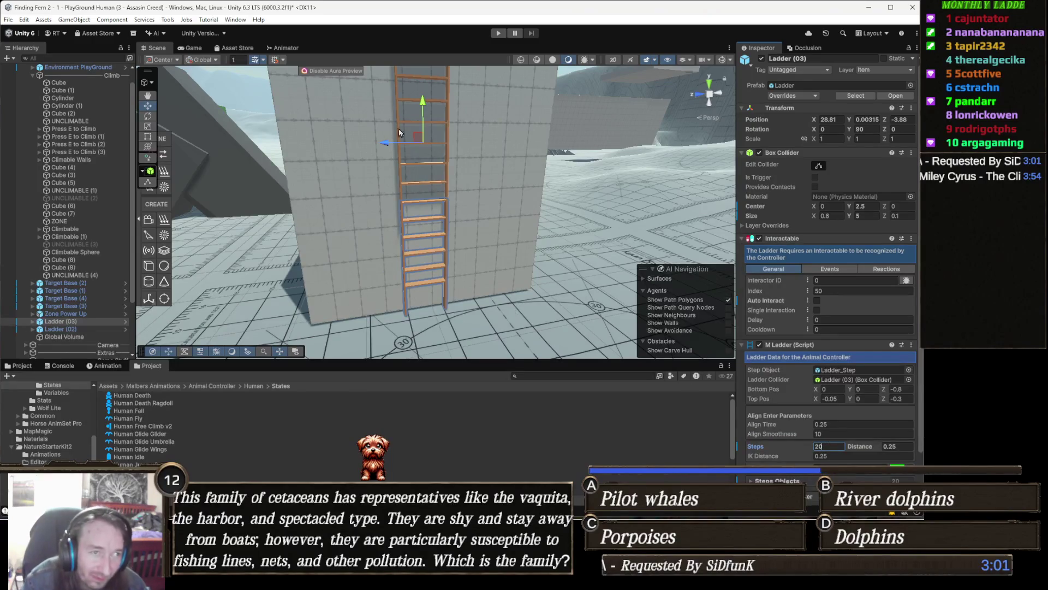
click(498, 37)
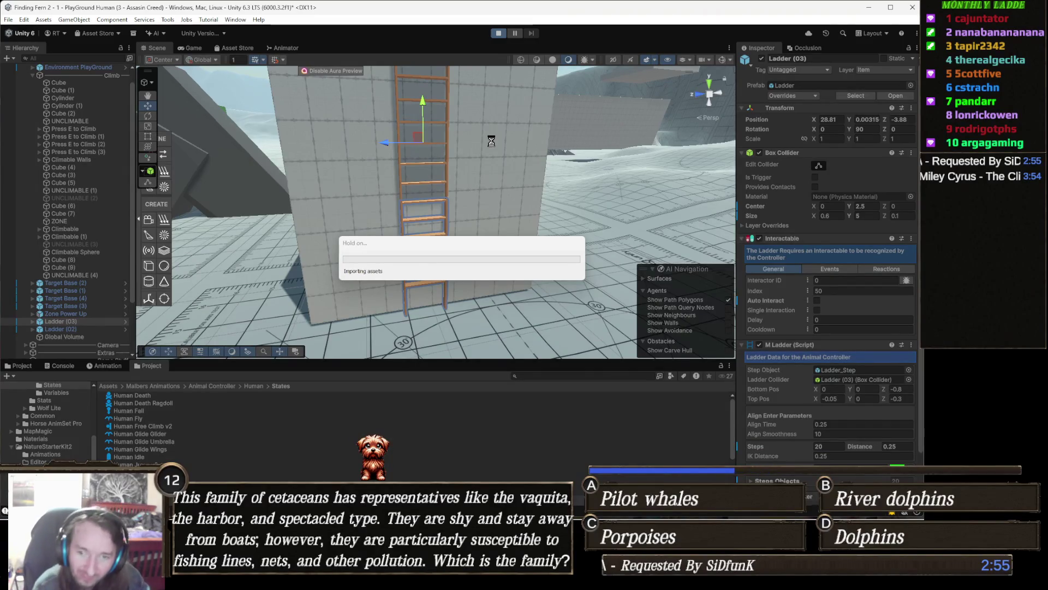
- Walk the character across the level onto the 20-step ladder, then stop playing
key(w)
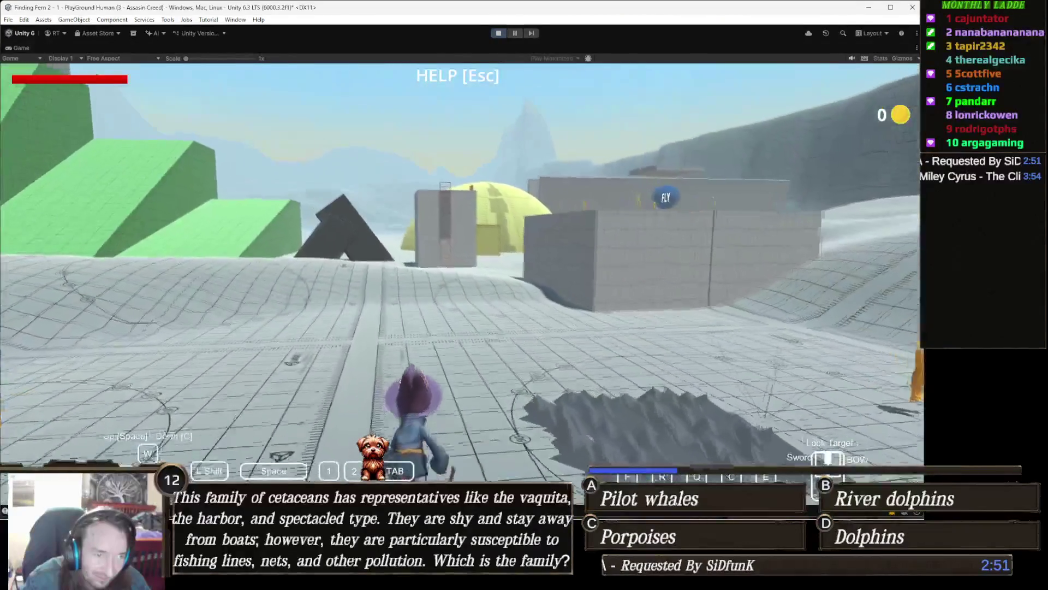
key(w)
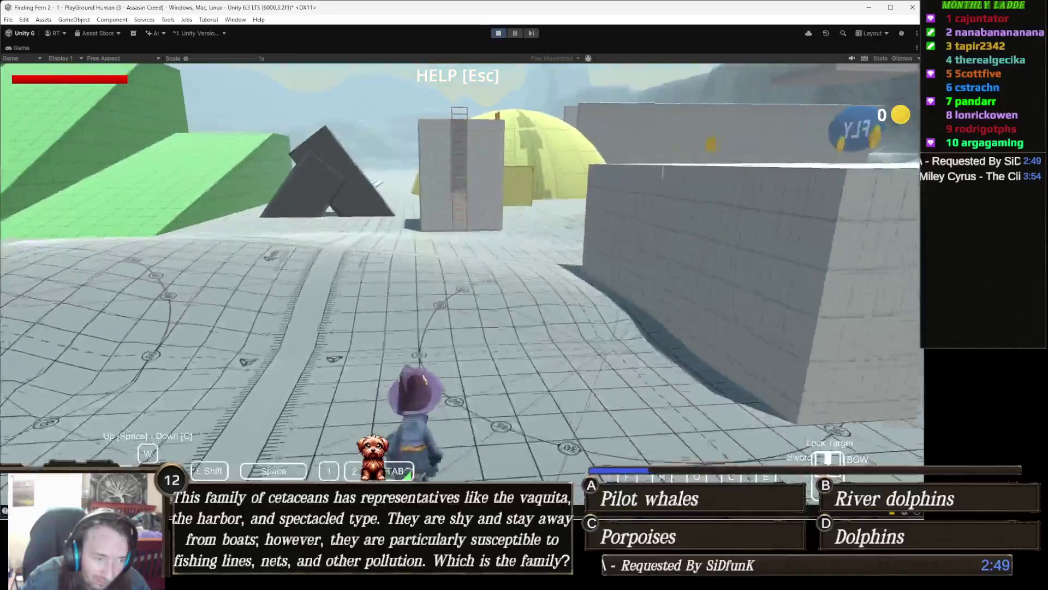
key(w)
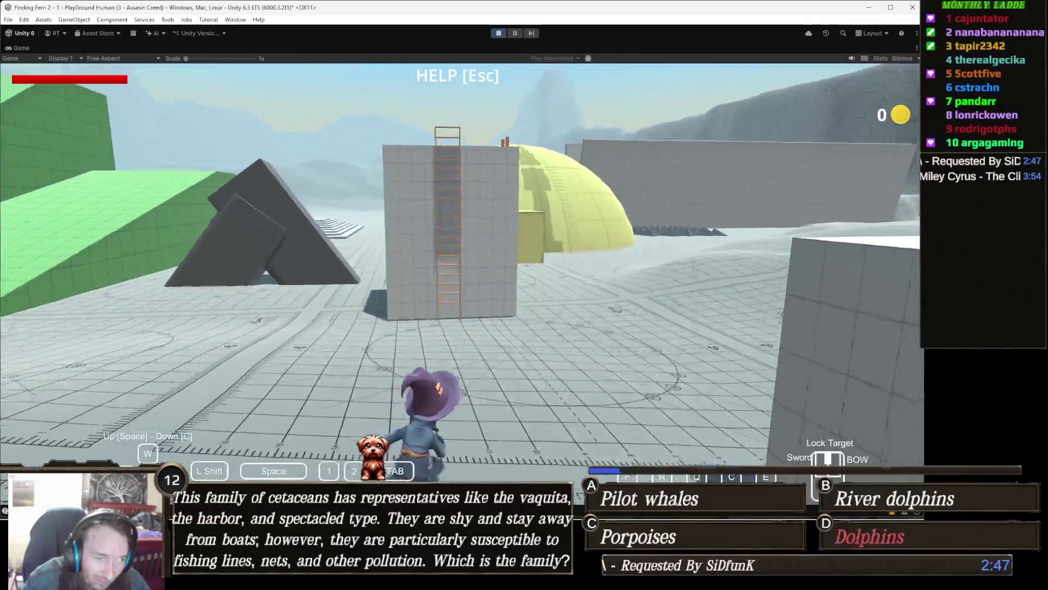
key(w)
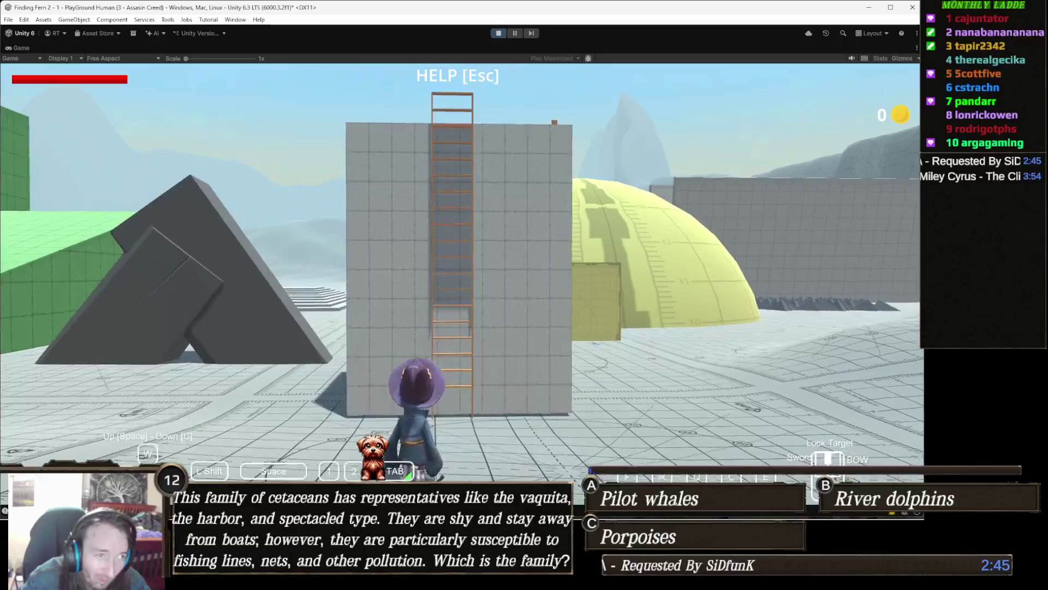
key(w)
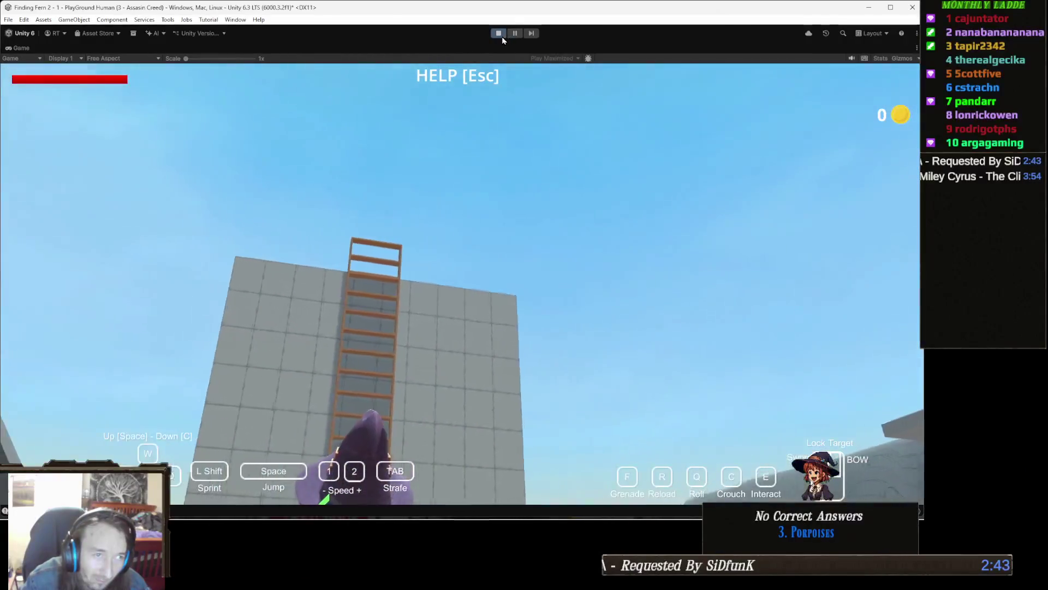
click(502, 37)
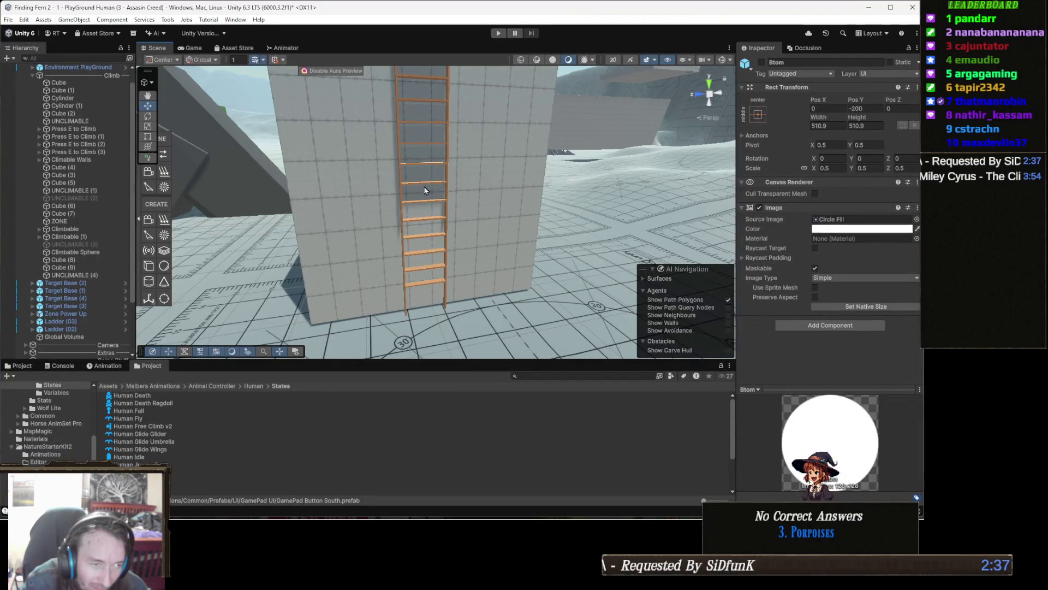
- Reduce Ladder (03) to 18 steps, orbit to face it, and start play mode
click(447, 168)
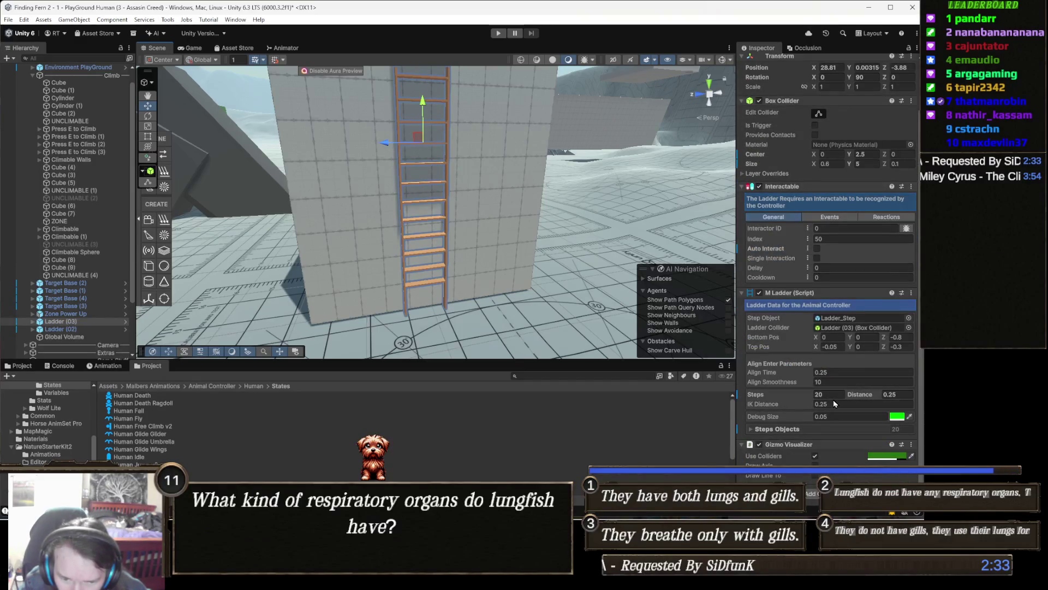
text(18)
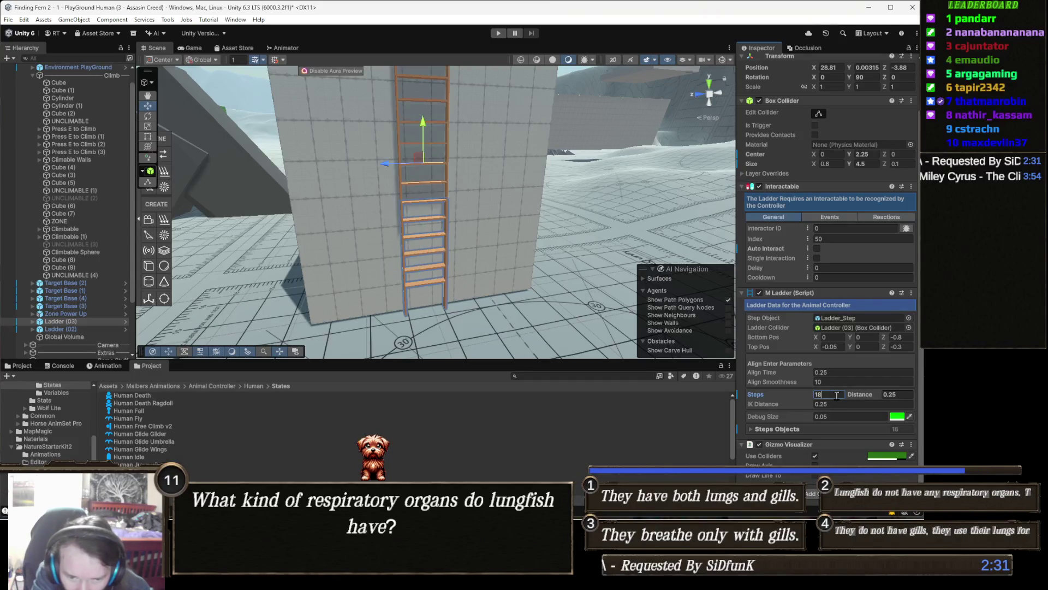
drag(573, 218, 532, 143)
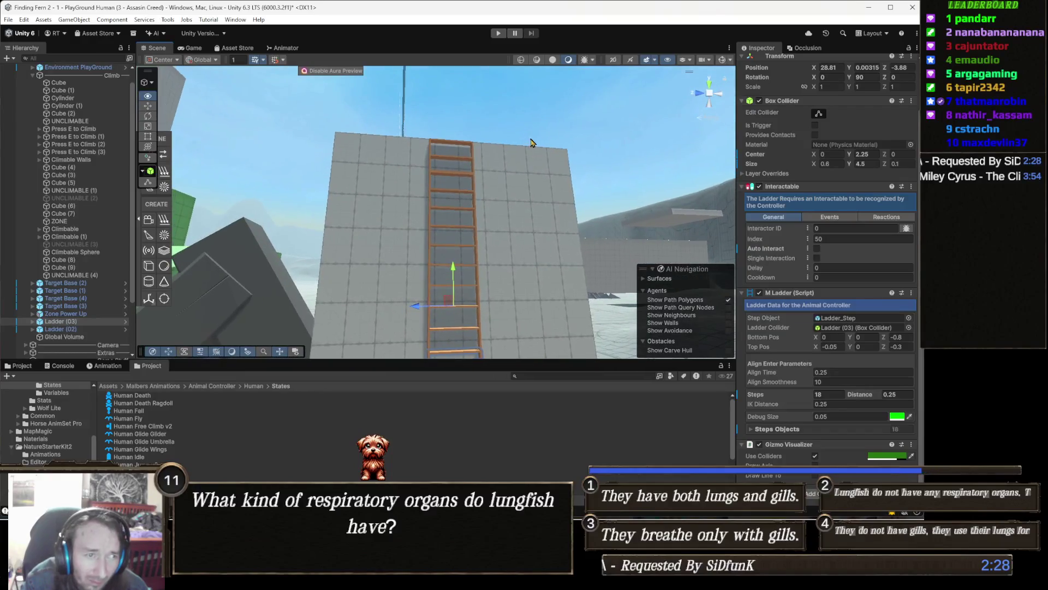
click(506, 34)
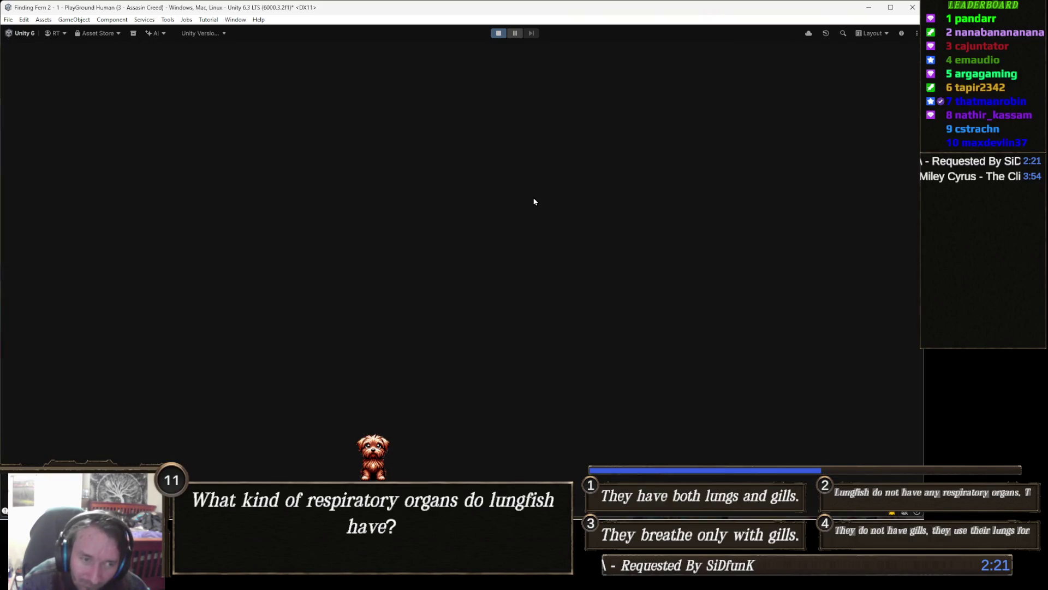
- Walk to the tall block and climb partway up the 18-step ladder
key(w)
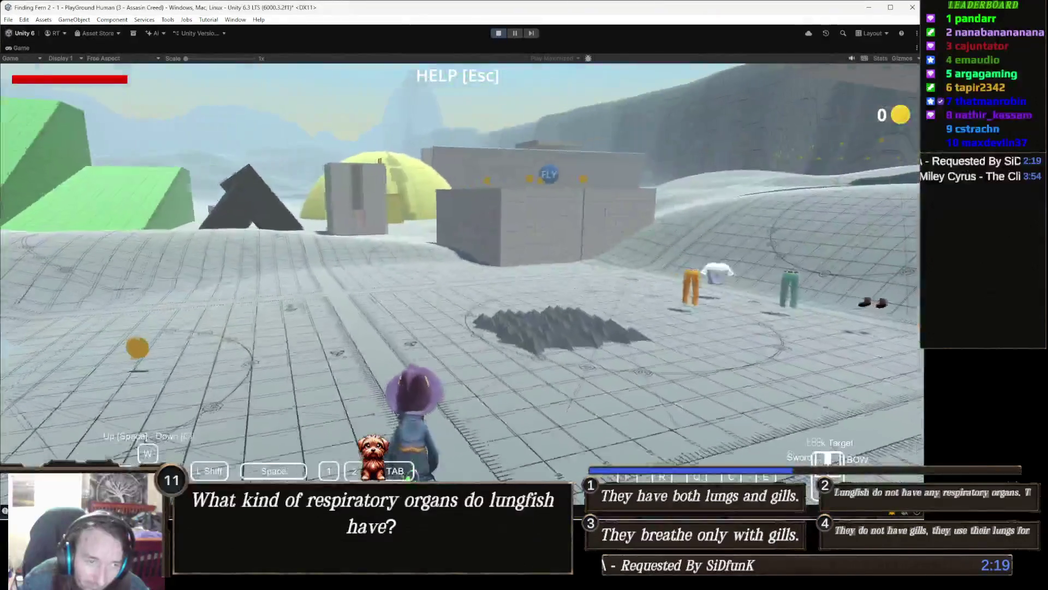
key(w)
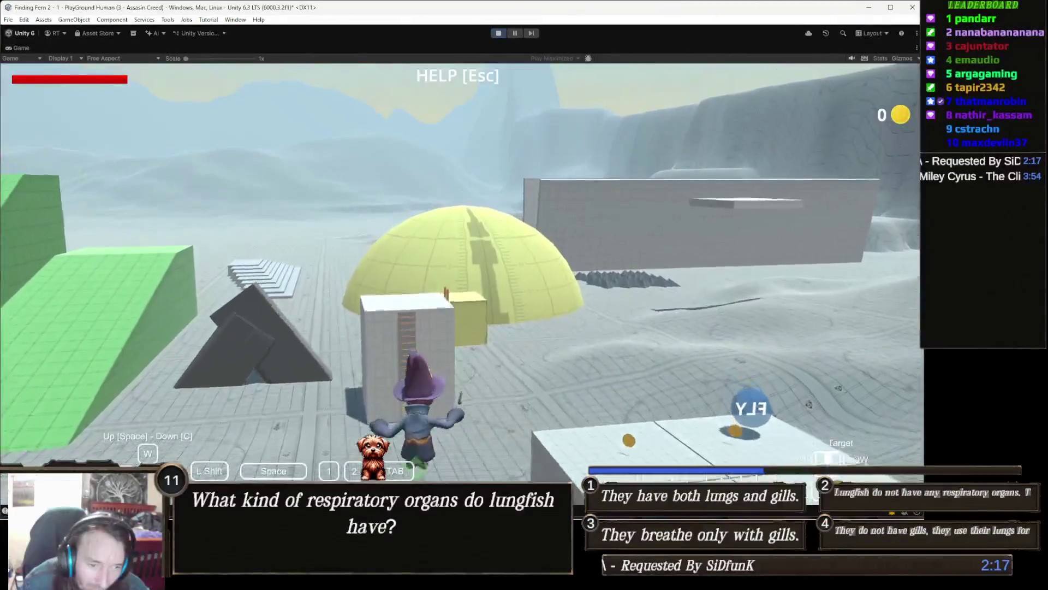
key(w)
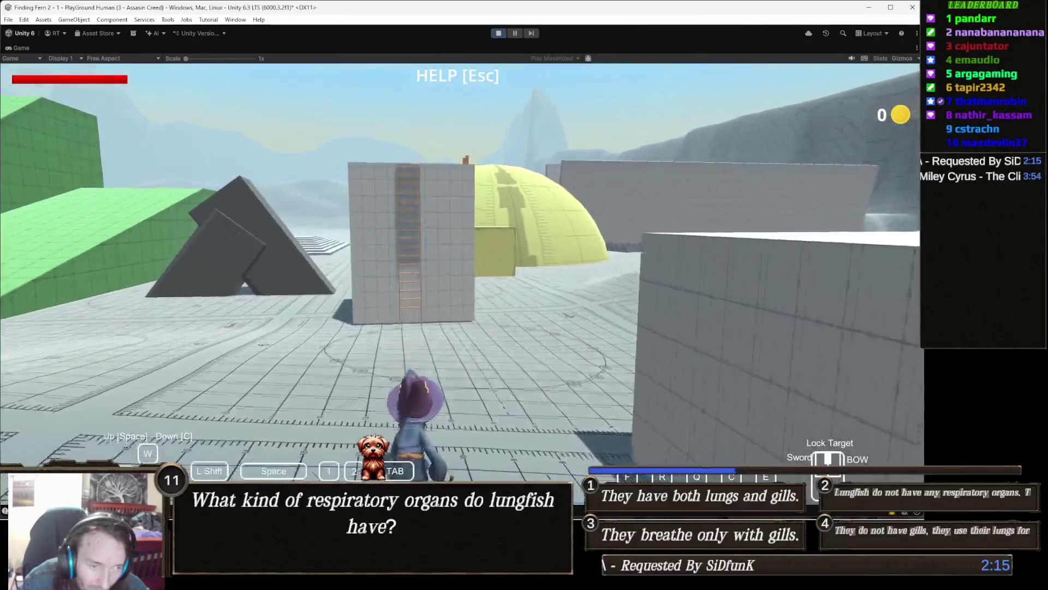
key(w)
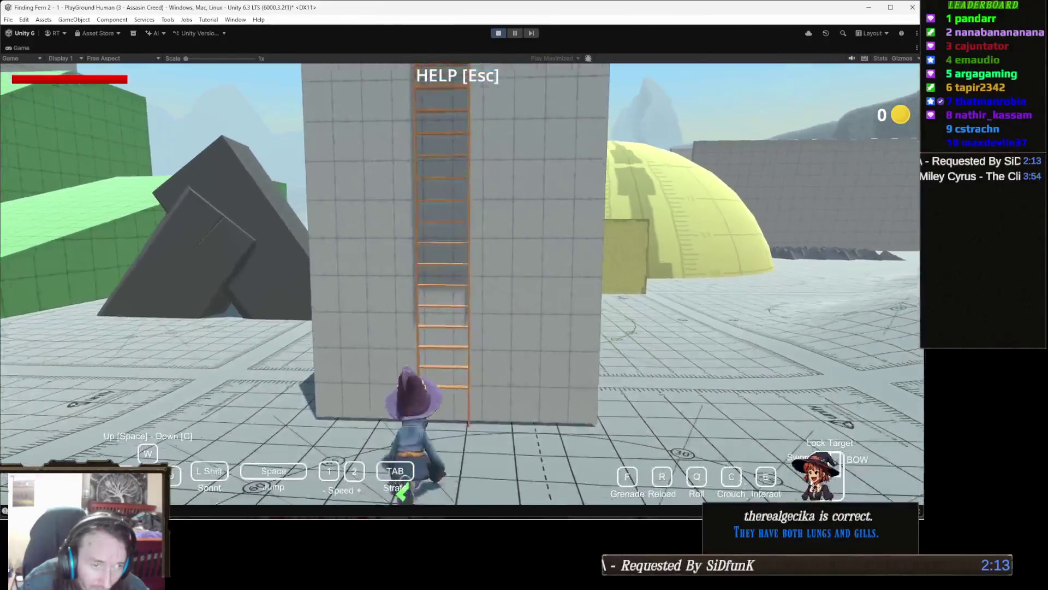
key(w)
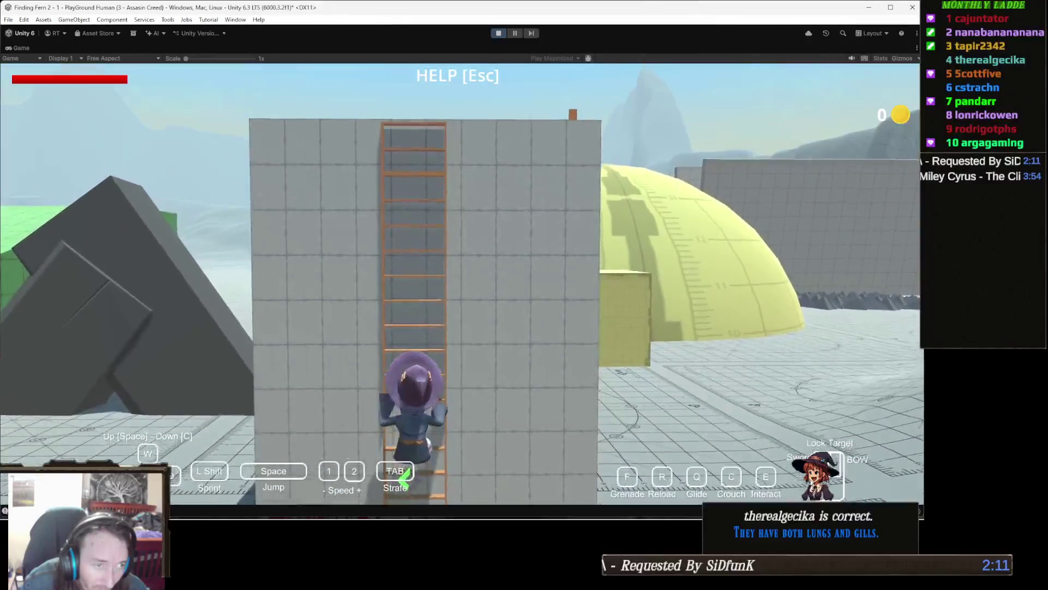
key(w)
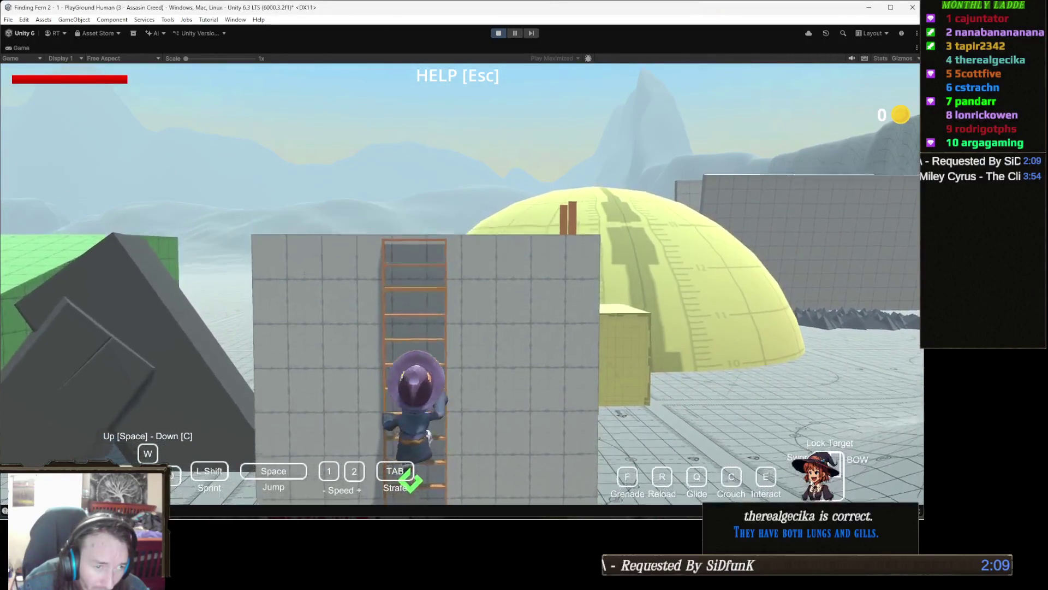
key(w)
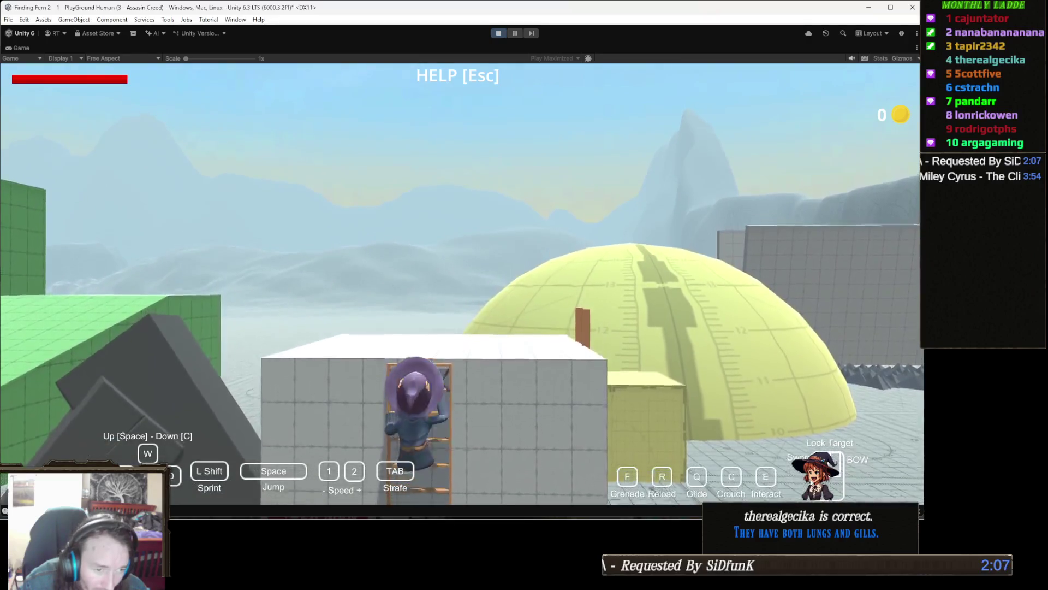
- Step off, climb again onto the block's top, drop down, and stop the game
key(s)
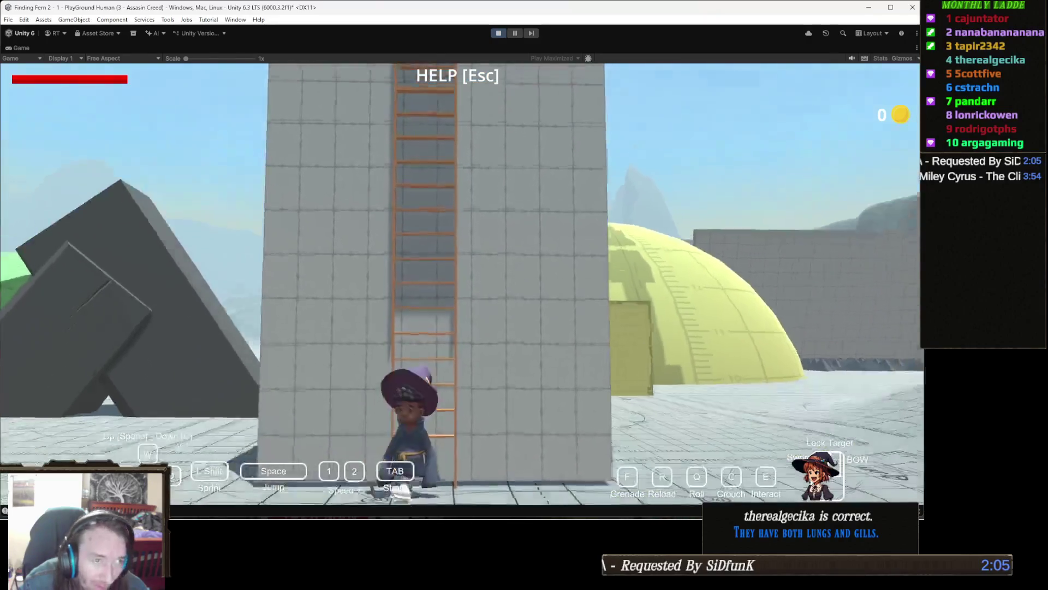
key(w)
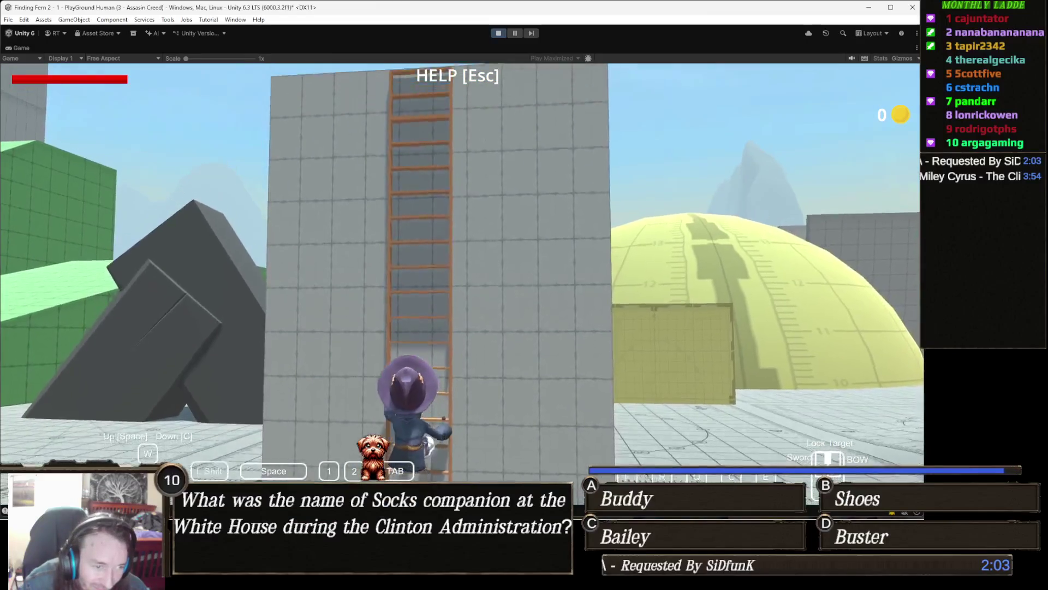
key(w)
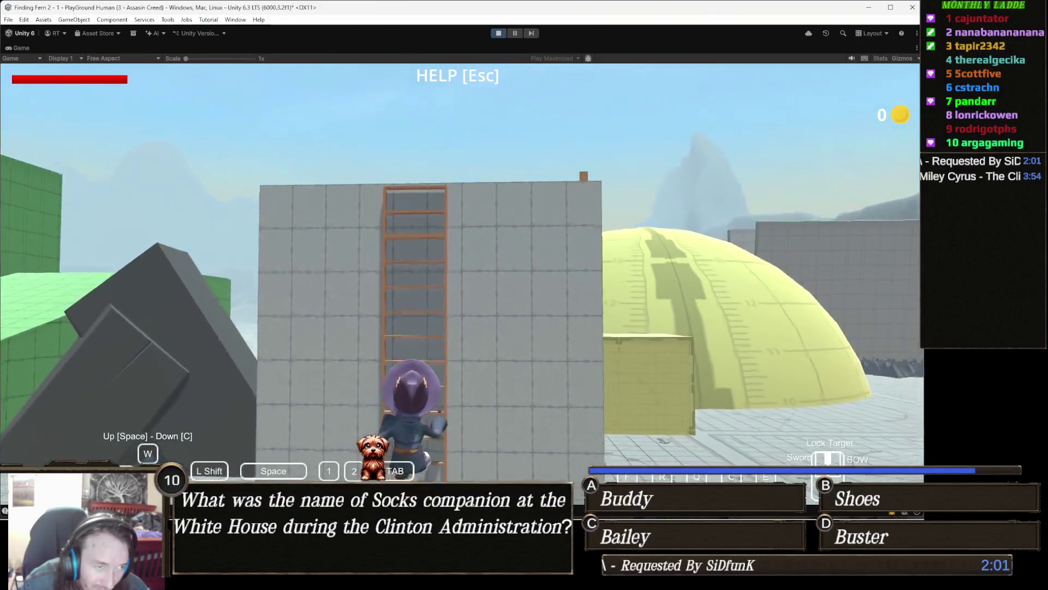
key(w)
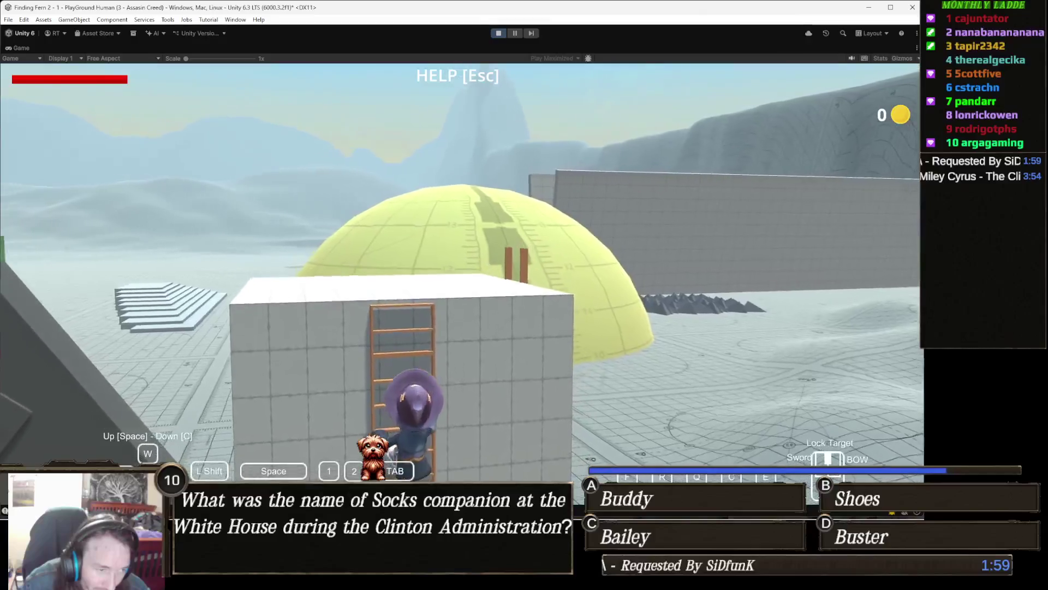
key(w)
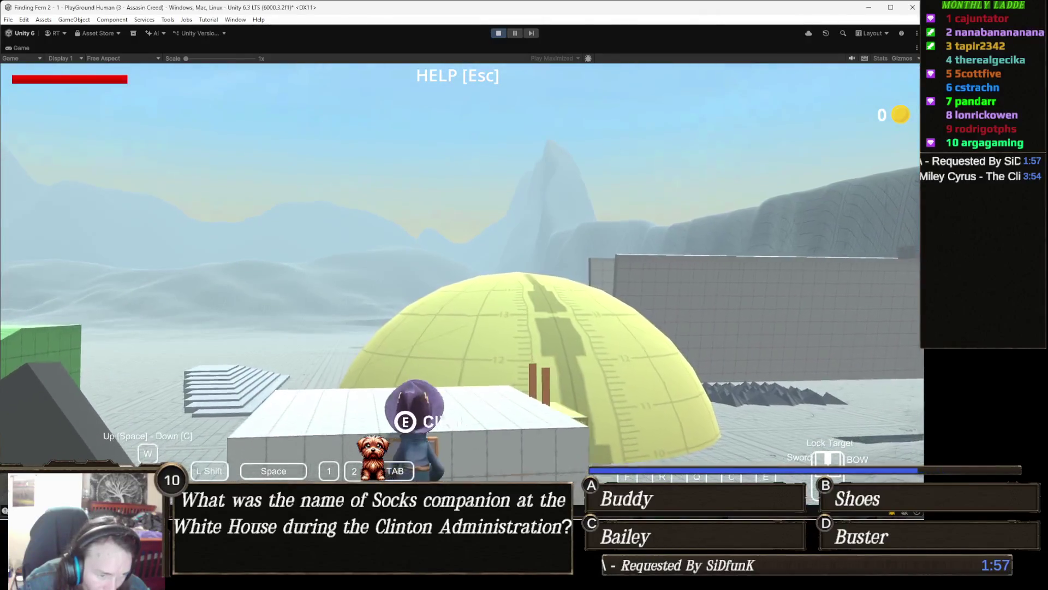
key(c)
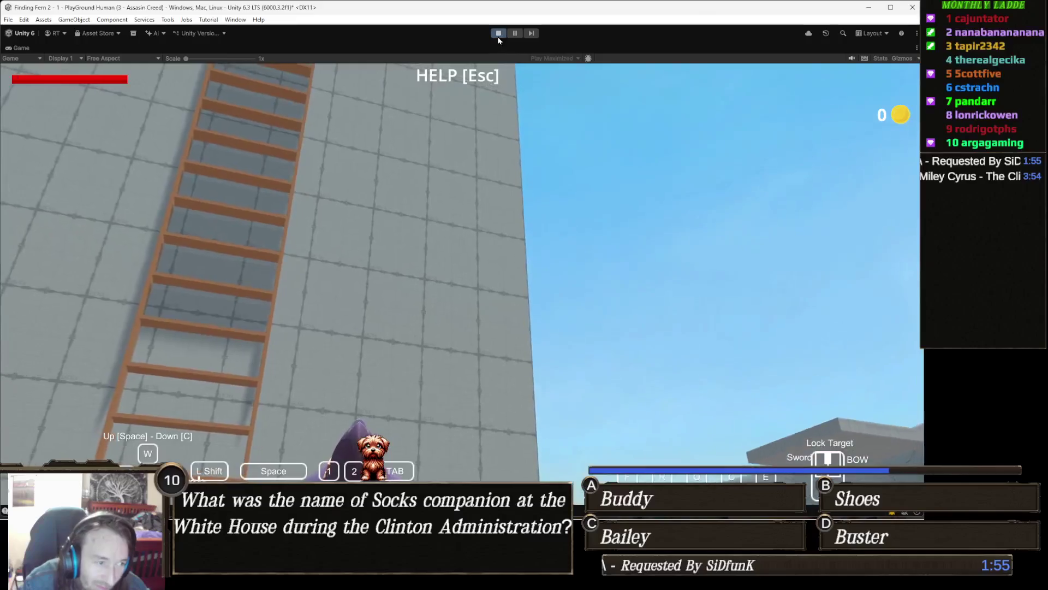
click(499, 34)
- Nudge Ladder (03) up to about Y 0.055 with the gizmo and restart play mode
scroll(447, 249, down, 5)
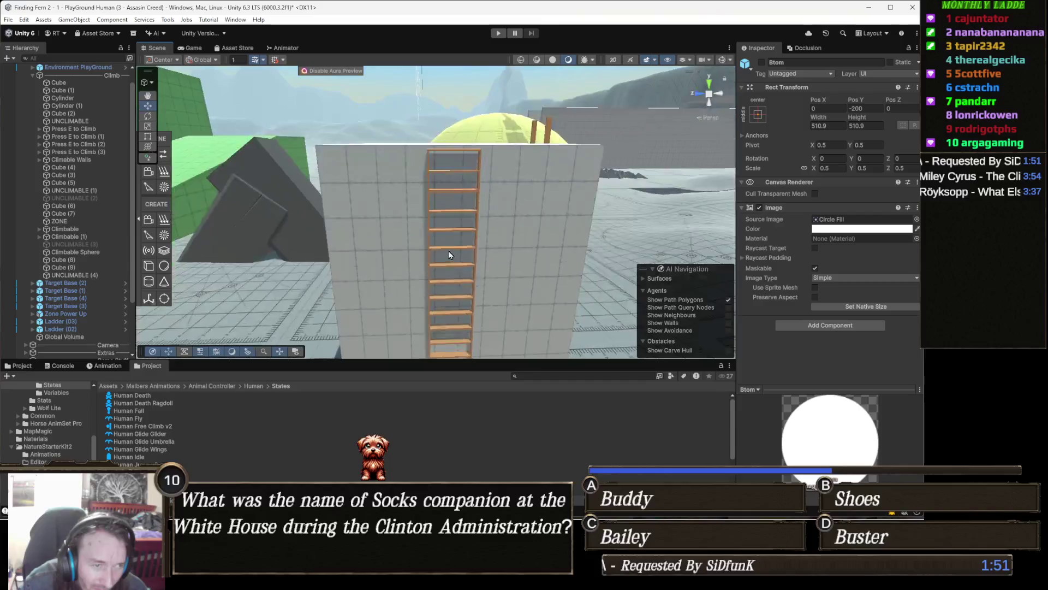
scroll(468, 232, up, 2)
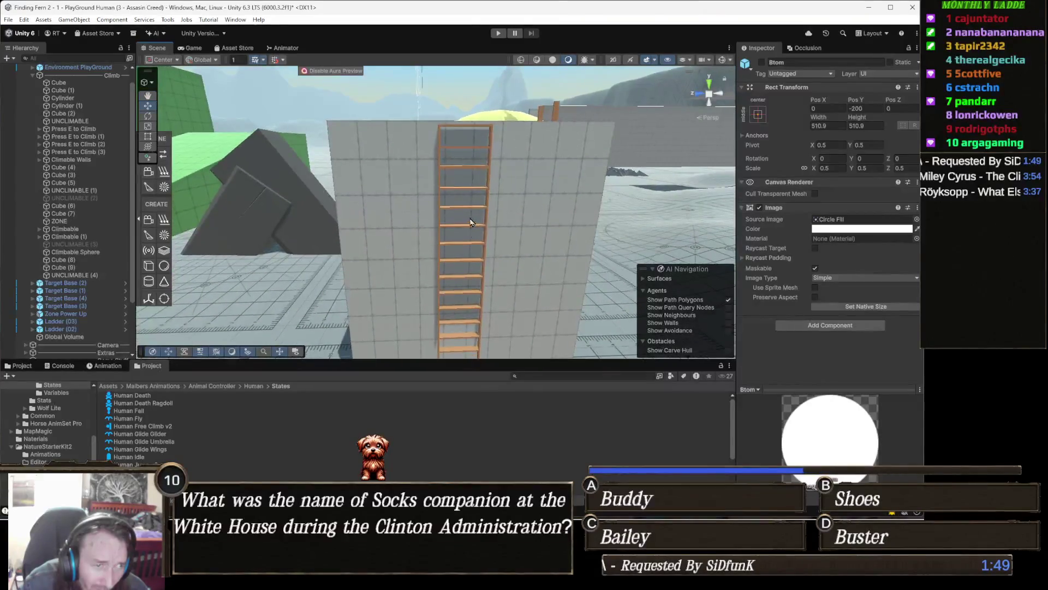
click(464, 246)
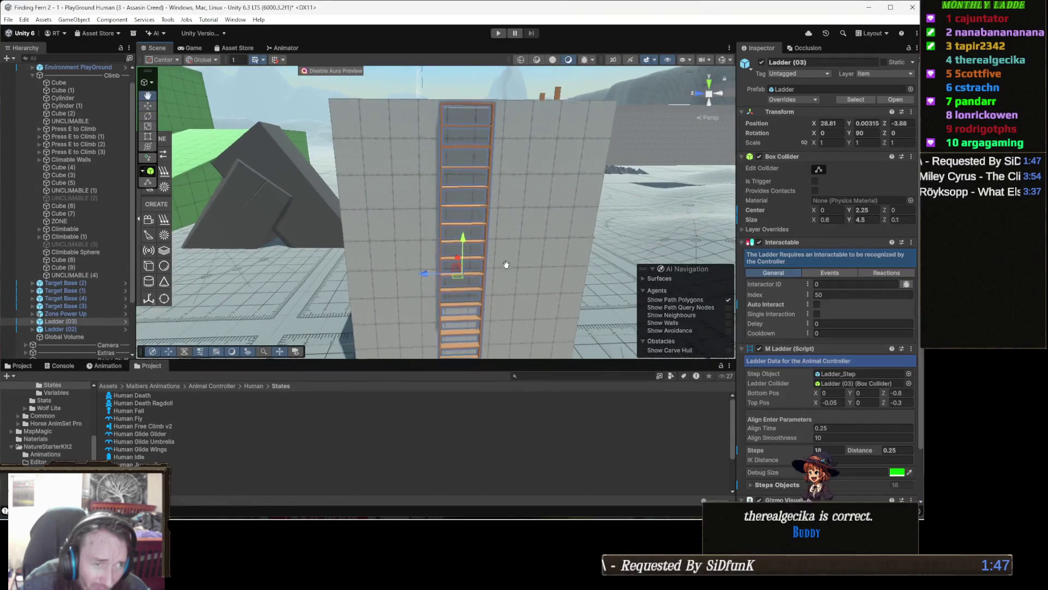
drag(465, 240, 464, 235)
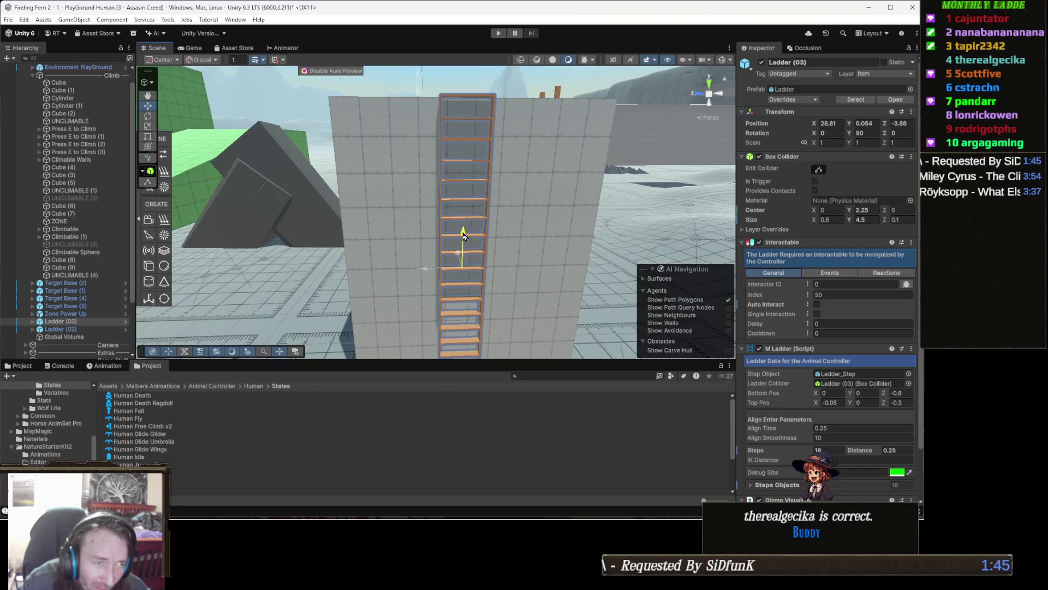
drag(474, 180, 468, 219)
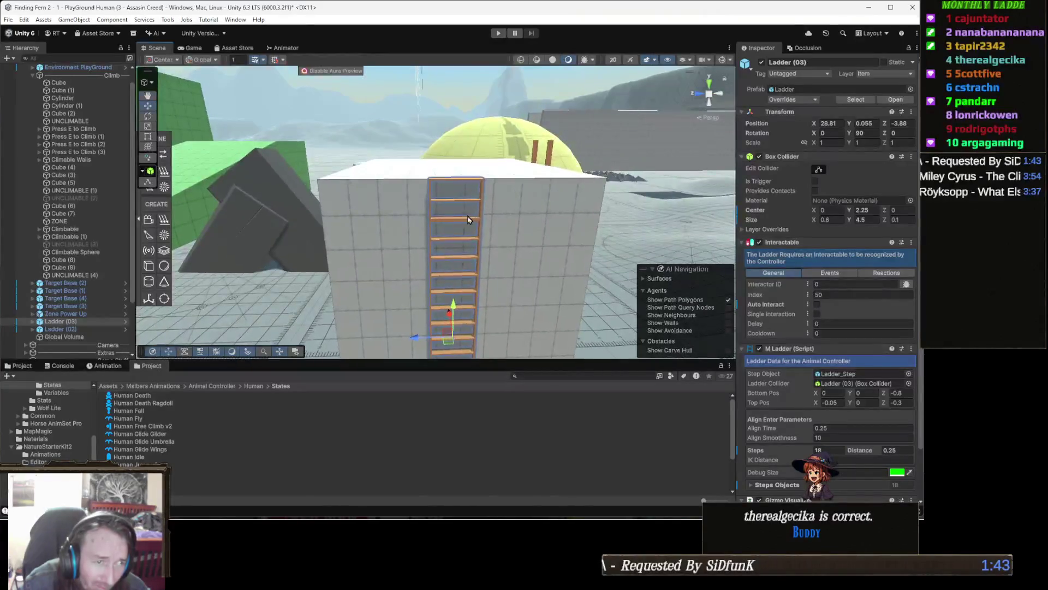
click(498, 33)
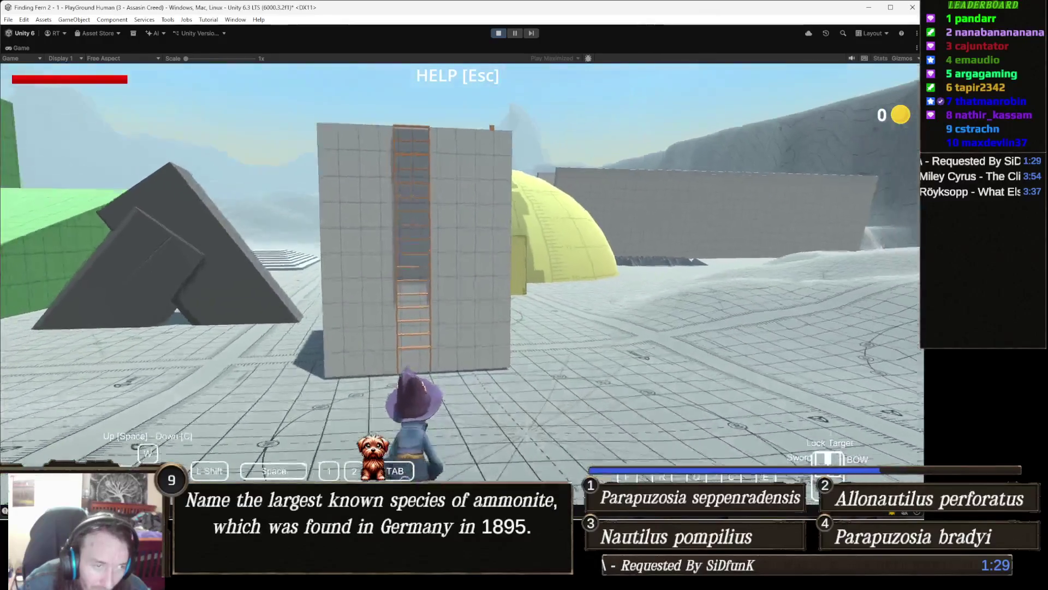
- Climb the raised 18-step ladder to the grey block's top, then remount it from above
key(e)
key(space)
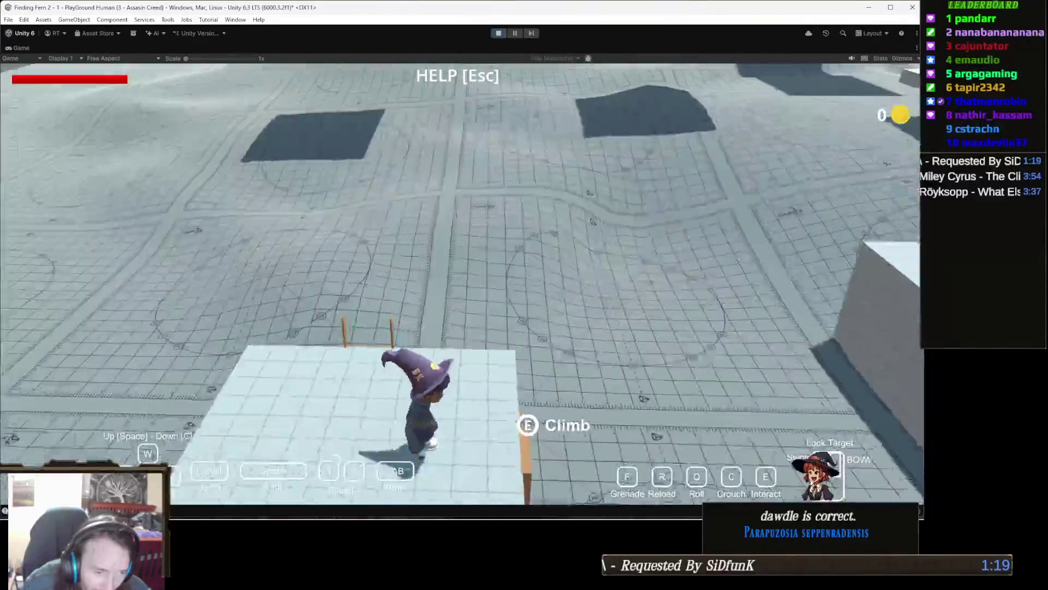
key(e)
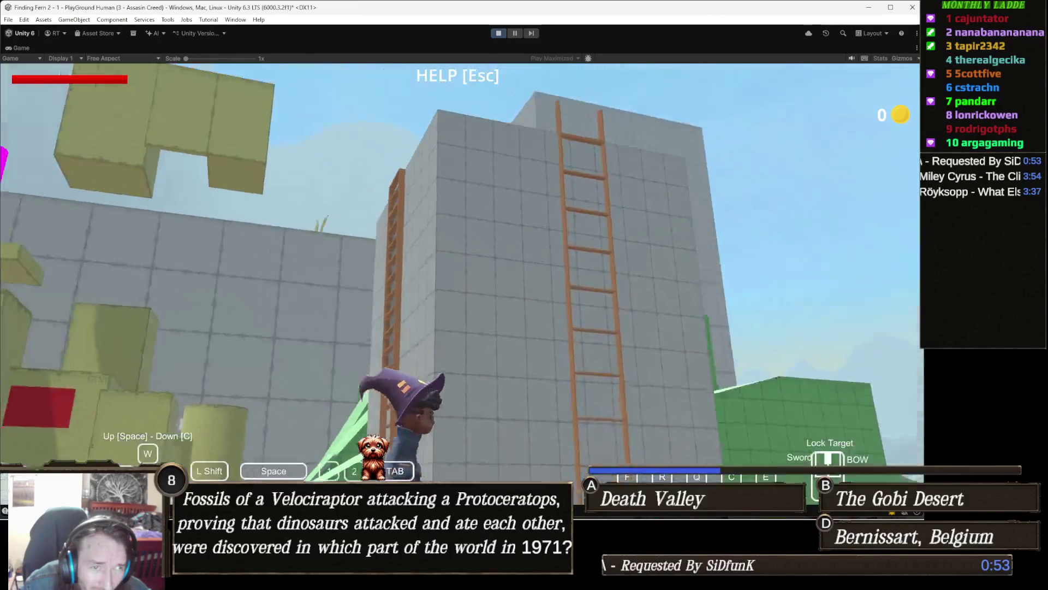
- Climb the tower ladder toward the tower top, then stop play mode
key(w)
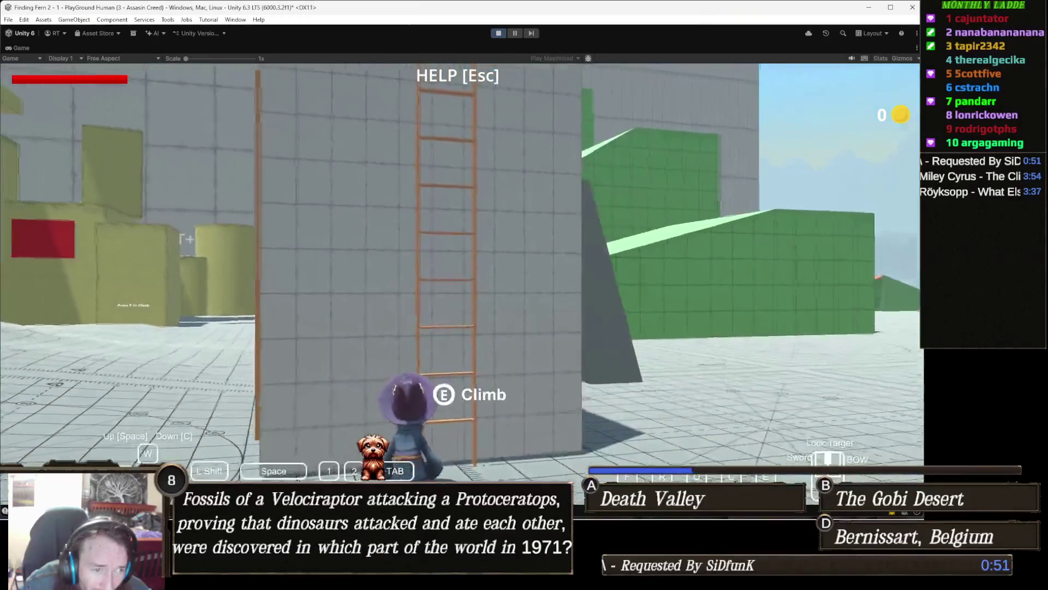
key(e)
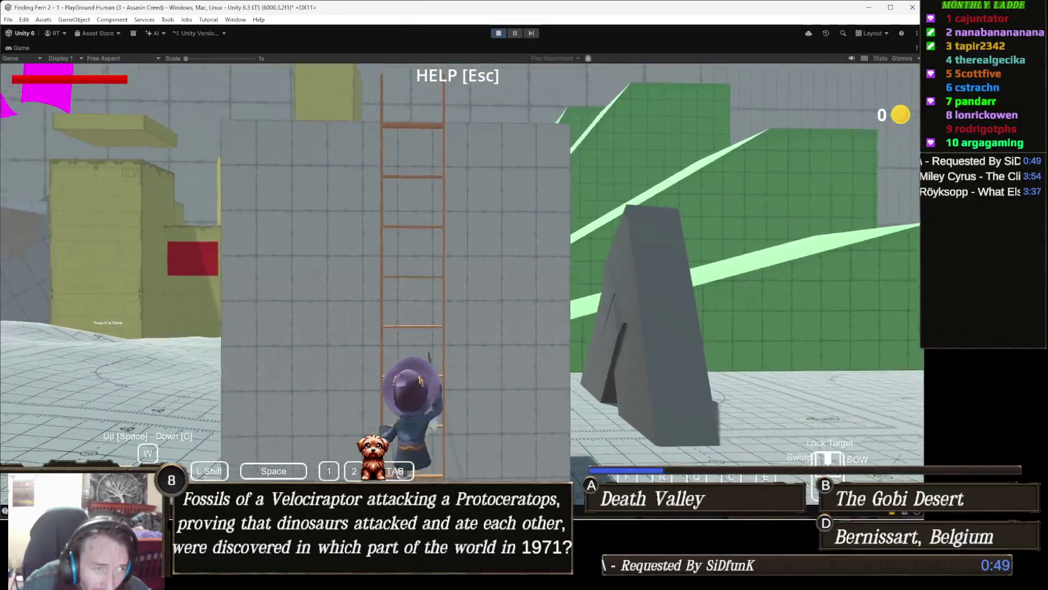
key(space)
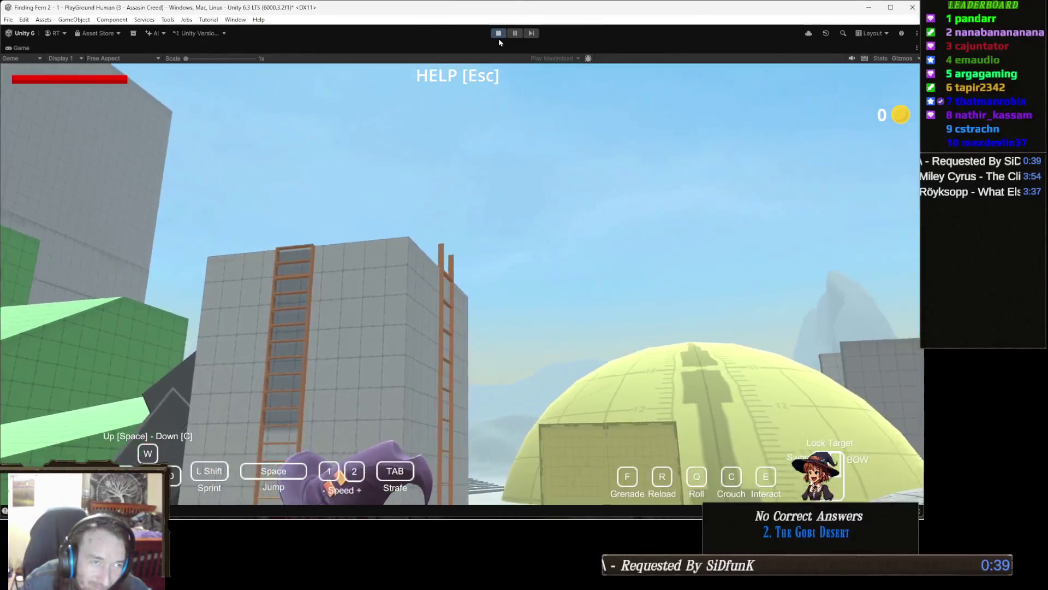
click(498, 34)
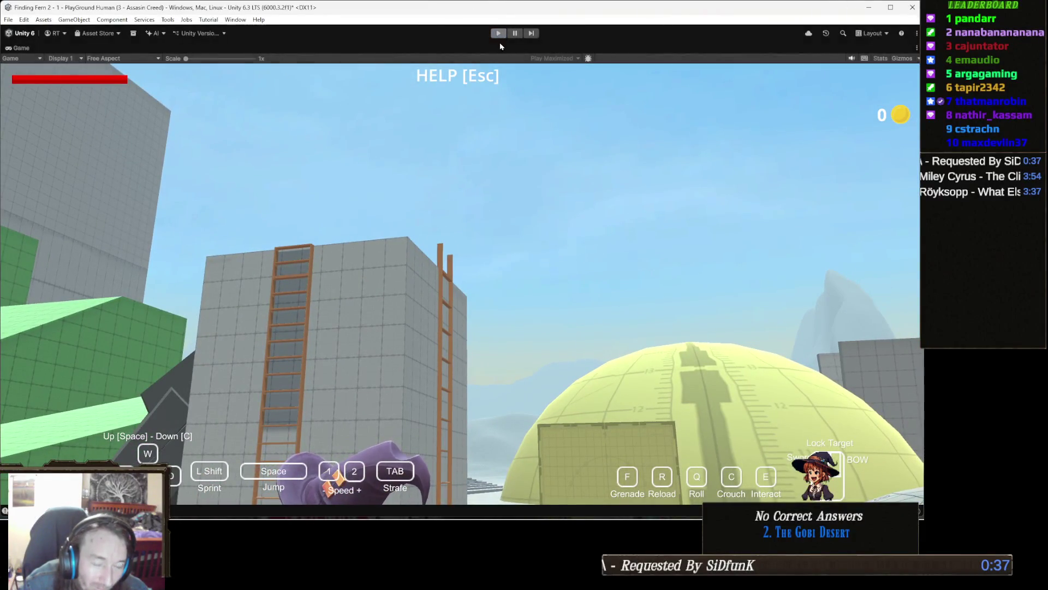
- Select Ladder (03) and scroll to its M Ladder settings: 18 steps, 0.25 spacing
scroll(474, 259, up, 5)
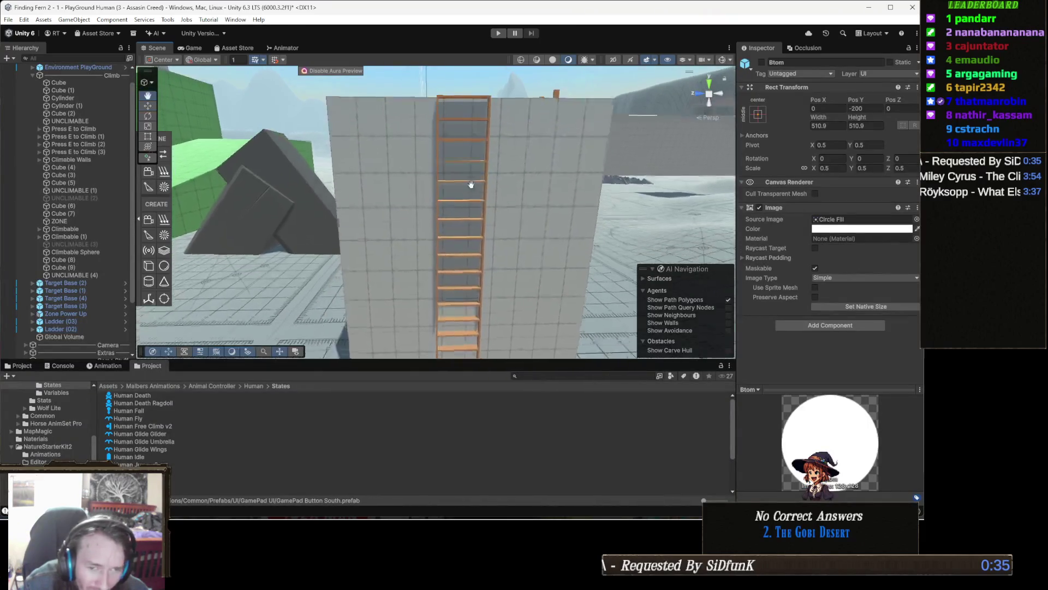
click(482, 182)
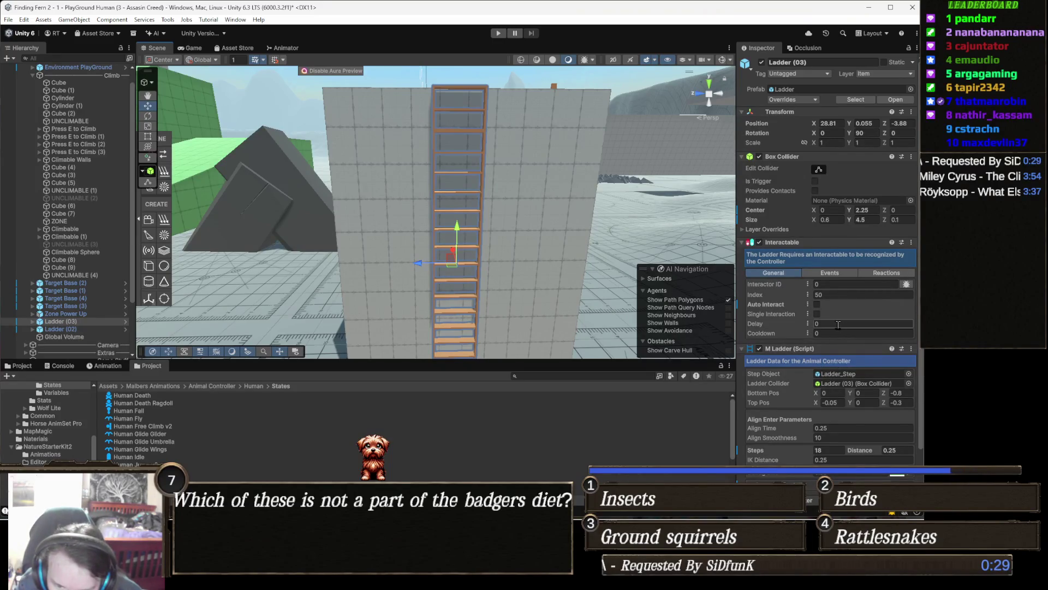
scroll(838, 325, down, 3)
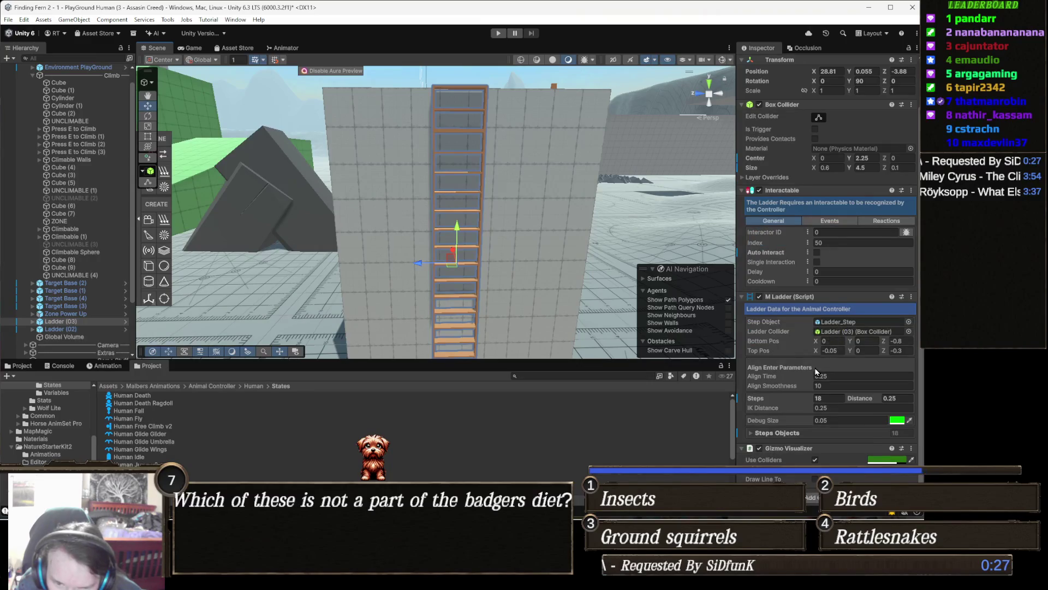
scroll(816, 372, down, 1)
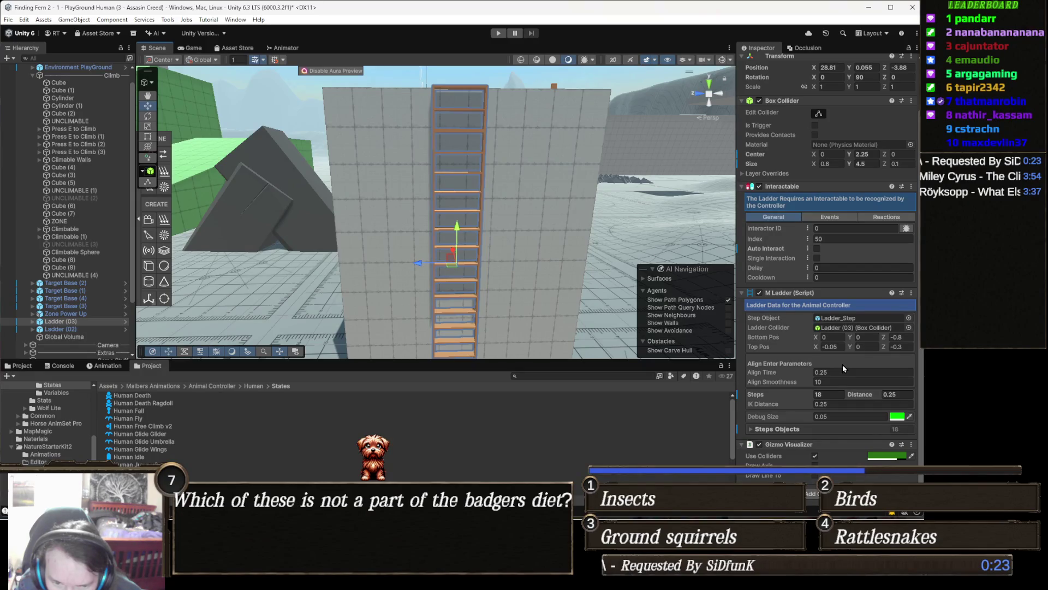
mouse_move(772, 338)
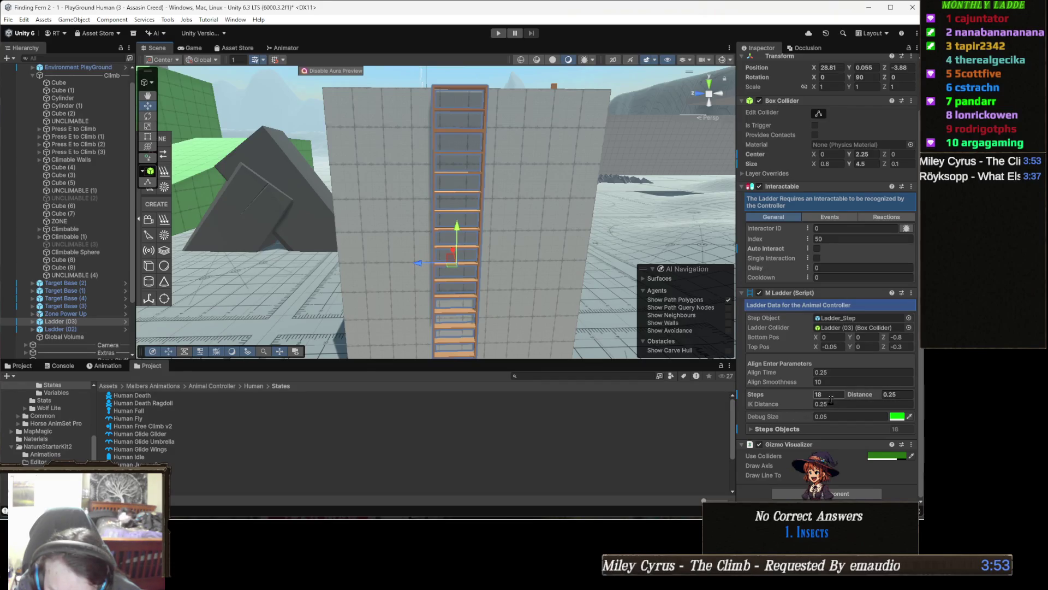
- Confirm the M Ladder lists 18 step objects, then bring up the Human Ladder state asset
click(852, 429)
scroll(869, 415, down, 3)
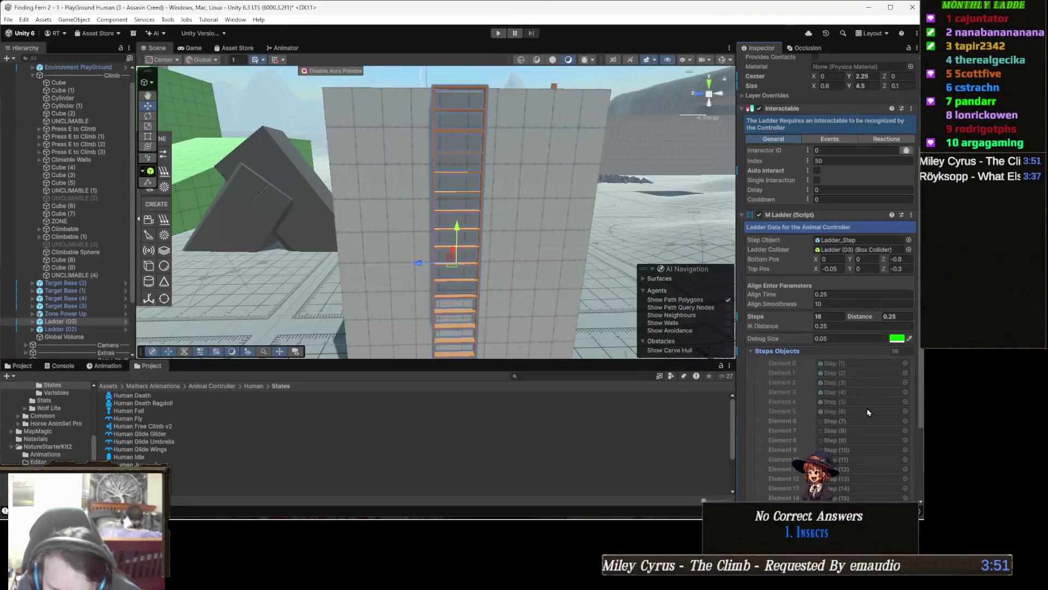
scroll(826, 380, down, 4)
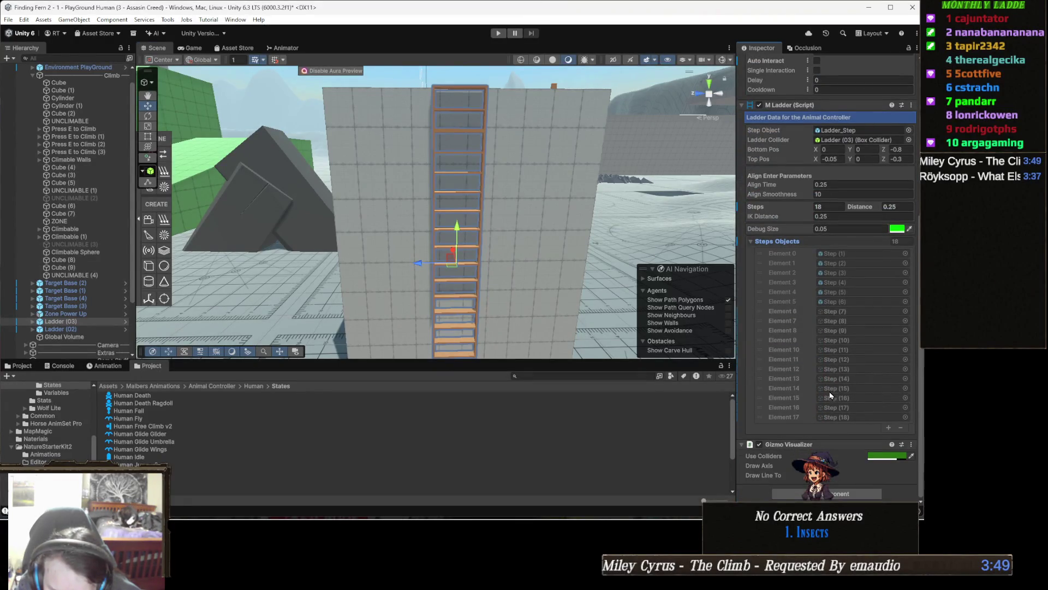
scroll(831, 395, up, 3)
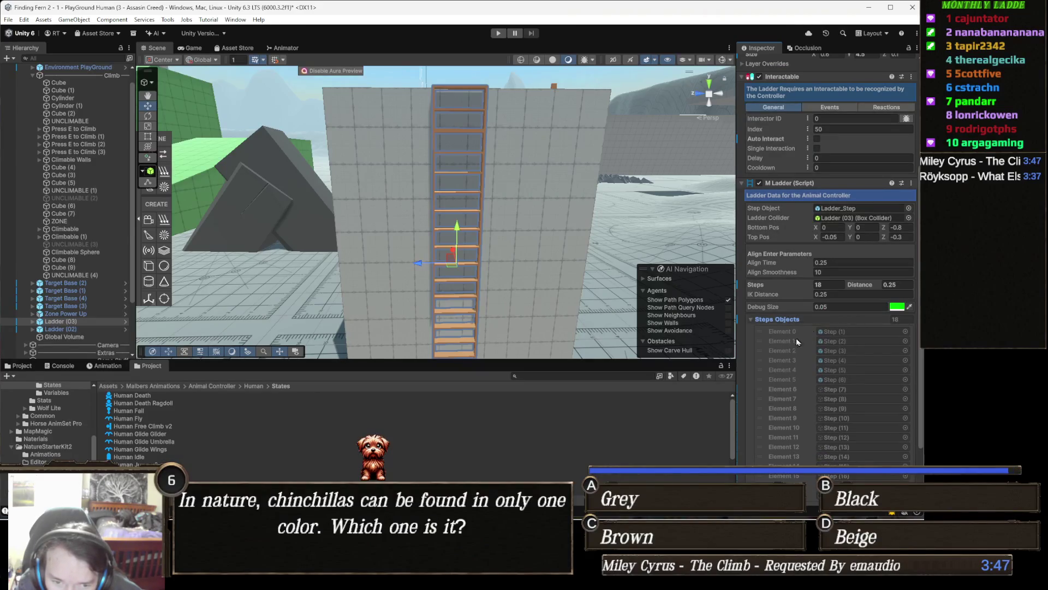
click(797, 319)
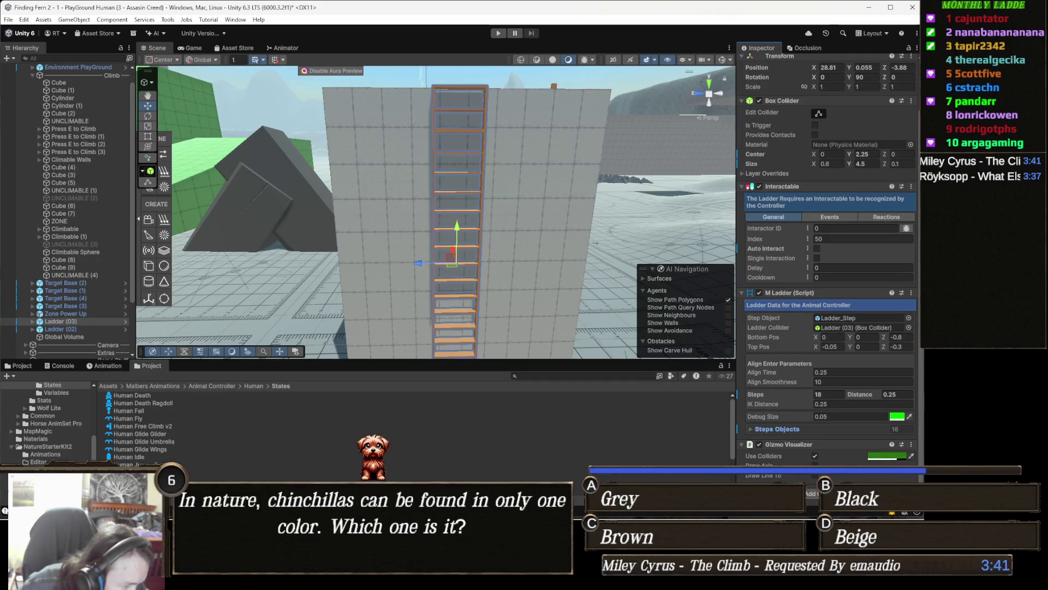
click(131, 471)
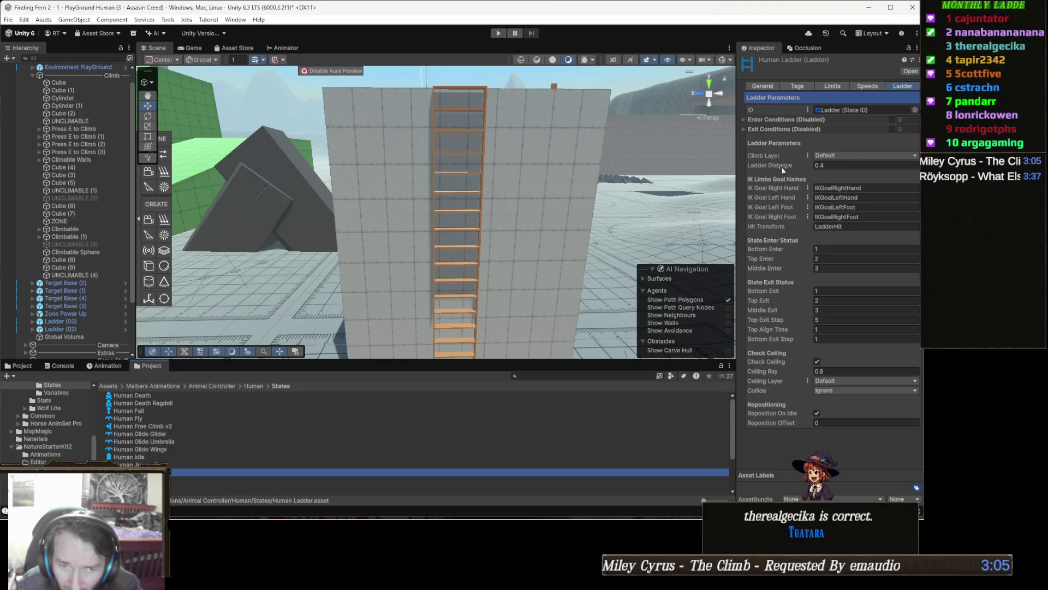
mouse_move(781, 167)
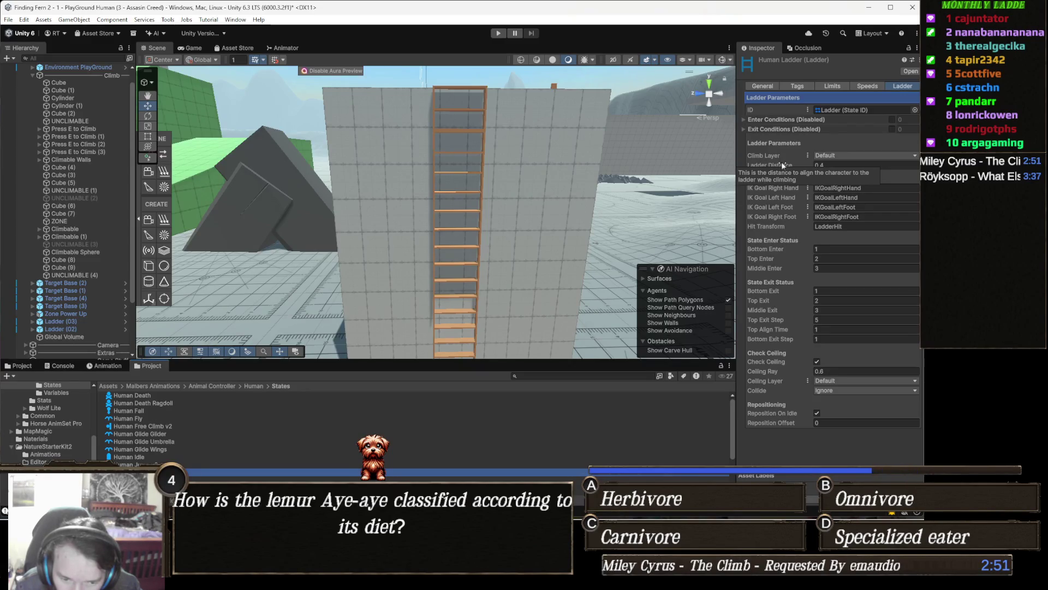
mouse_move(770, 336)
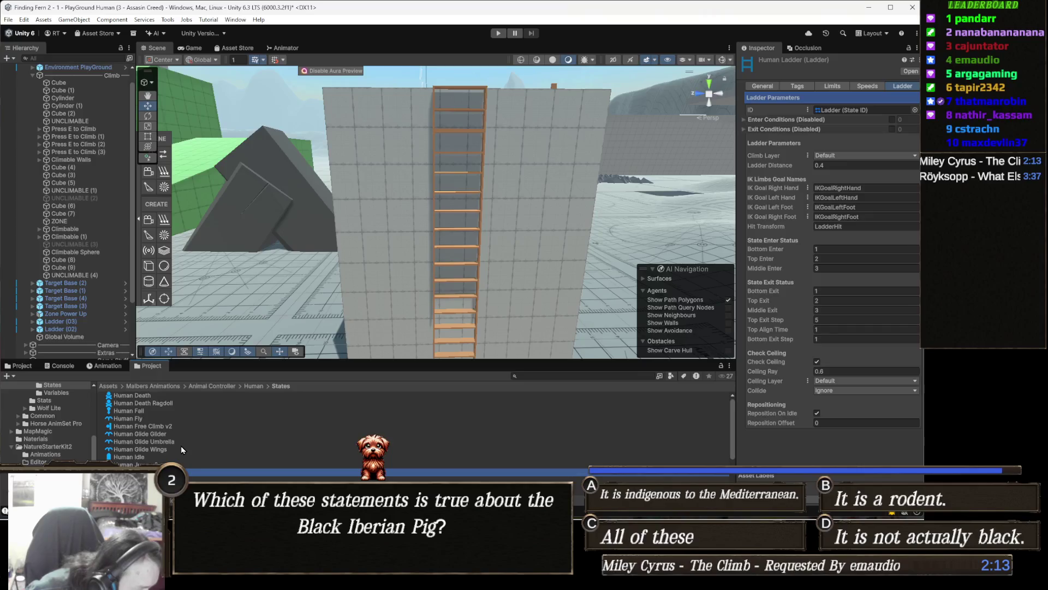
click(69, 367)
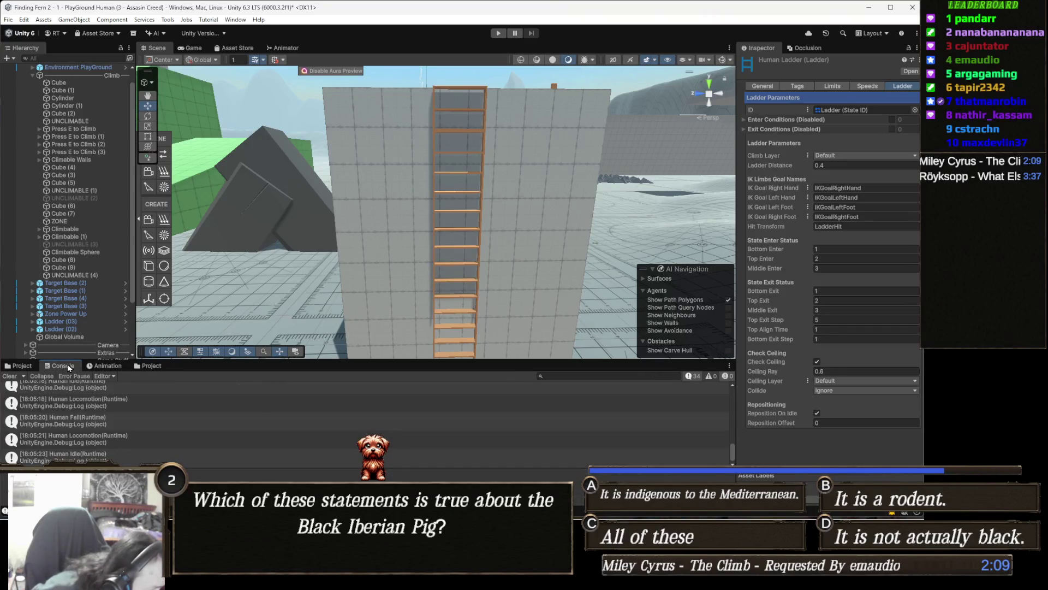
- Scroll the Console back through the earlier Human Ladder, Jump and Fall log entries
scroll(109, 430, up, 3)
scroll(140, 429, up, 3)
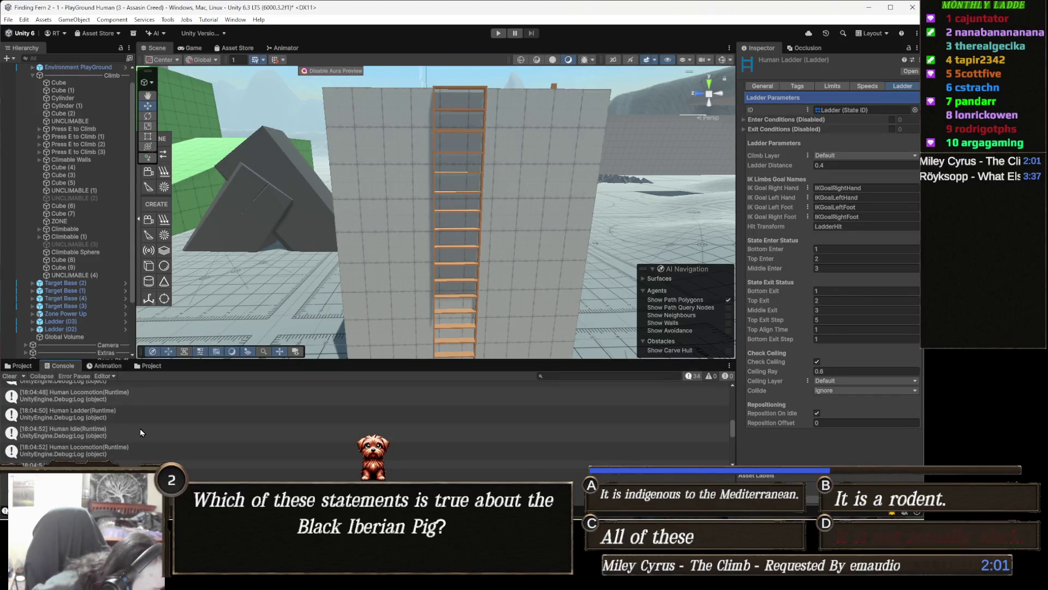
scroll(139, 428, up, 2)
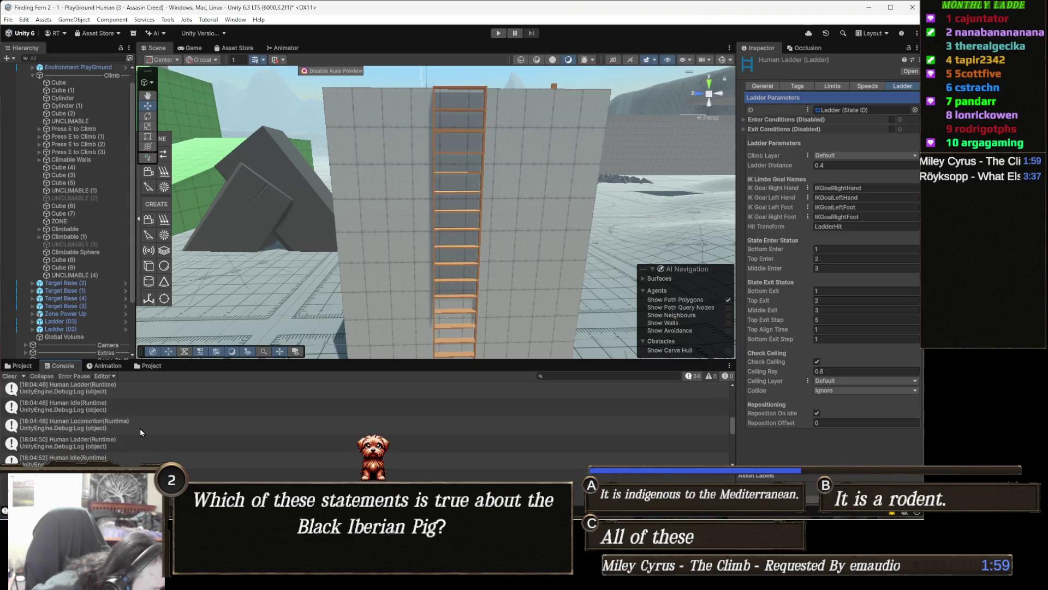
scroll(140, 428, up, 2)
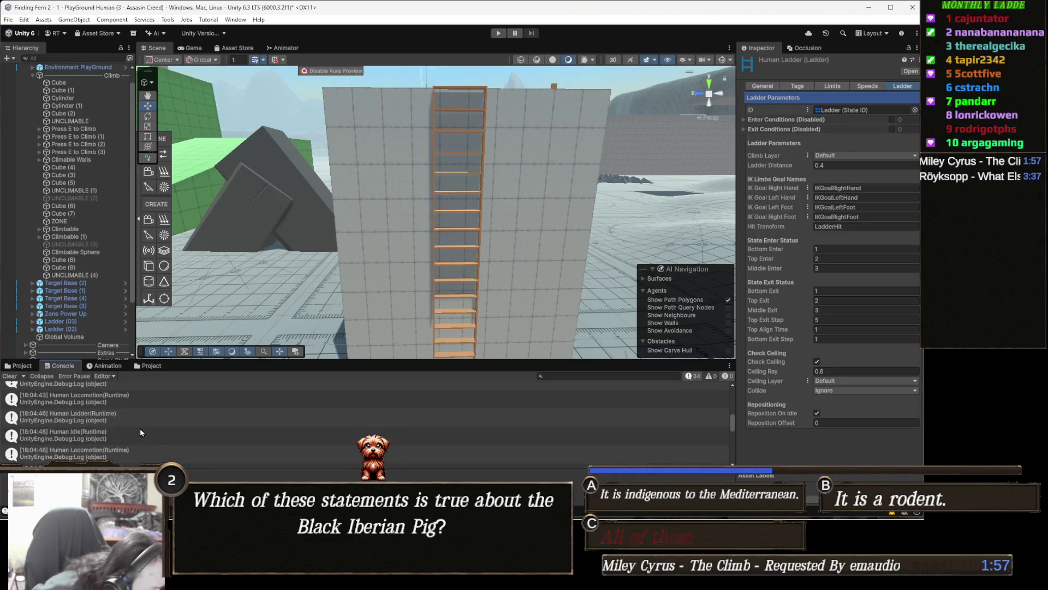
scroll(140, 428, up, 2)
scroll(140, 428, up, 2)
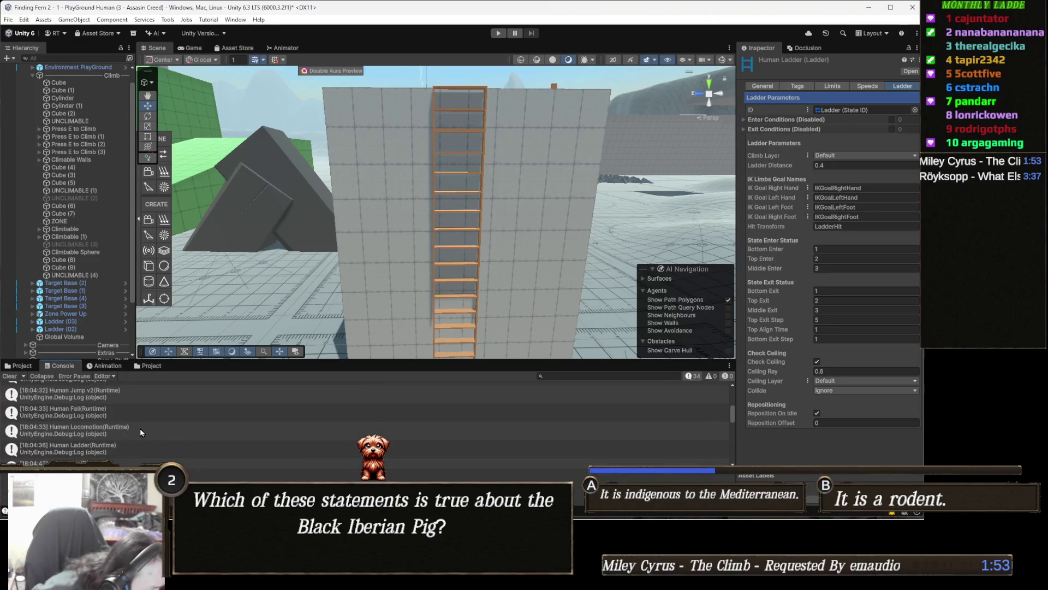
scroll(140, 428, up, 1)
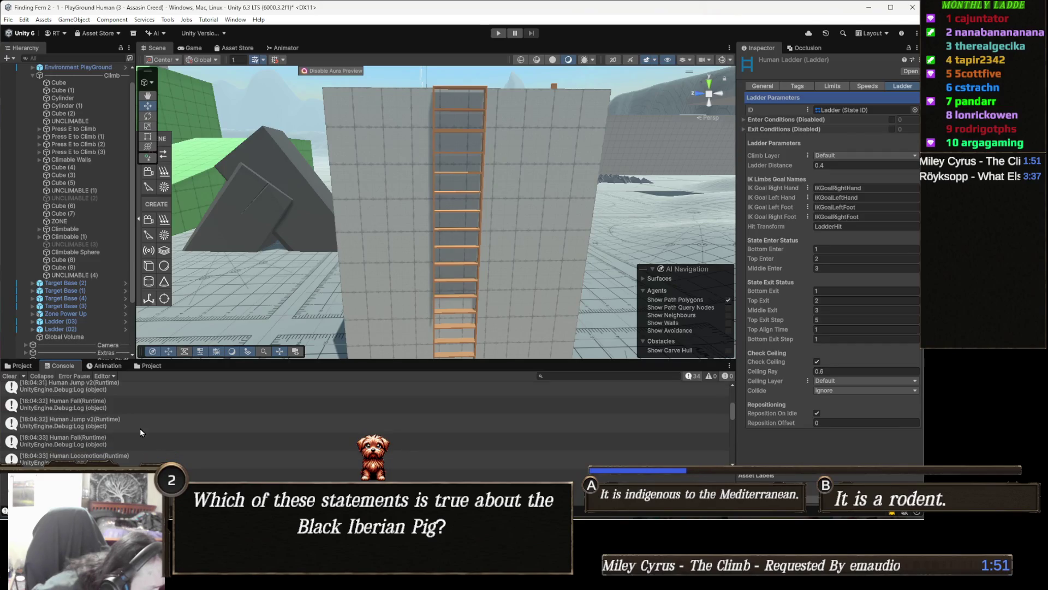
scroll(140, 428, up, 1)
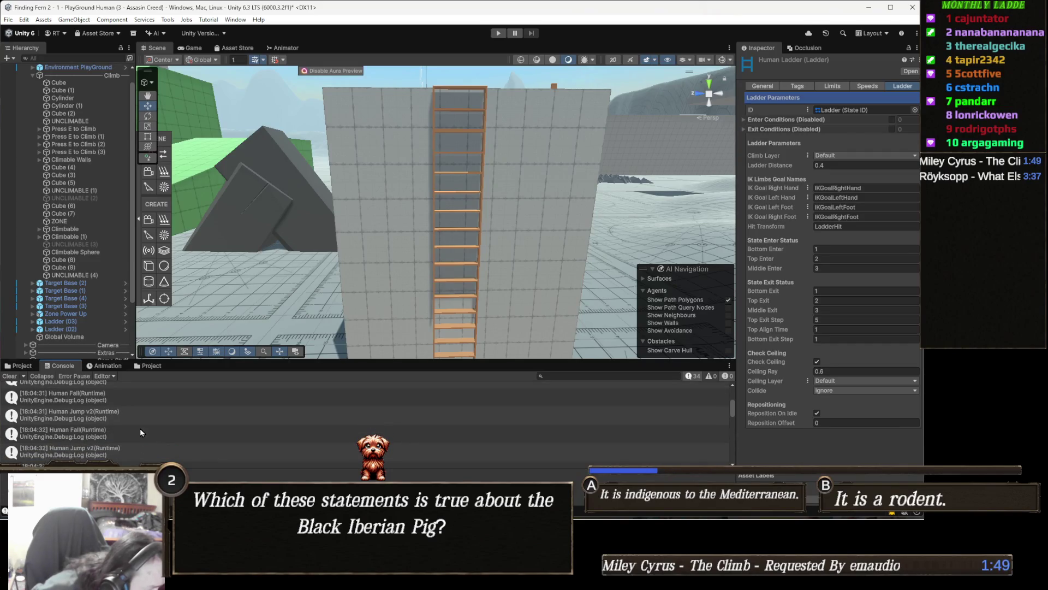
- Move the Scene view lower toward the ladder wall's foot and select the ladder
scroll(140, 428, down, 5)
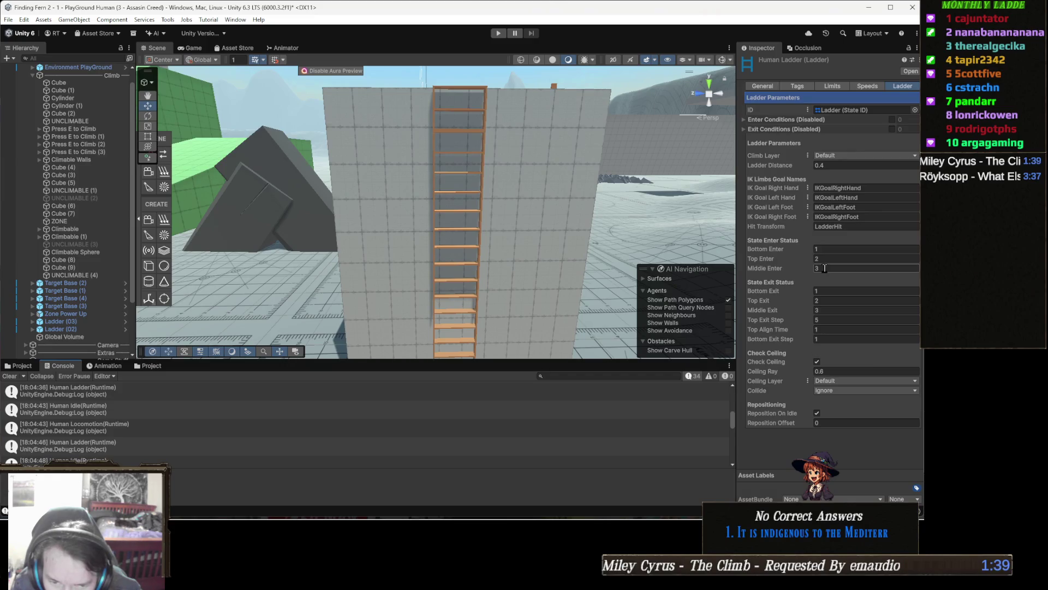
mouse_move(480, 246)
mouse_down()
mouse_move(468, 241)
mouse_move(492, 245)
mouse_move(505, 227)
mouse_move(507, 173)
mouse_move(499, 276)
mouse_move(513, 245)
mouse_move(501, 226)
mouse_up()
click(502, 267)
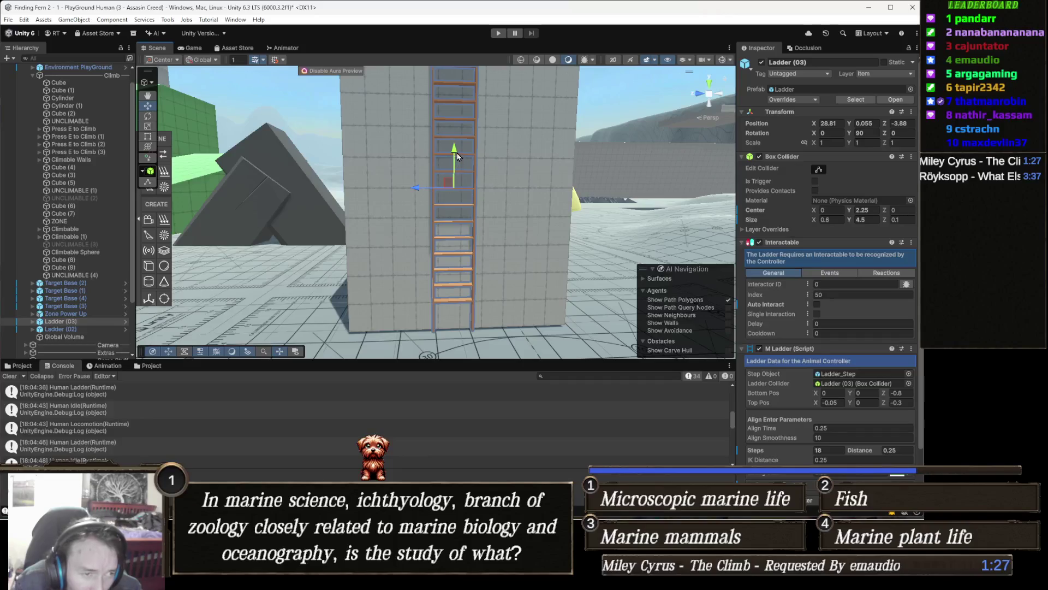
- Move Ladder (03) down the wall to Y 0.116 and start play mode
drag(463, 134, 463, 152)
mouse_move(538, 190)
mouse_down()
mouse_move(340, 212)
mouse_move(509, 207)
mouse_up()
scroll(551, 221, down, 6)
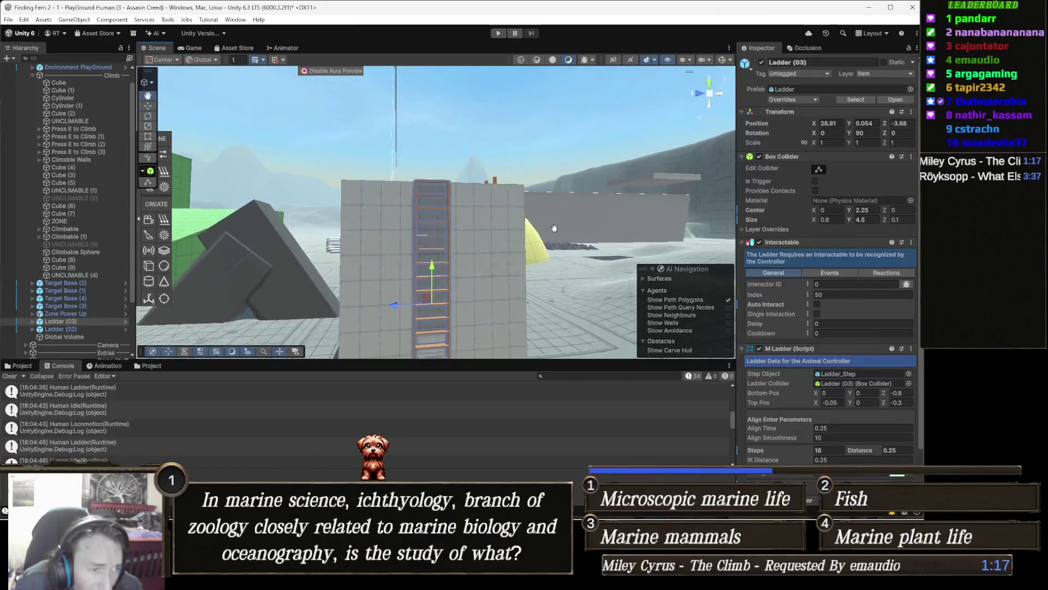
drag(551, 221, 563, 196)
key(w)
mouse_move(439, 225)
mouse_down()
mouse_move(484, 266)
mouse_move(490, 177)
mouse_up()
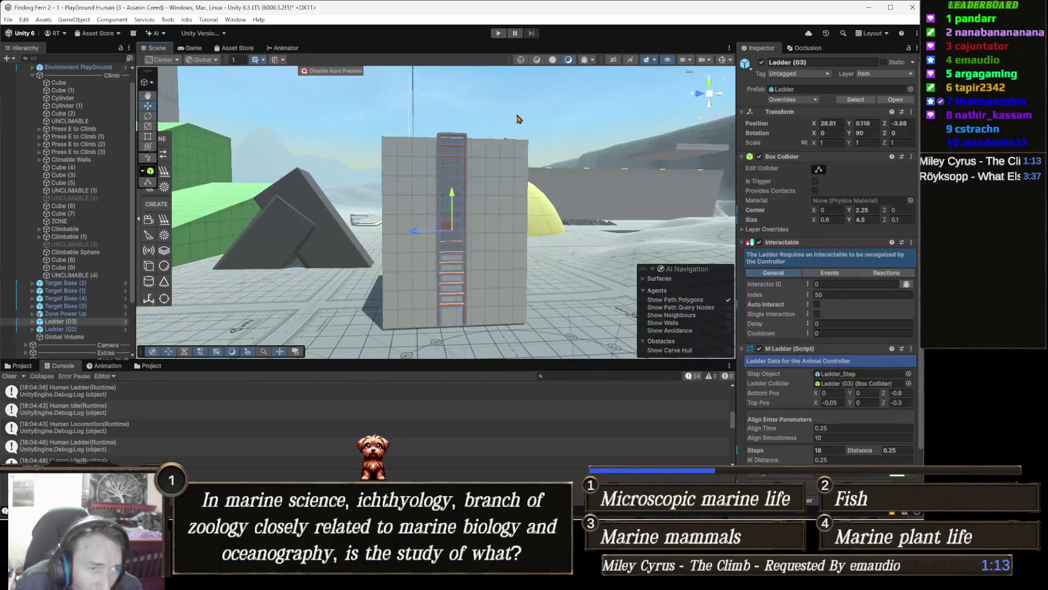
key(ctrl+p)
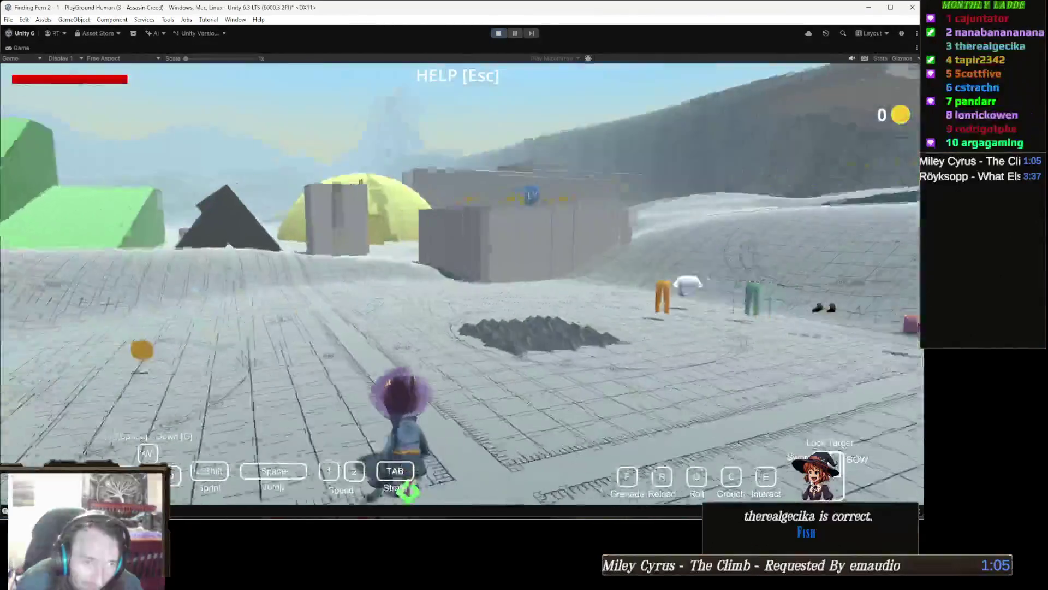
- Run to the tall block, climb its Y 0.116 ladder to the top, and grab the next ladder
key(w)
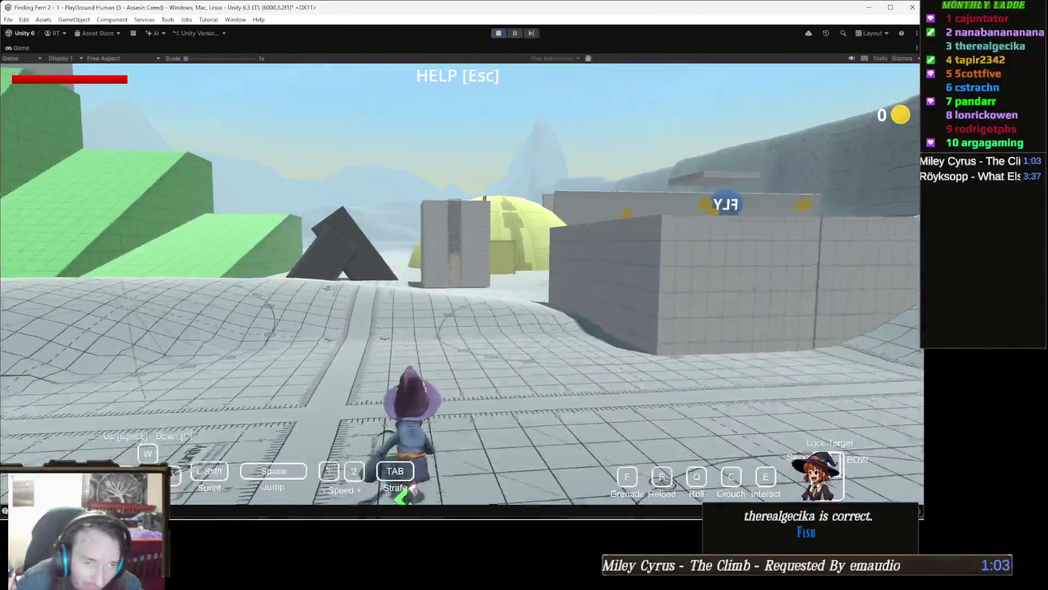
key(w)
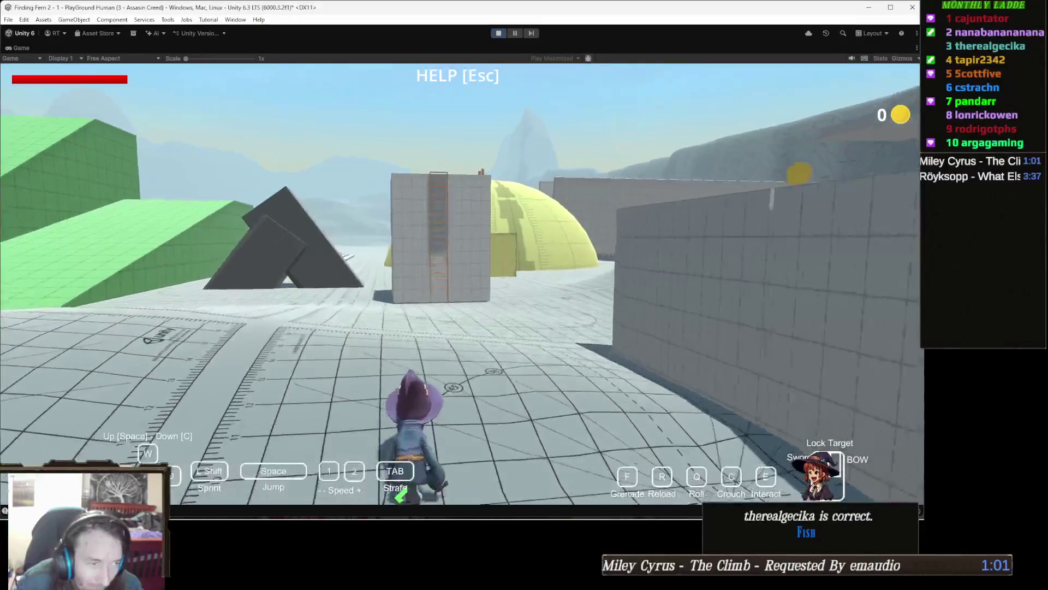
key(w)
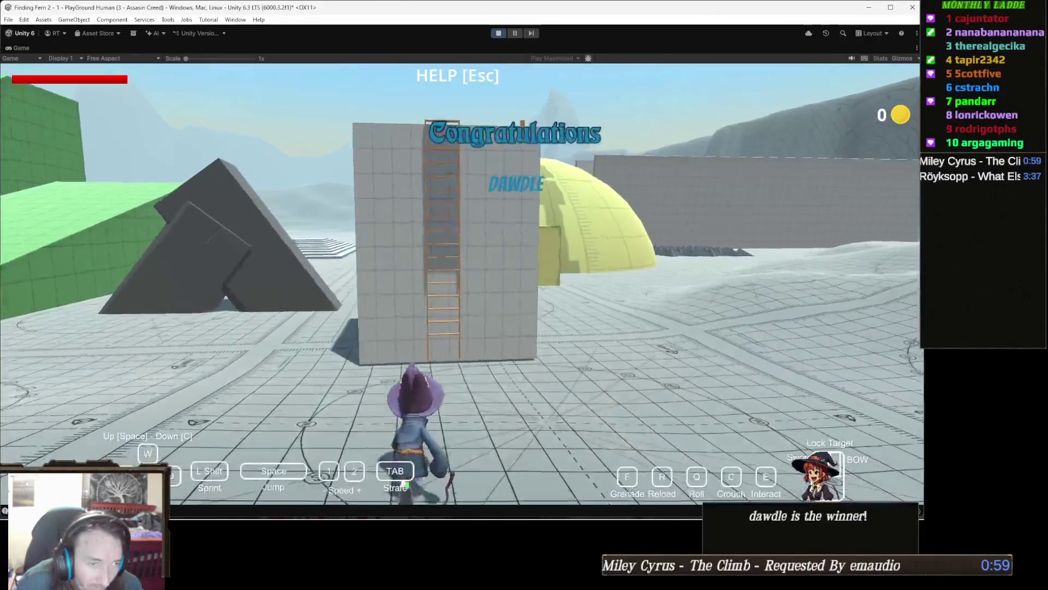
key(space)
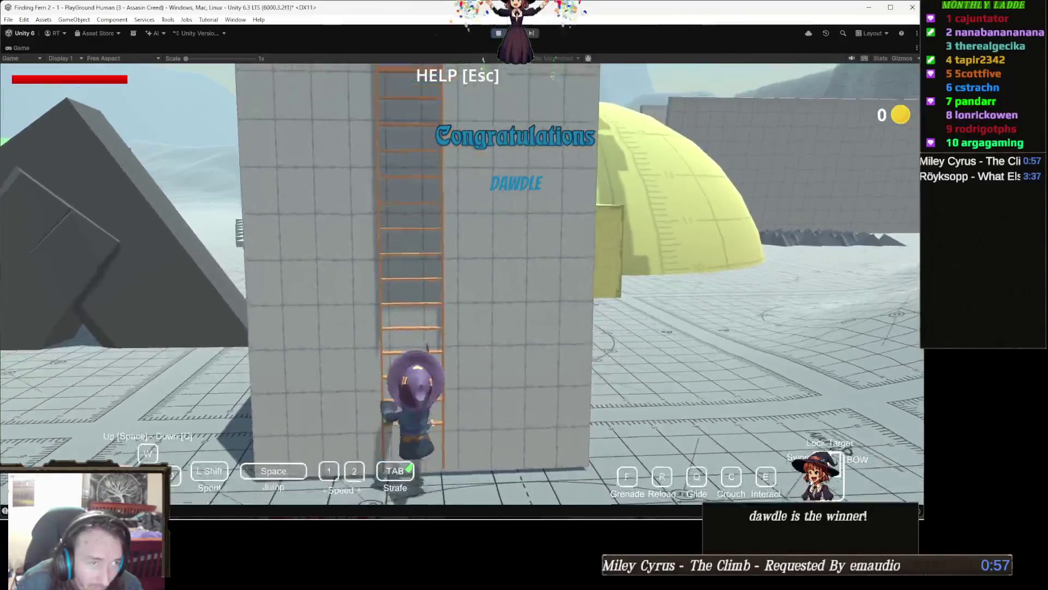
key(space)
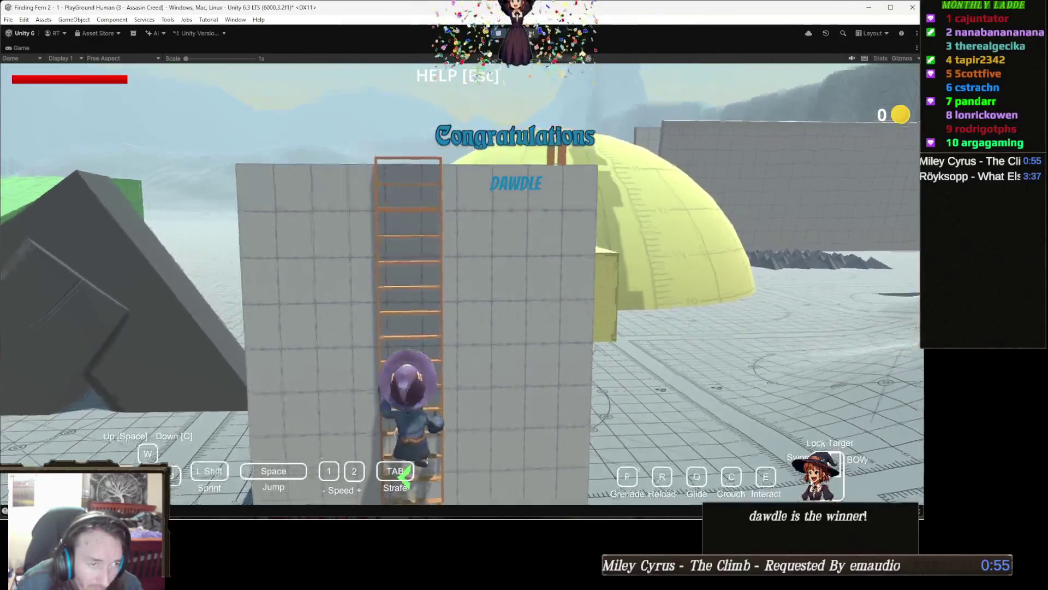
key(space)
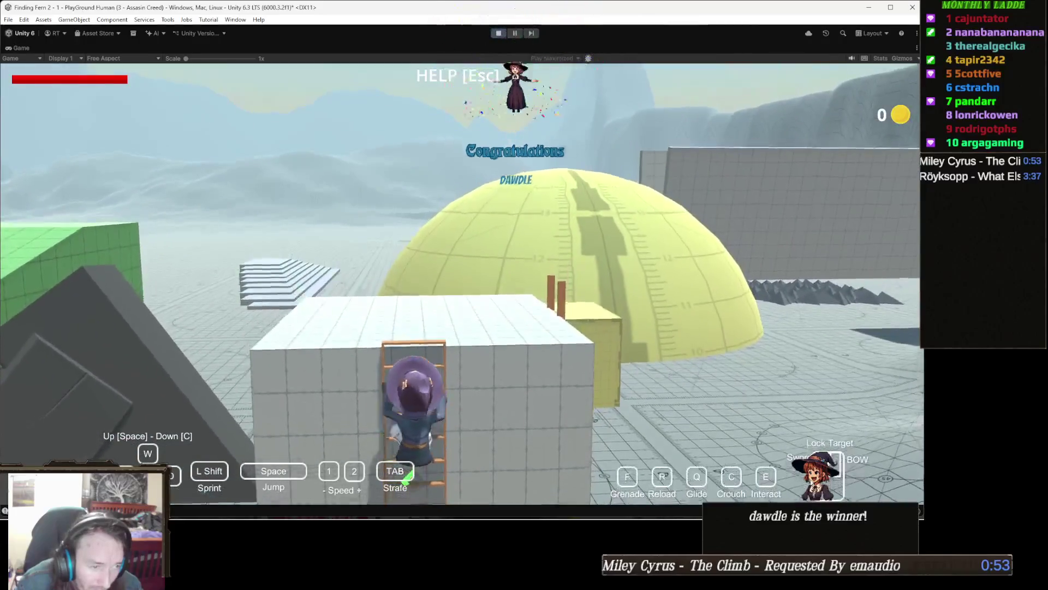
key(w)
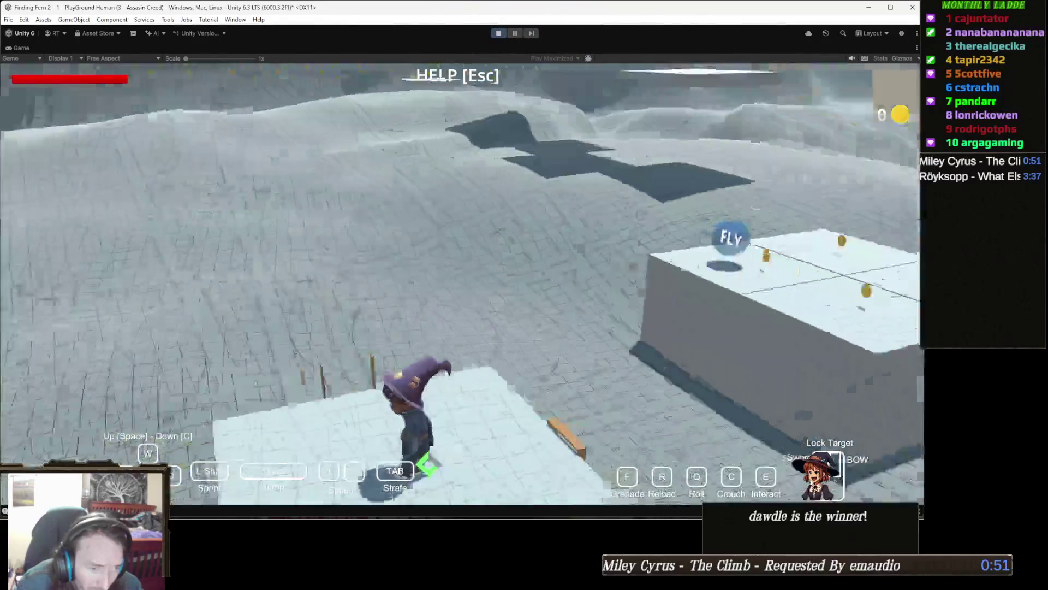
key(e)
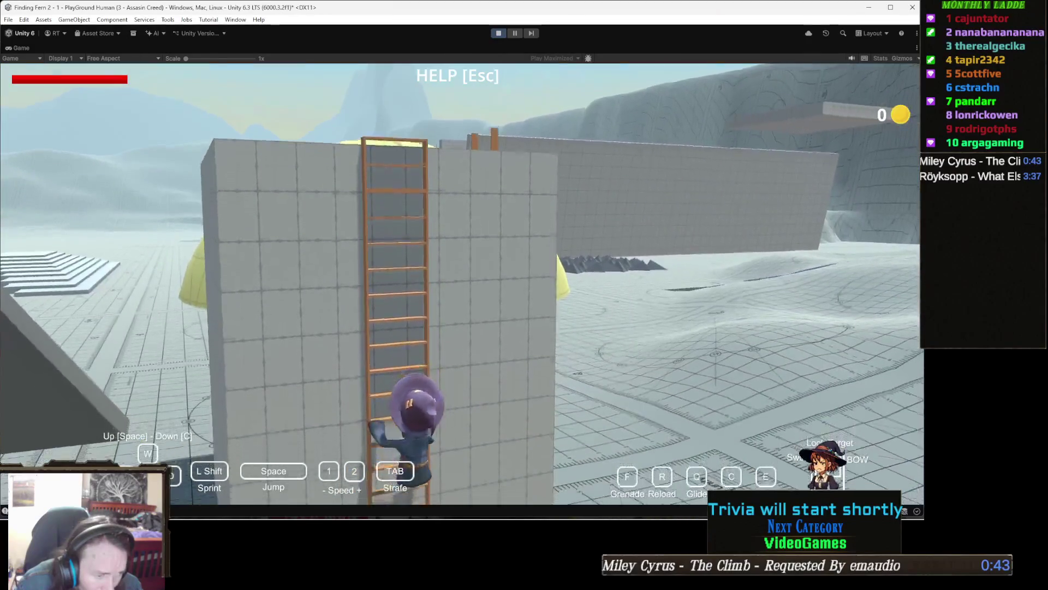
- Drop down to the ladder's foot with C, then climb partway up again
key(c)
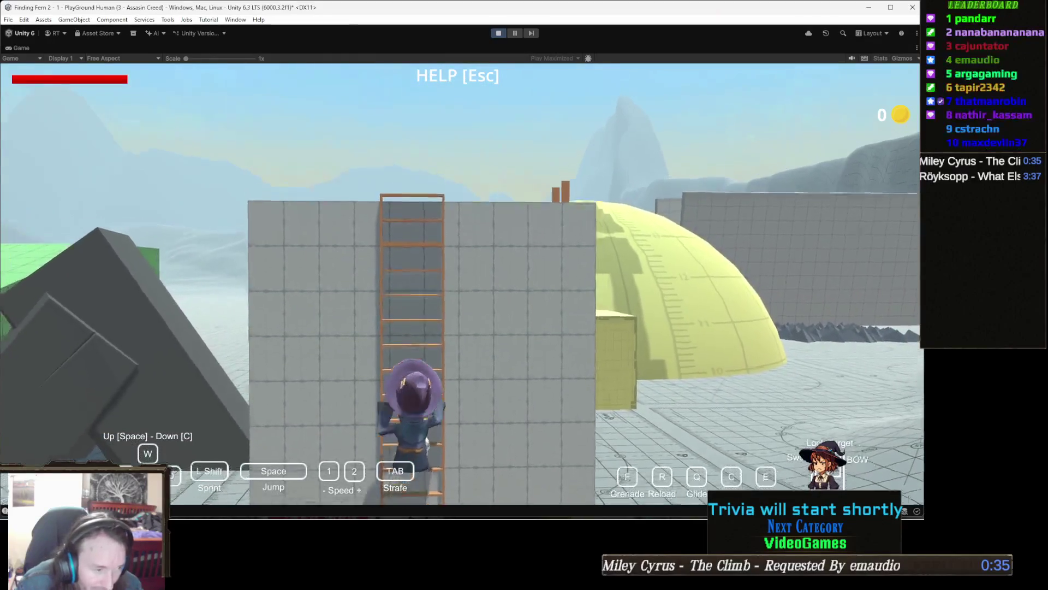
key(space)
key(space)
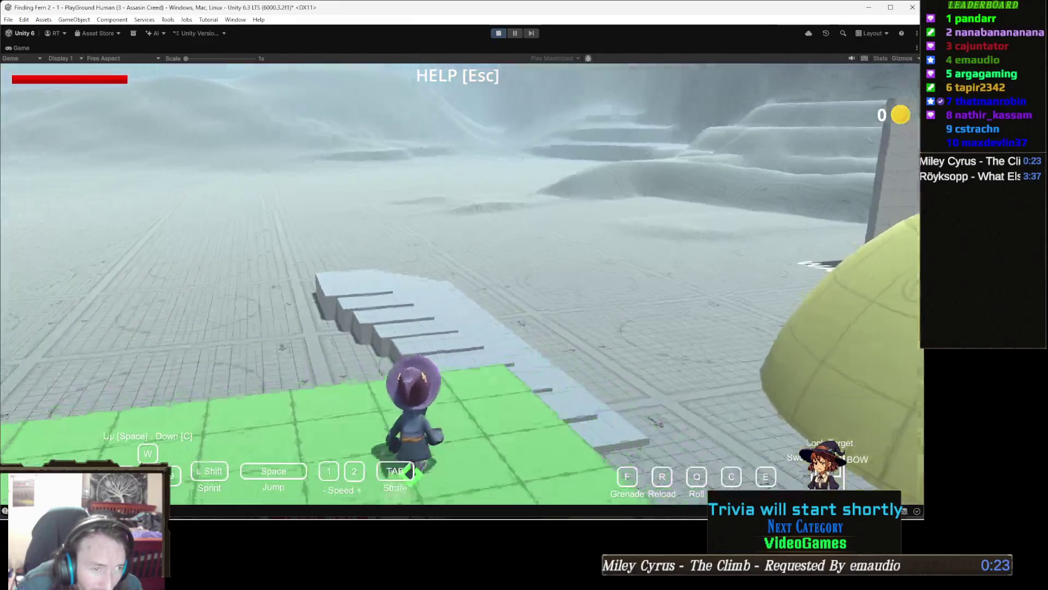
- Run off the end of the green platform, then stop play mode
key(w)
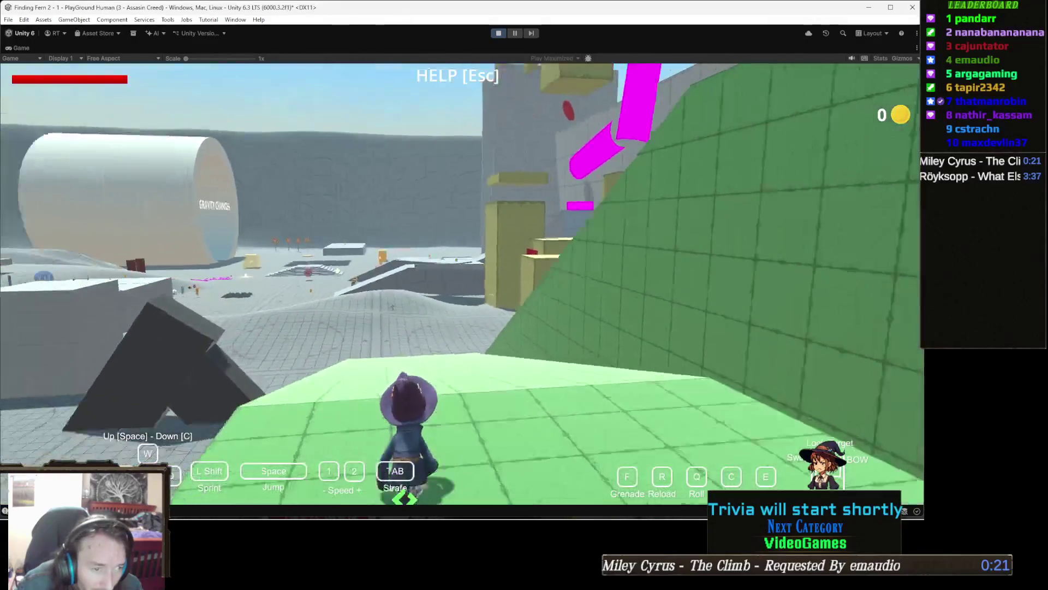
key(w)
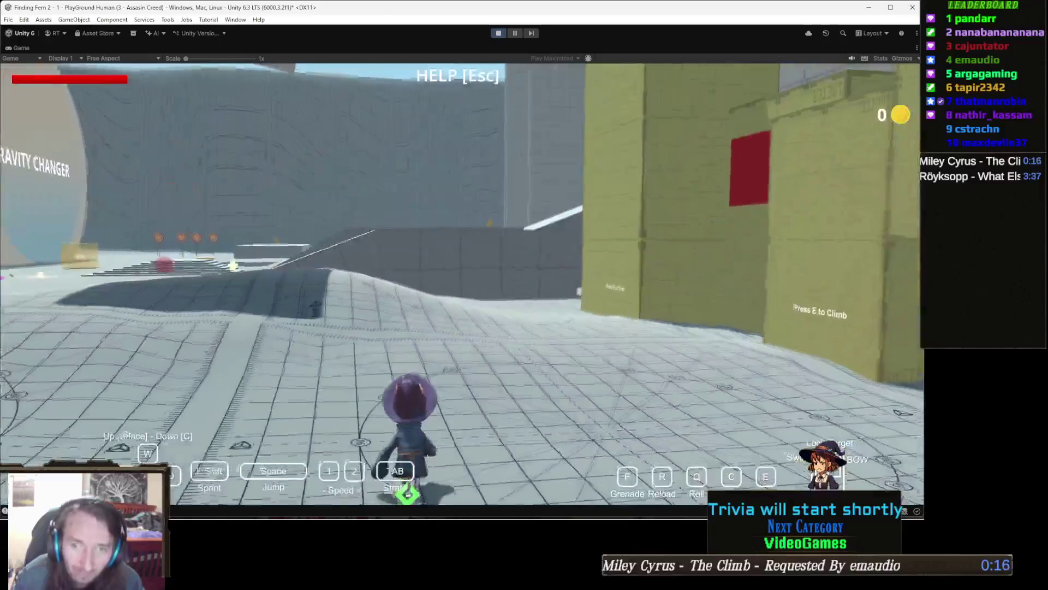
key(w)
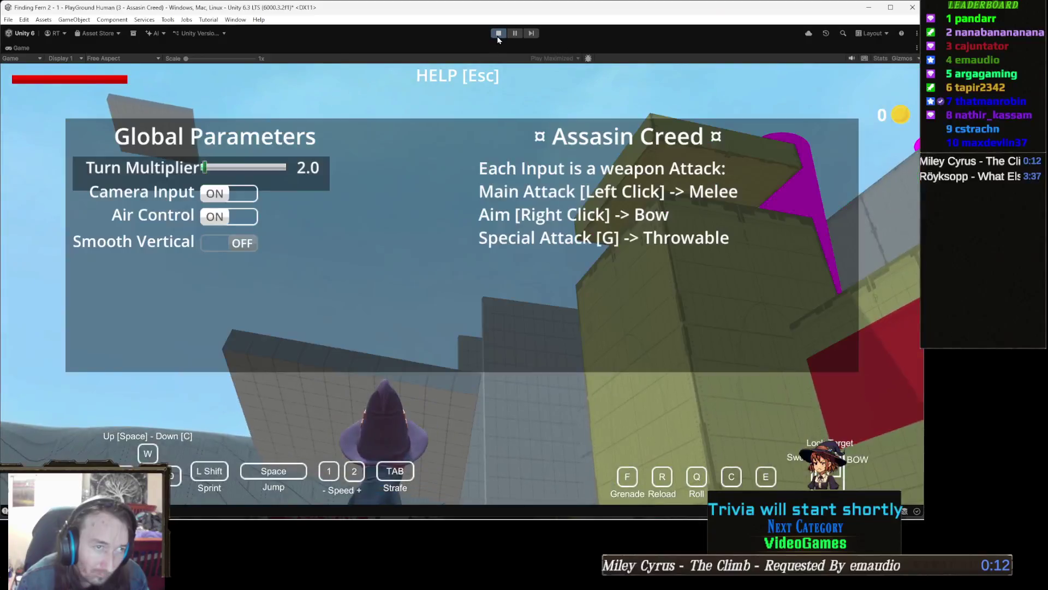
click(498, 33)
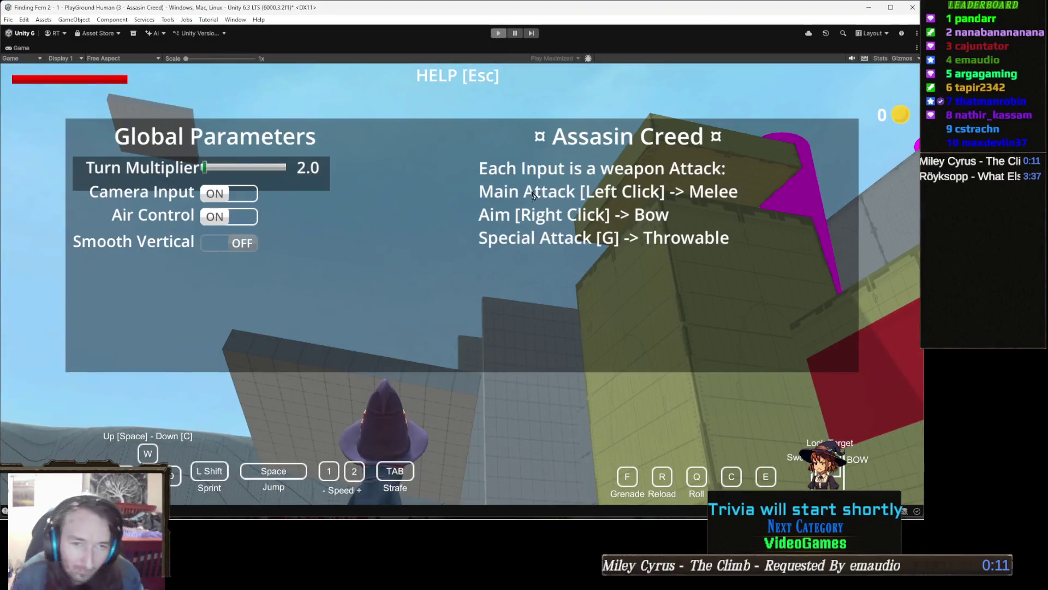
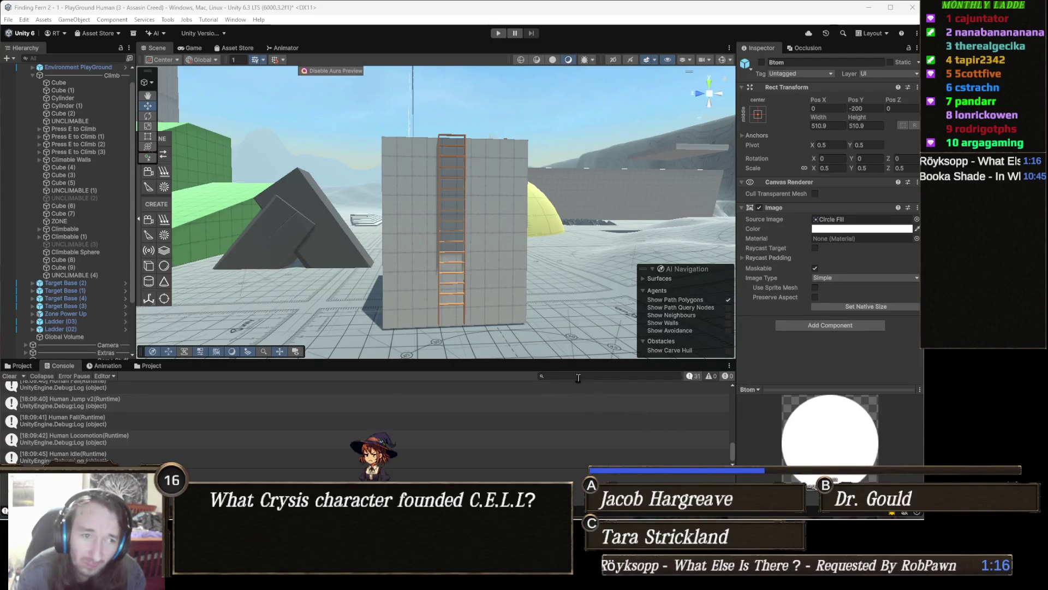
- Fly the Scene view to the ladder wall and enter play mode
mouse_move(424, 240)
mouse_down()
mouse_move(315, 222)
mouse_move(377, 147)
mouse_move(232, 242)
mouse_move(459, 109)
mouse_up()
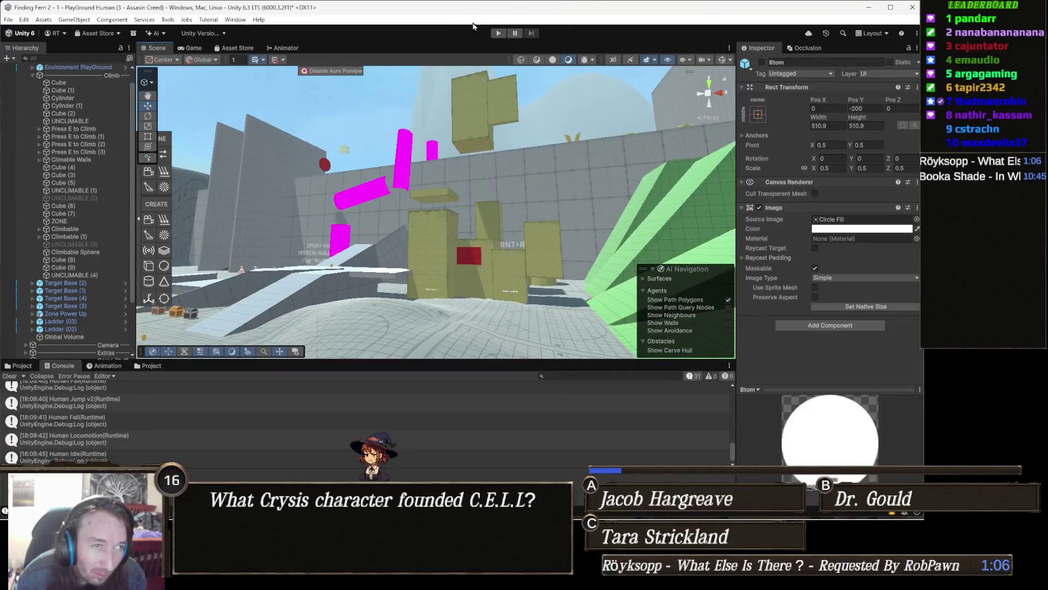
click(499, 34)
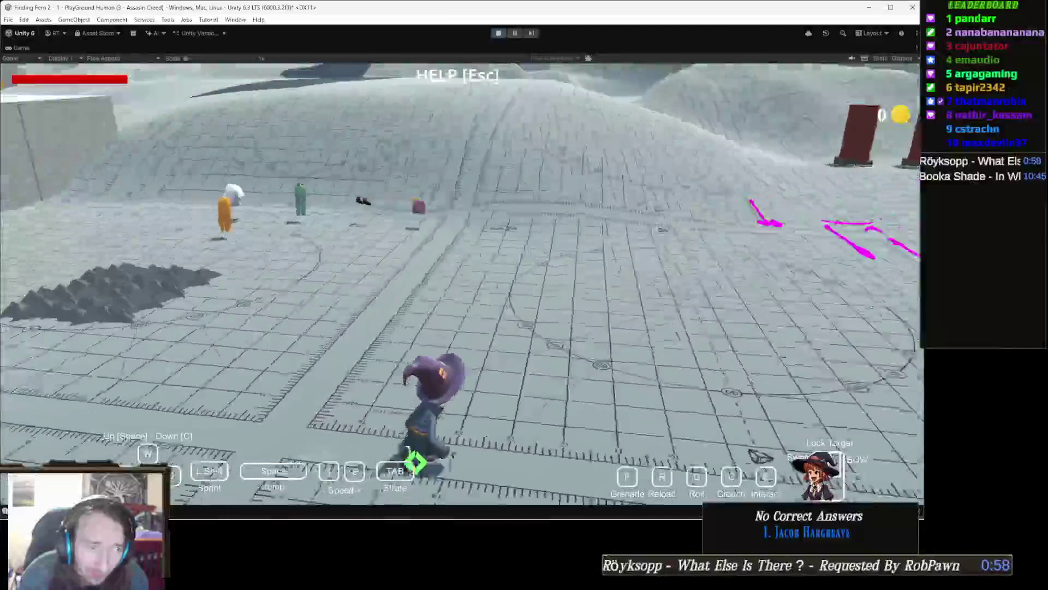
- Run the witch through the fired arrows toward the Gravity Changer wall and red targets
key(w)
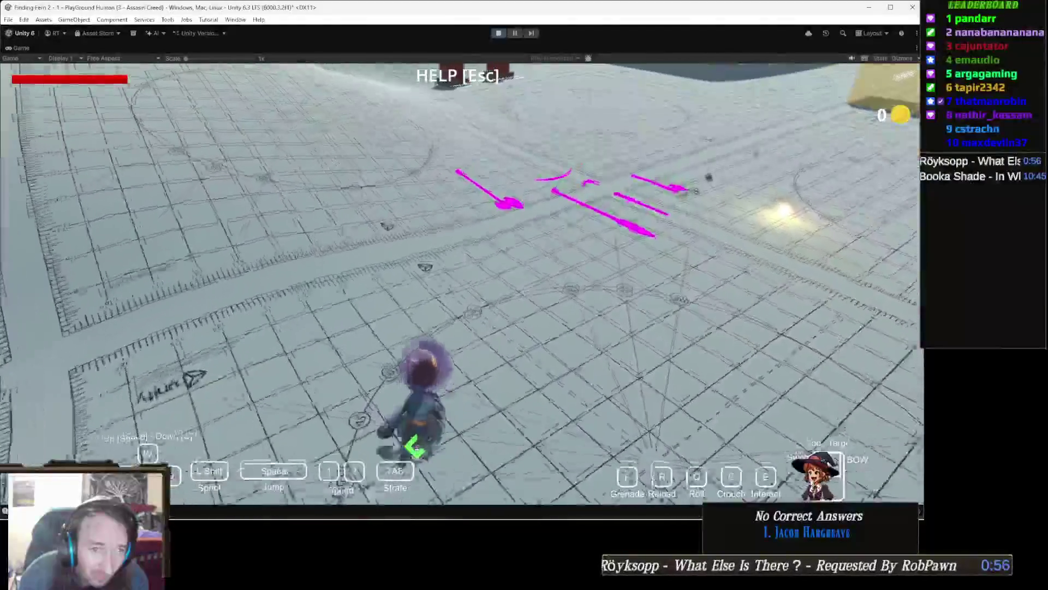
key(w)
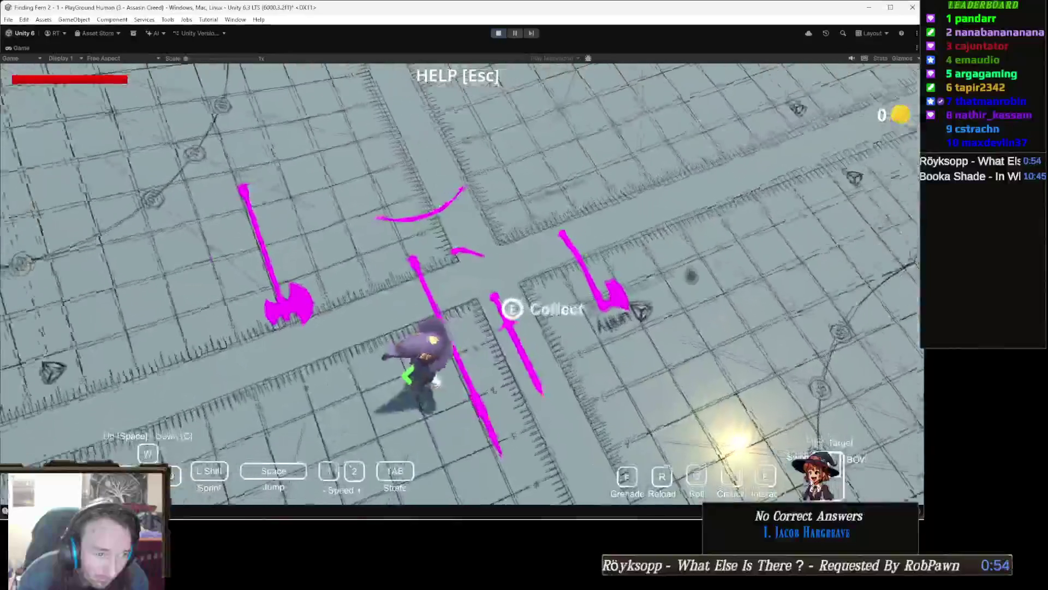
key(w)
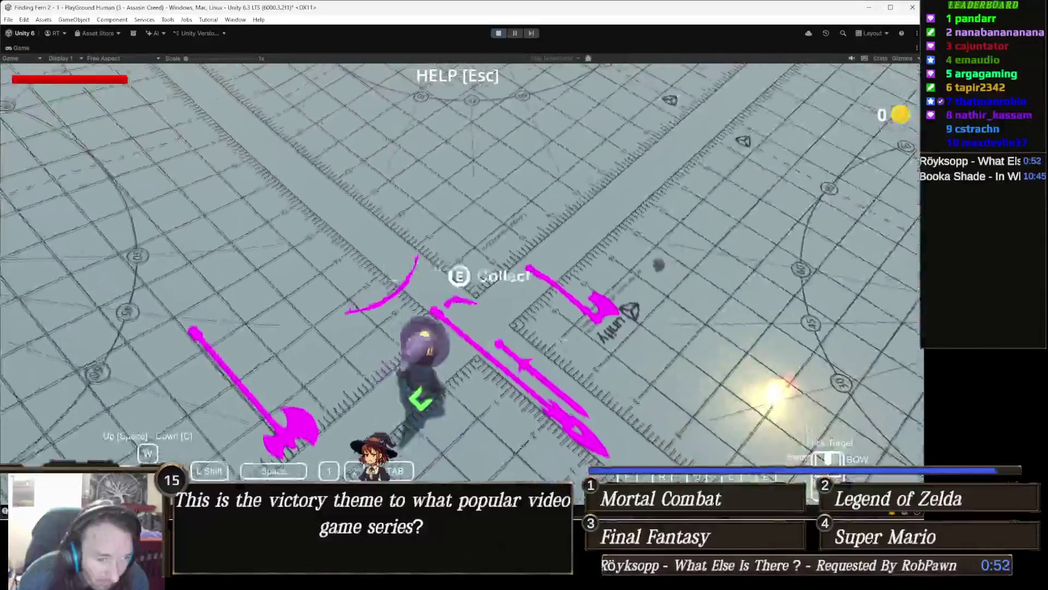
key(w)
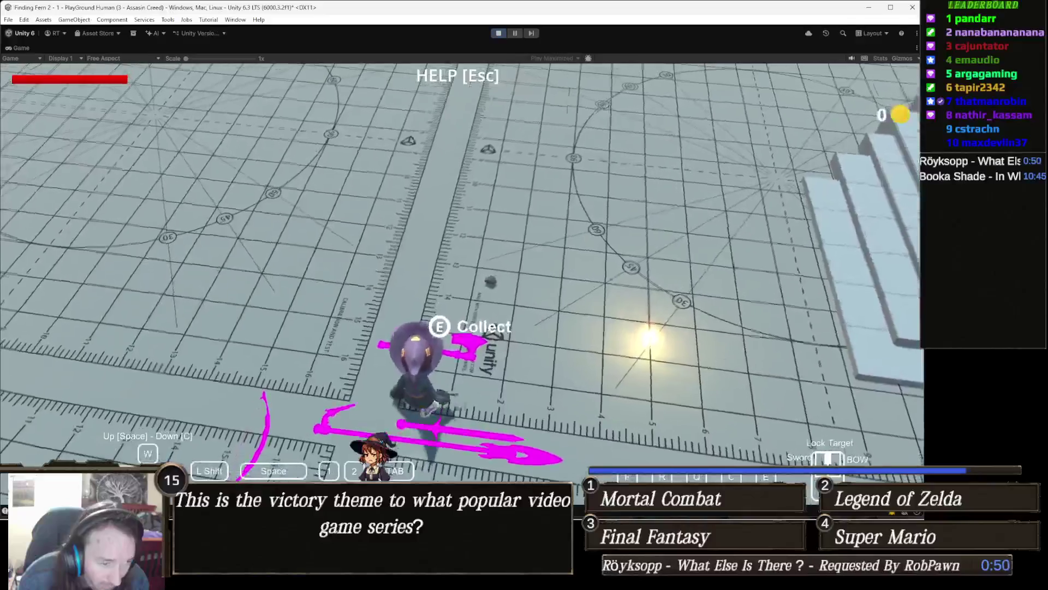
key(w)
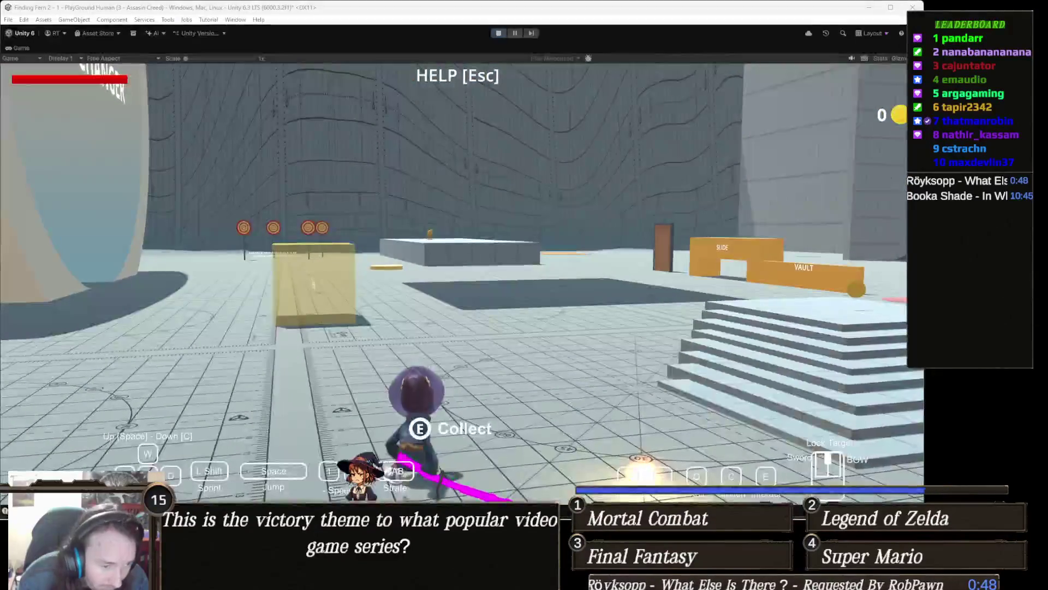
key(a)
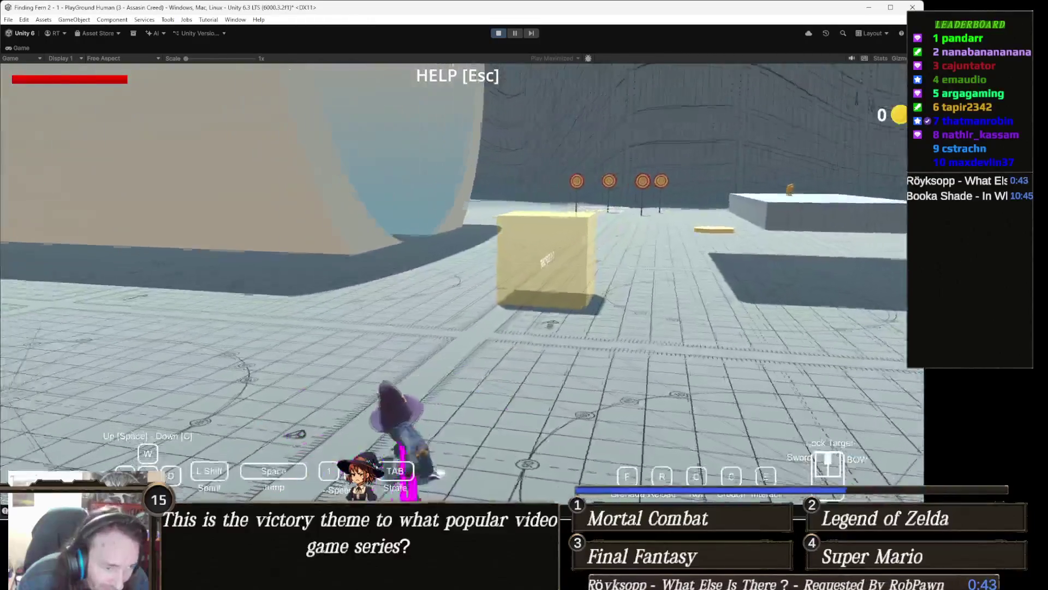
key(w)
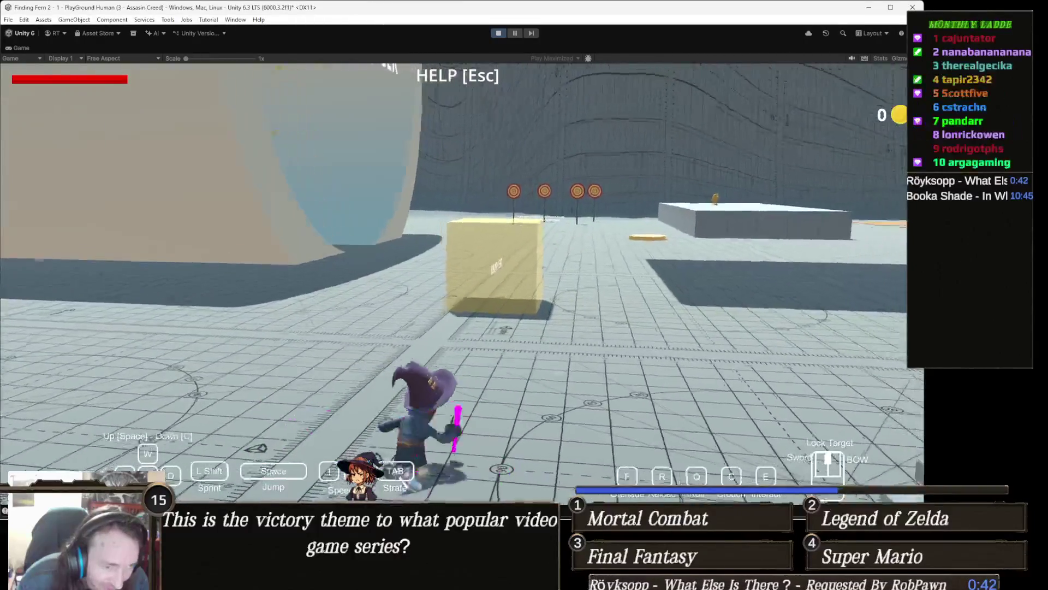
key(a)
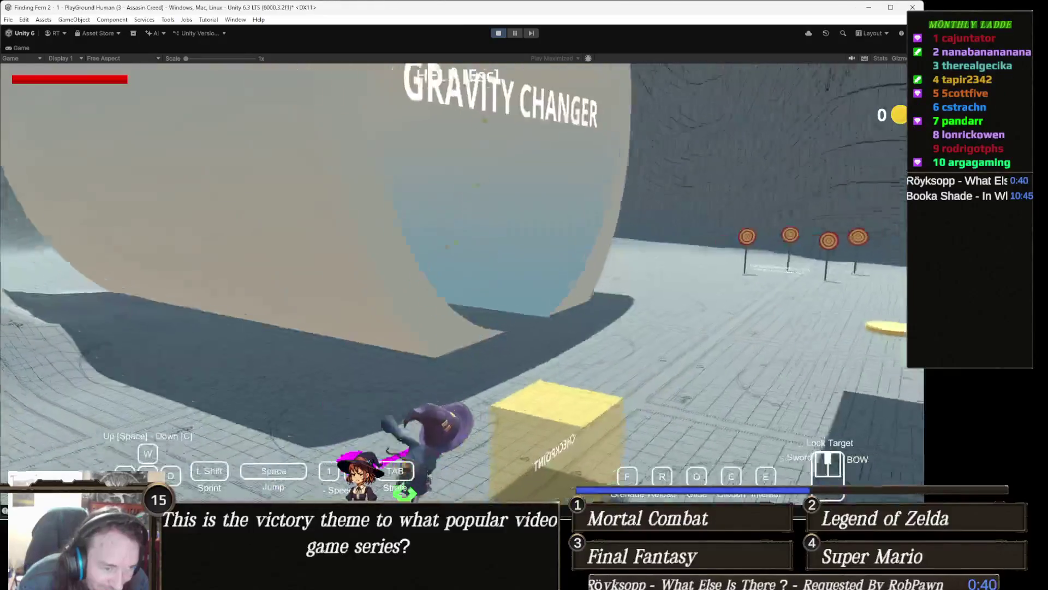
key(a)
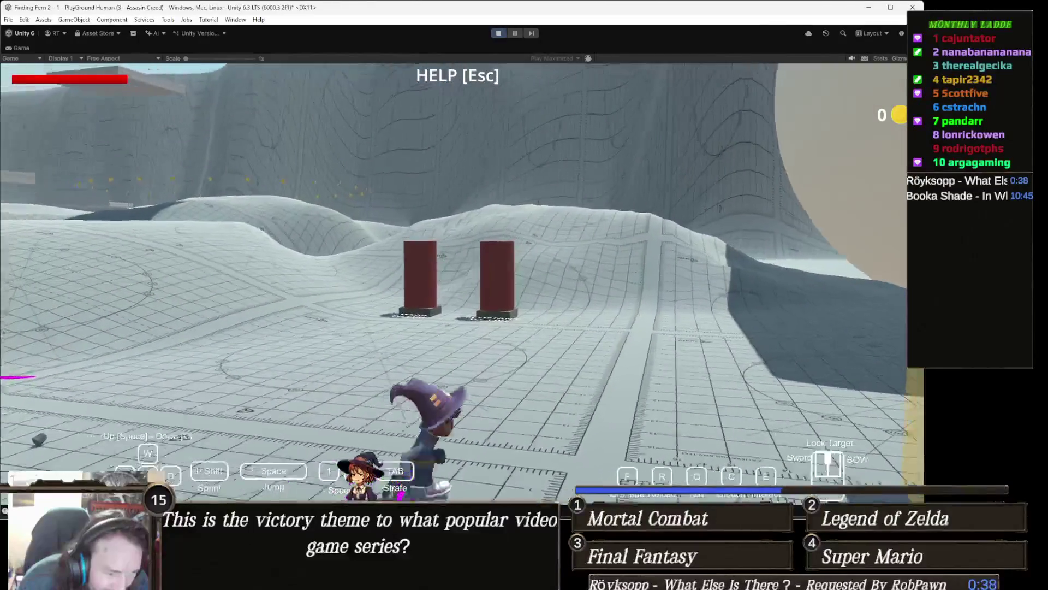
key(w)
- Run the witch from the targets toward the ramps and dome, crouching and rolling
key(a)
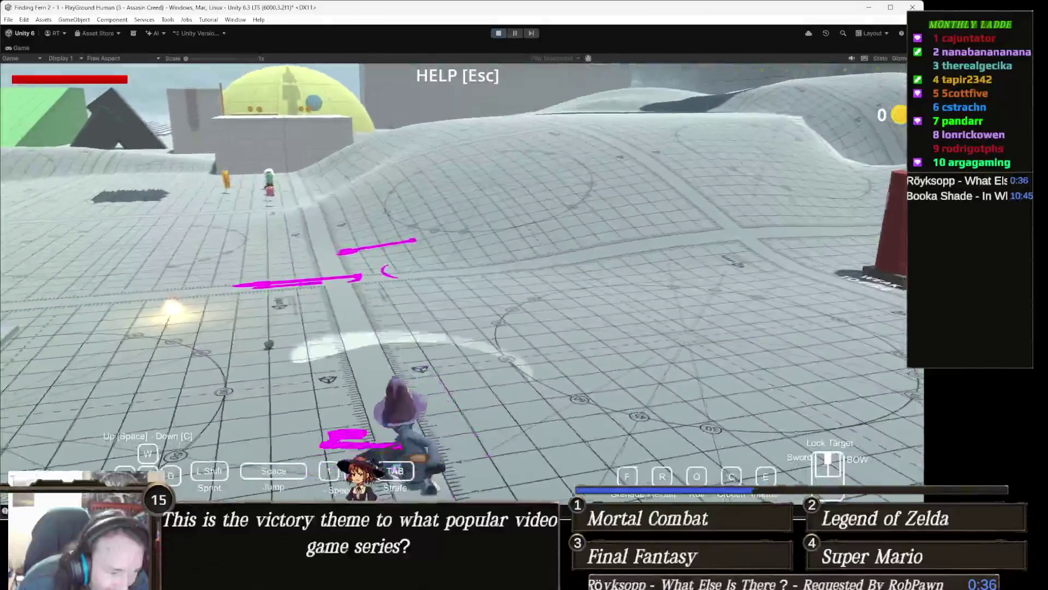
key(w)
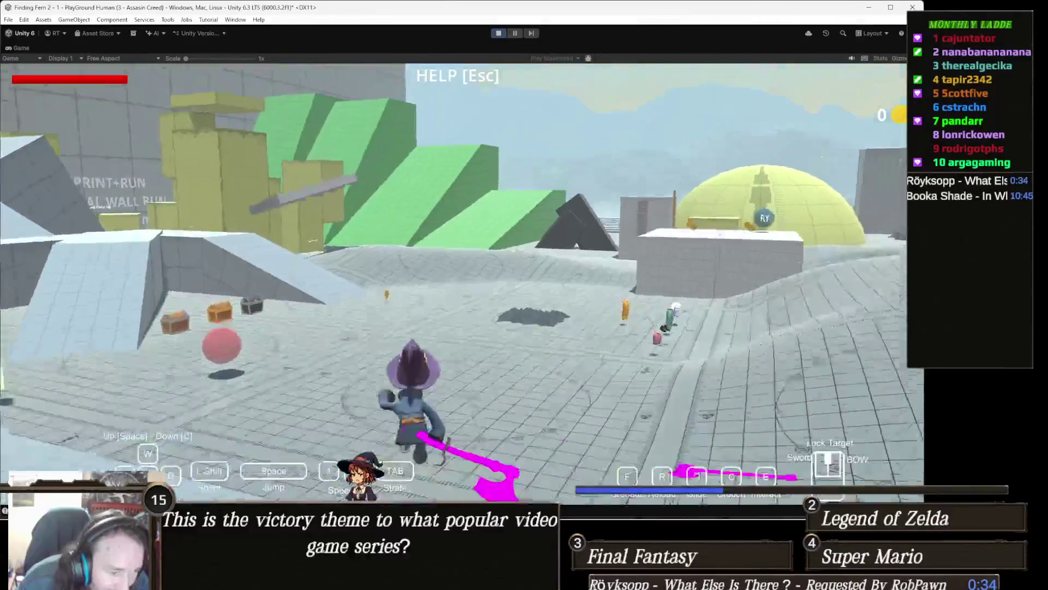
key(w)
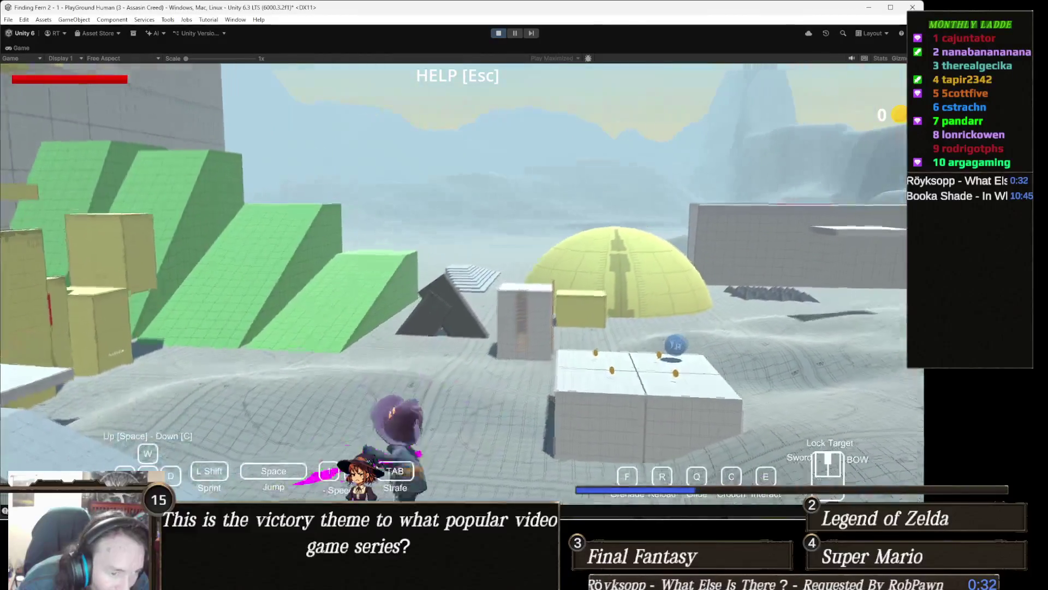
key(w)
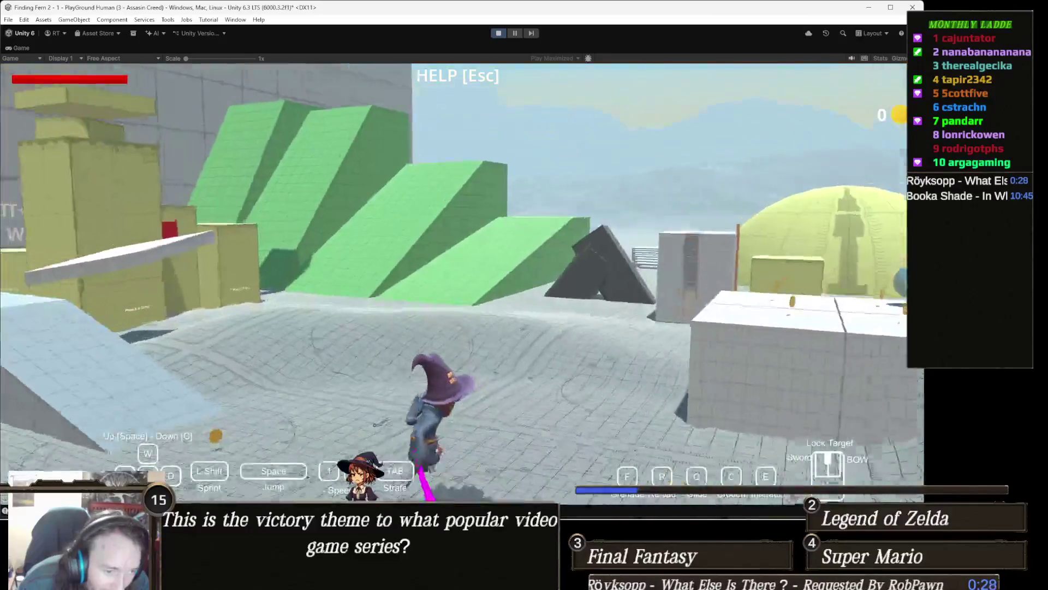
key(w)
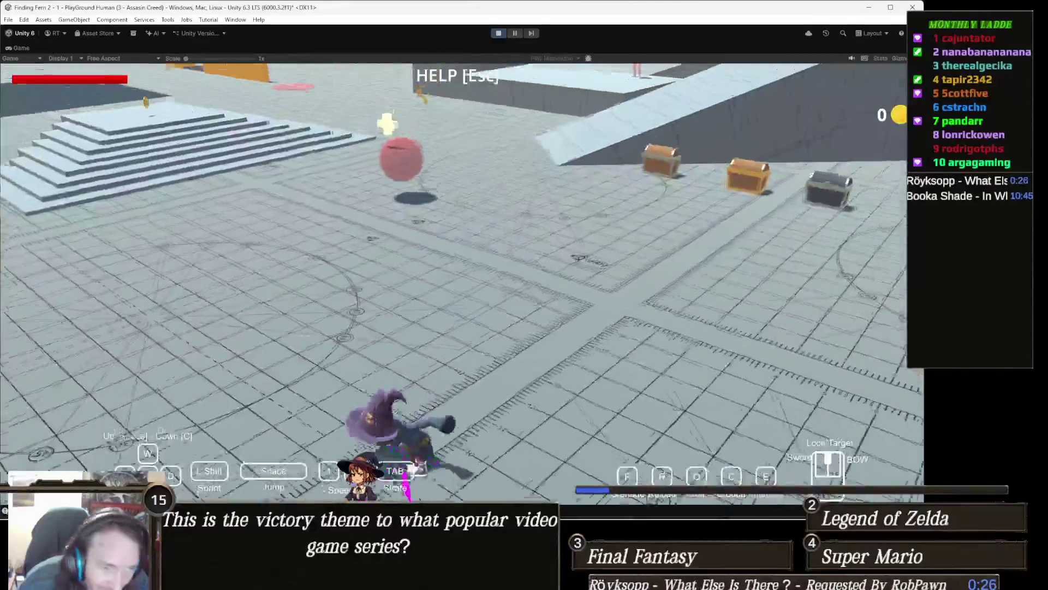
key(w)
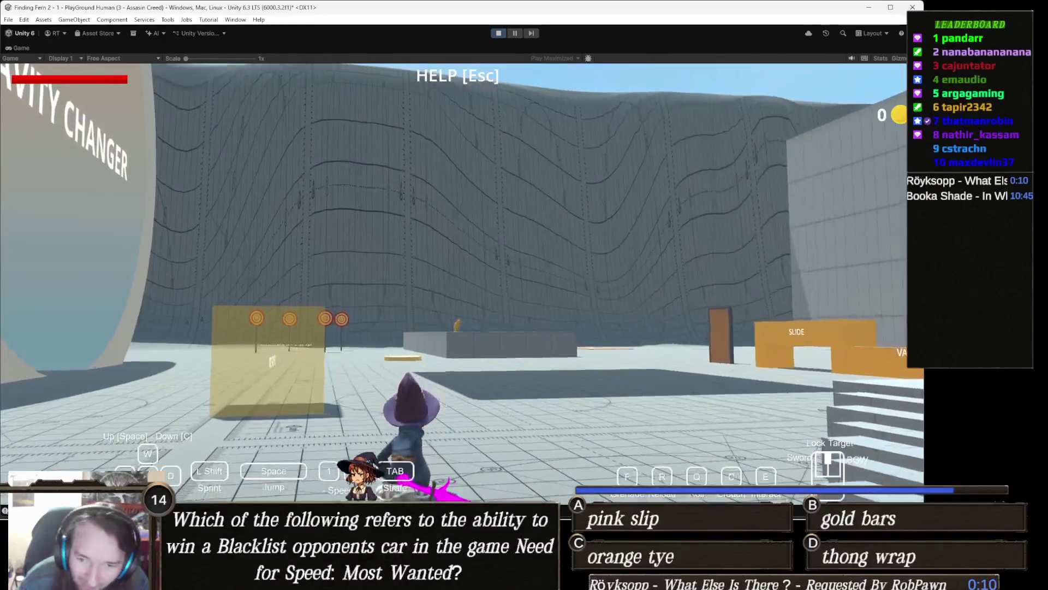
- Run the witch up the stairs, across the green ramps and yellow block, to the ladder block
key(w)
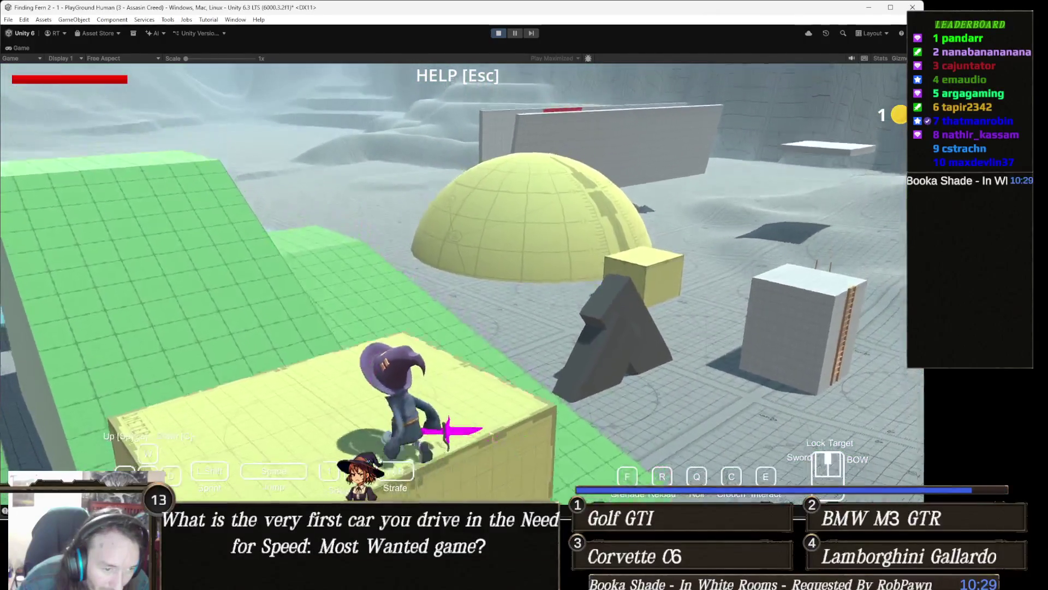
key(w)
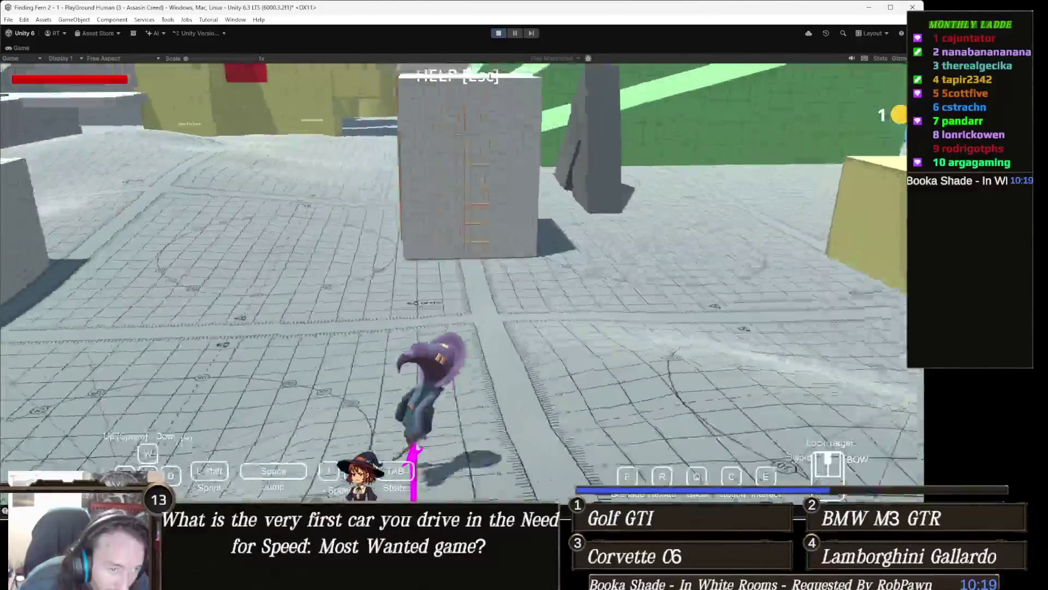
- Climb the witch up the ladder onto the block top and walk her off toward the stairs
key(w)
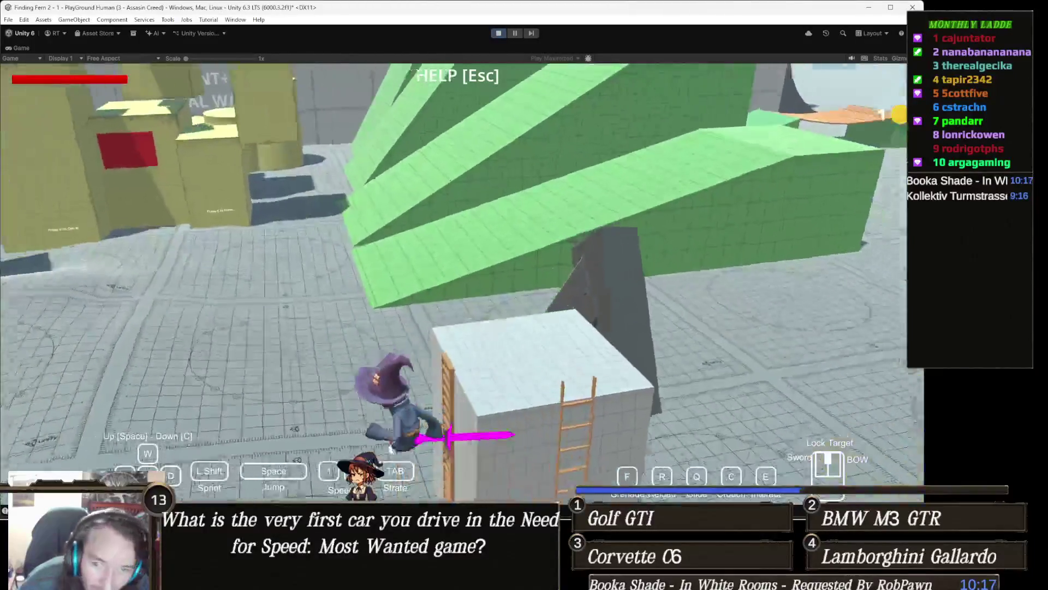
key(w)
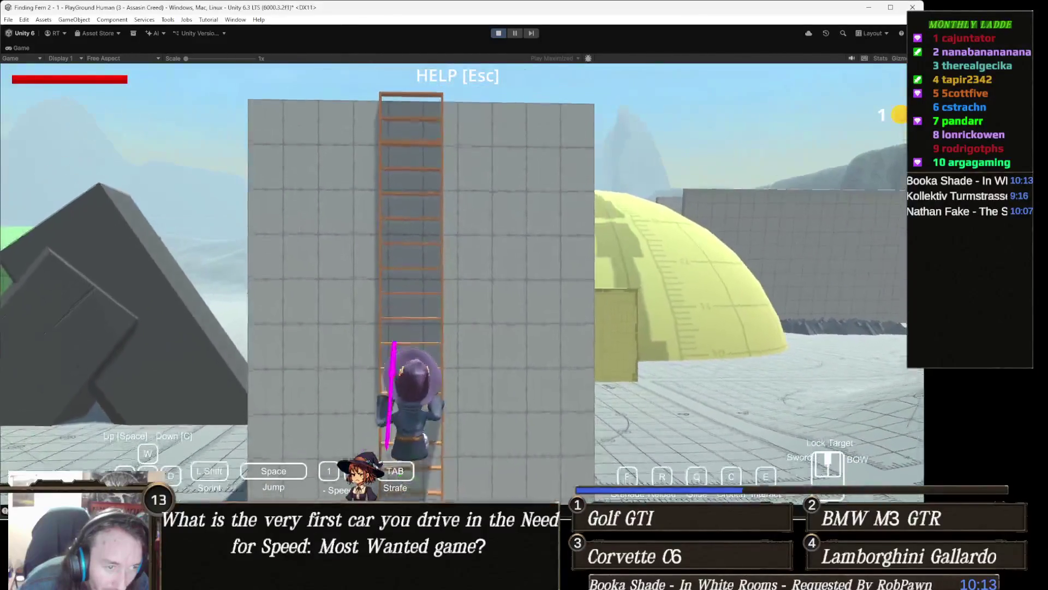
key(space)
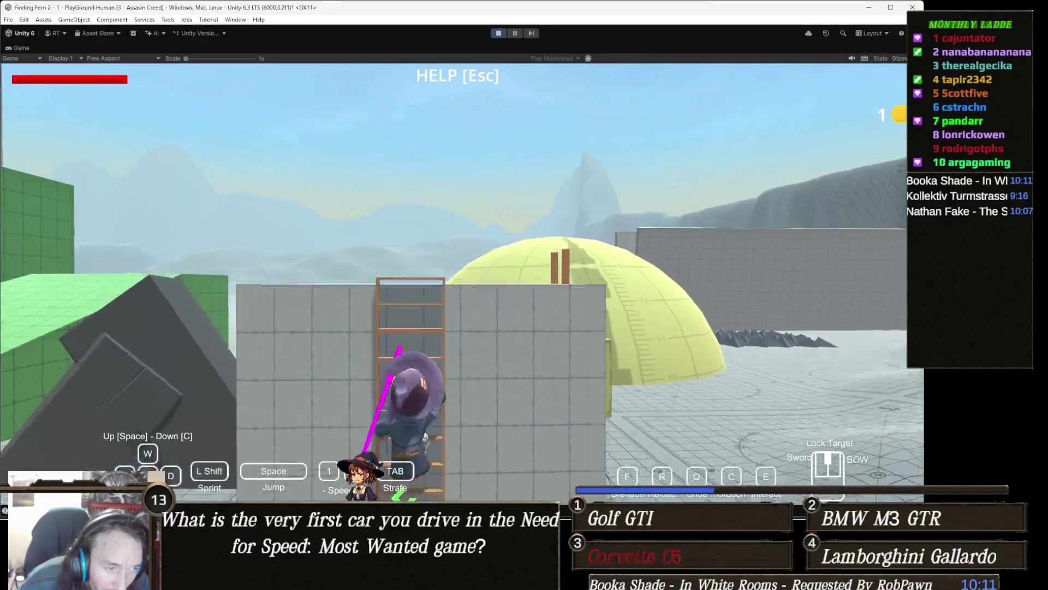
key(w)
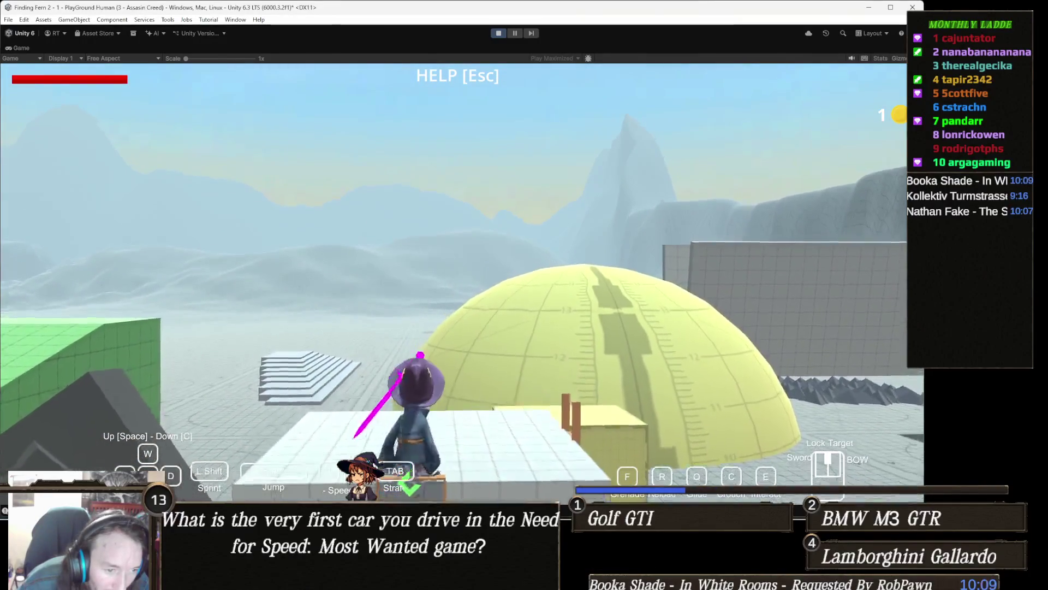
key(w)
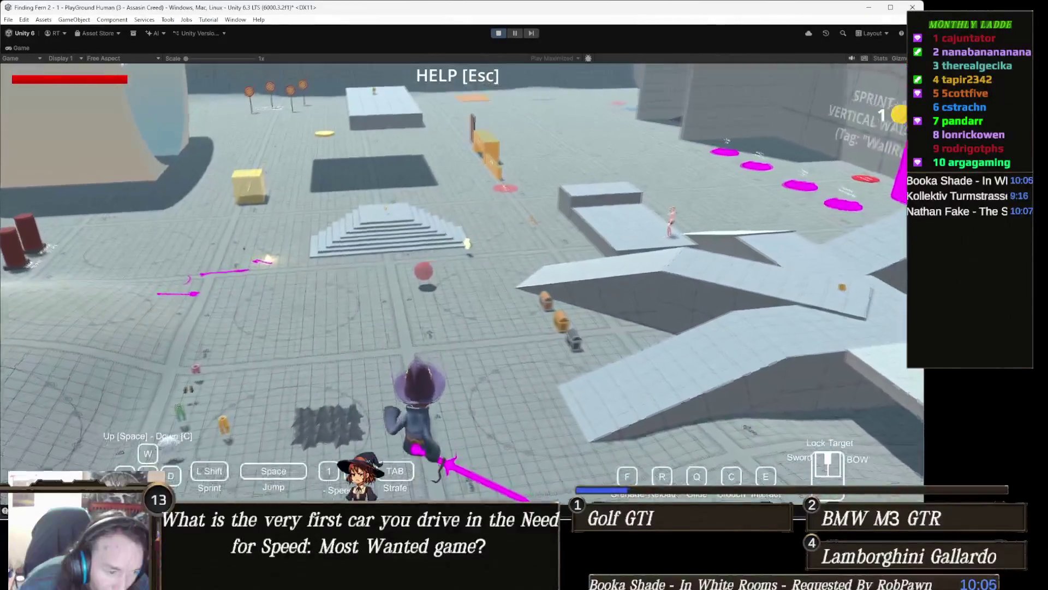
- Walk the witch past the stairs and run on toward the dome
key(w)
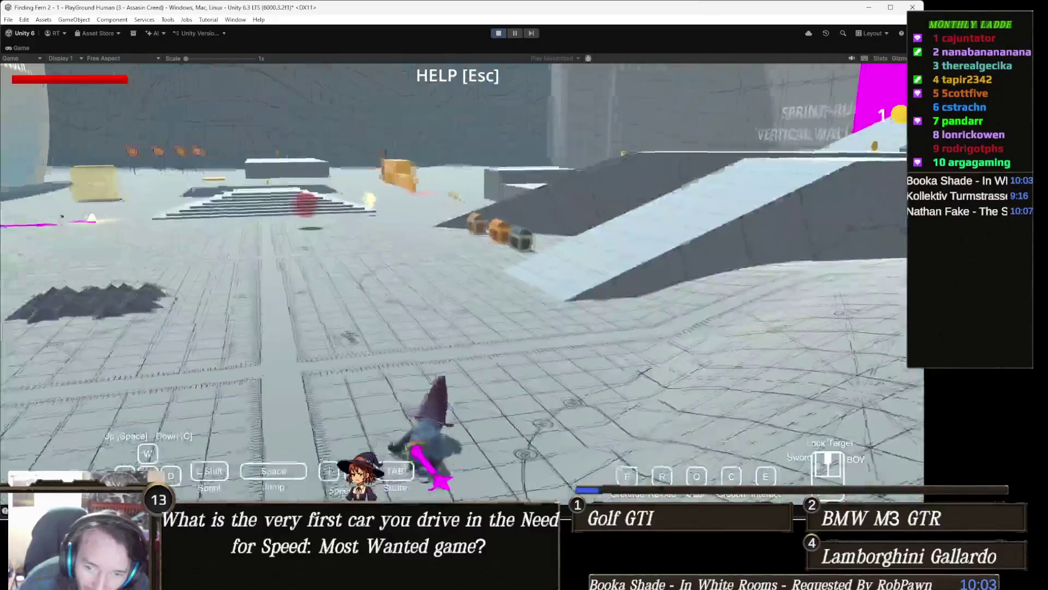
key(w)
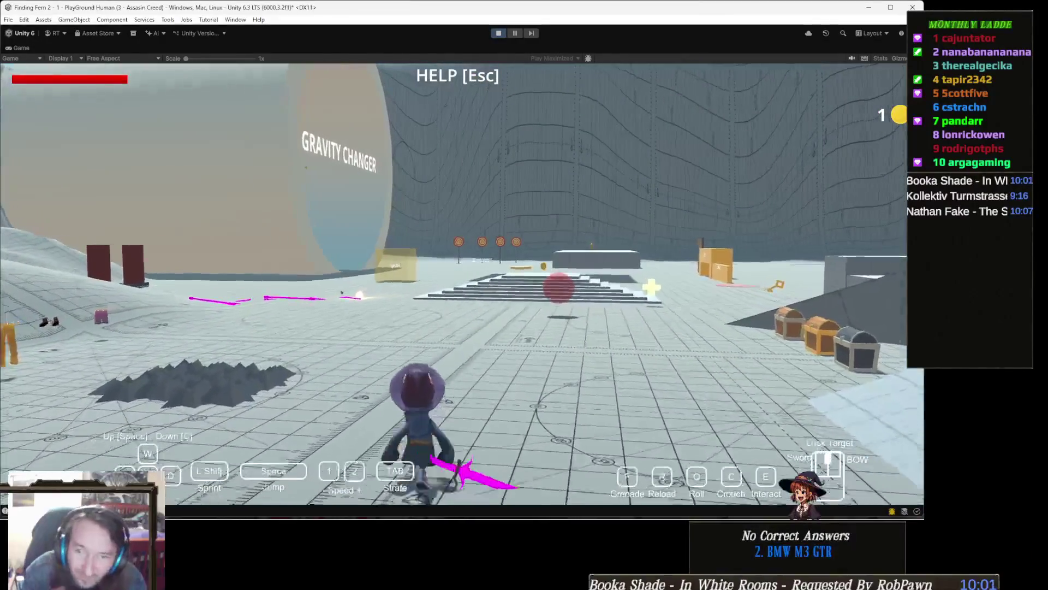
key(w)
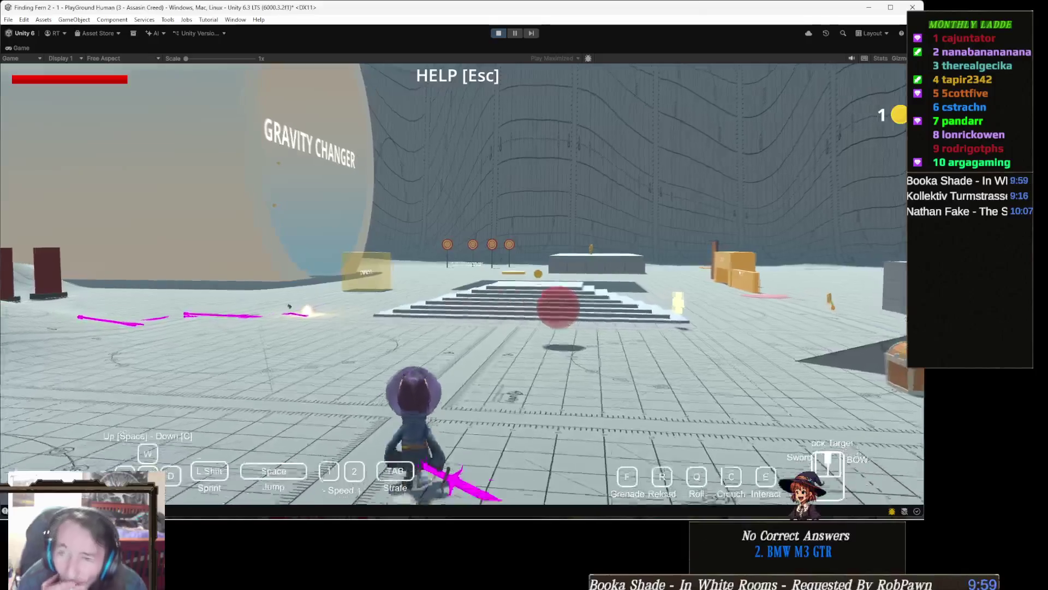
key(w)
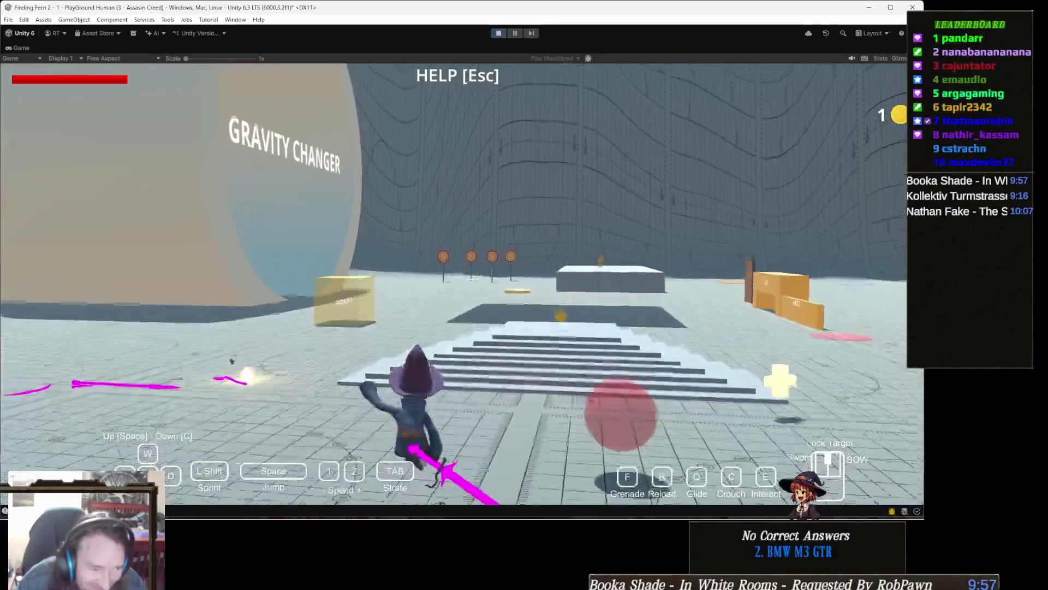
key(w)
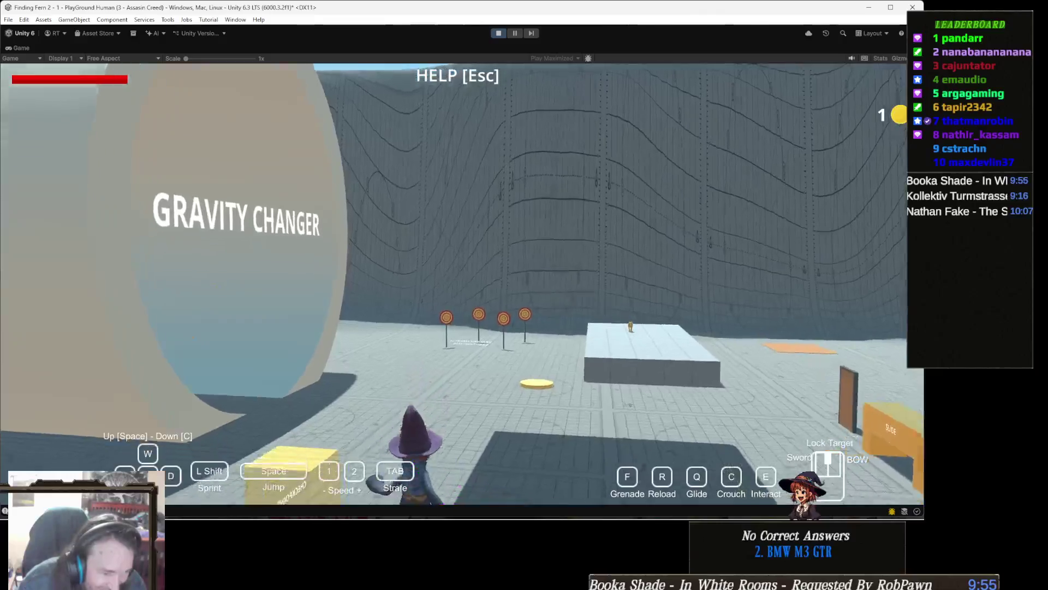
key(w)
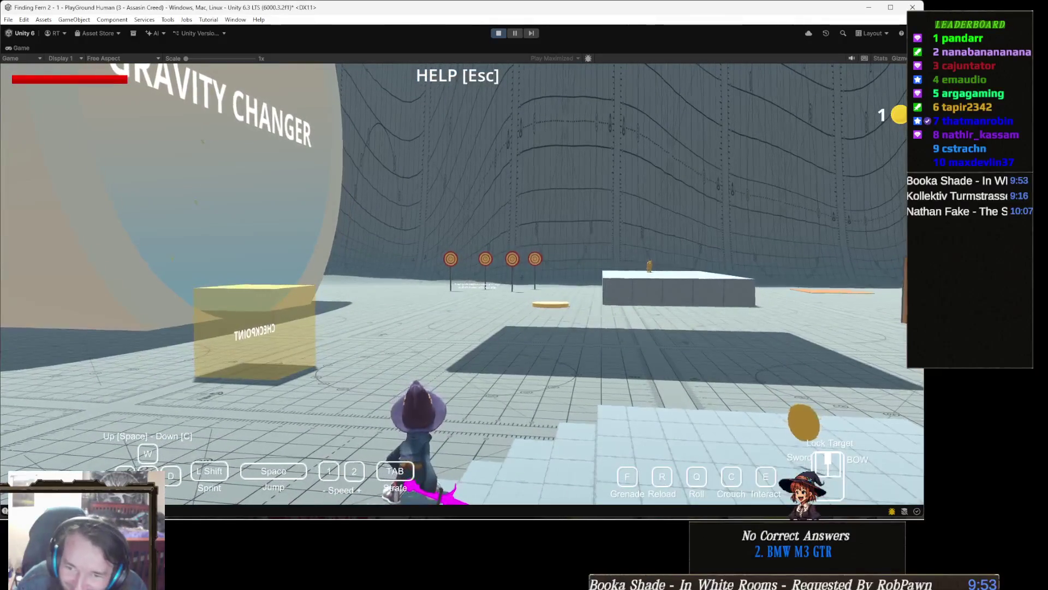
key(w)
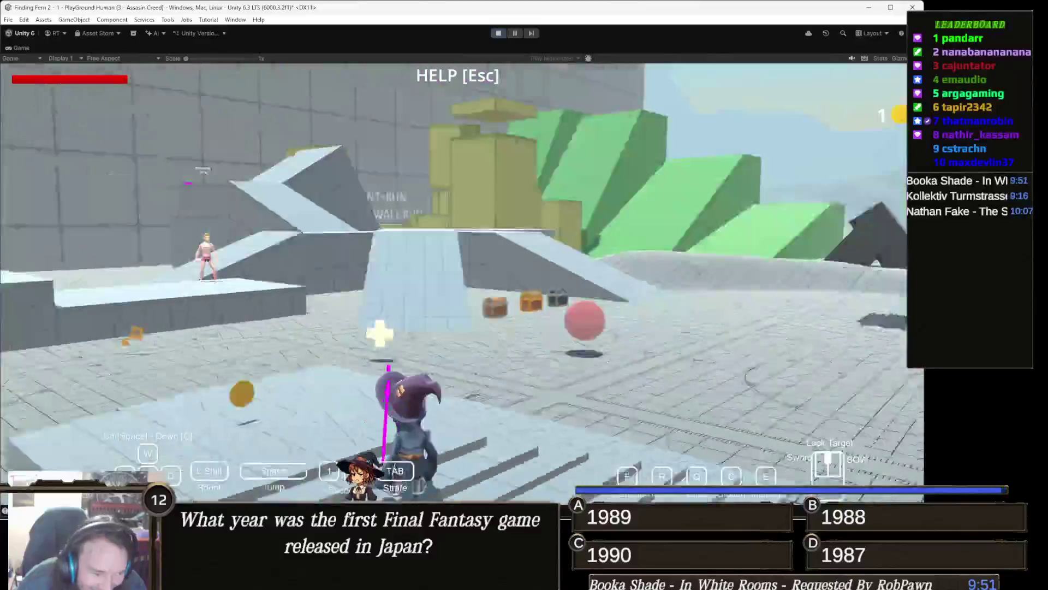
key(w)
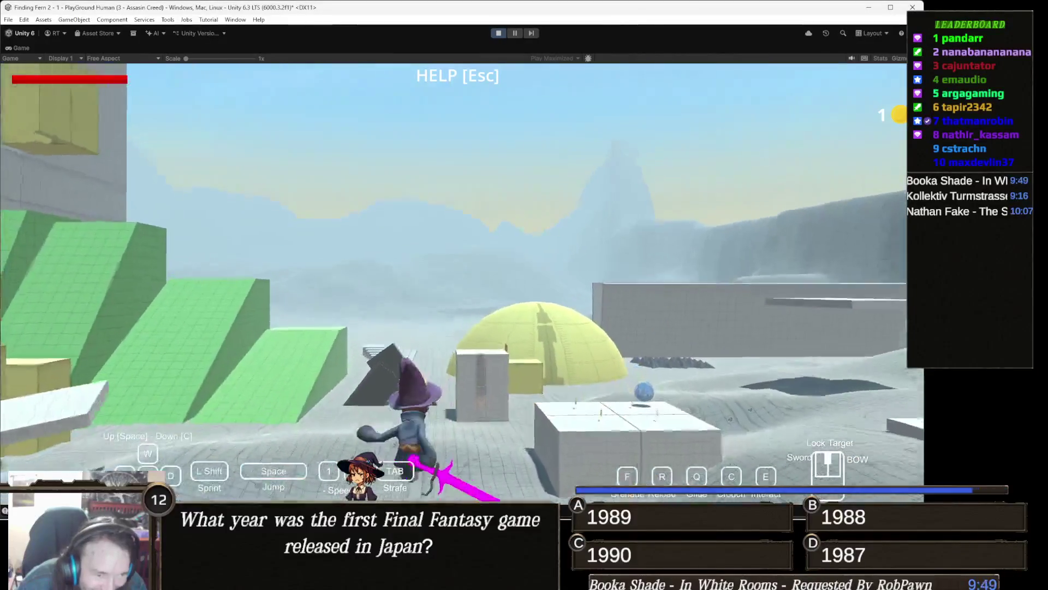
- Roam the hilly terrain near the clothing props, then return to the arena with the targets
key(w)
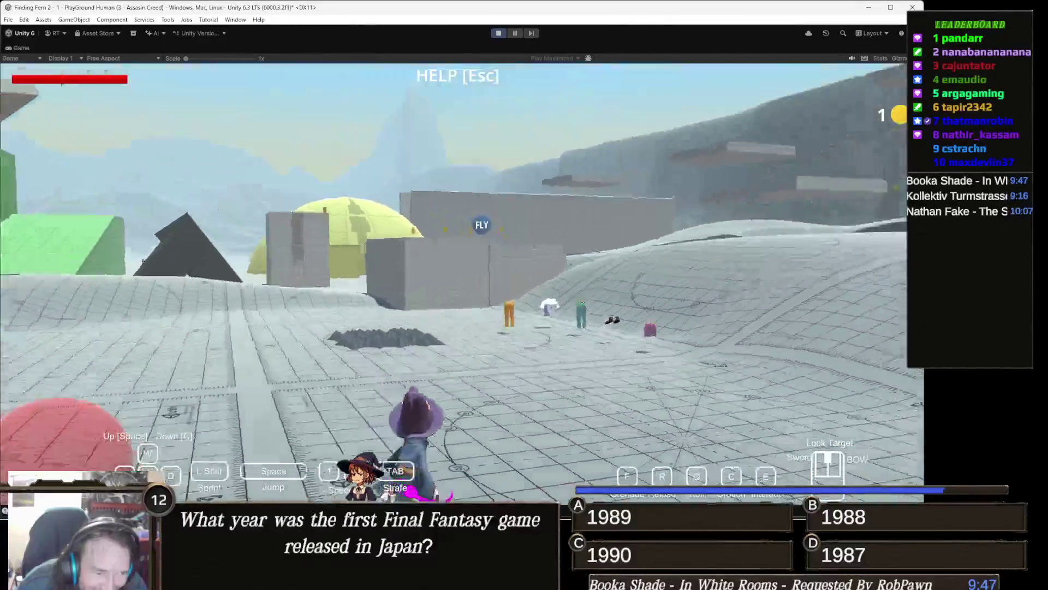
key(w)
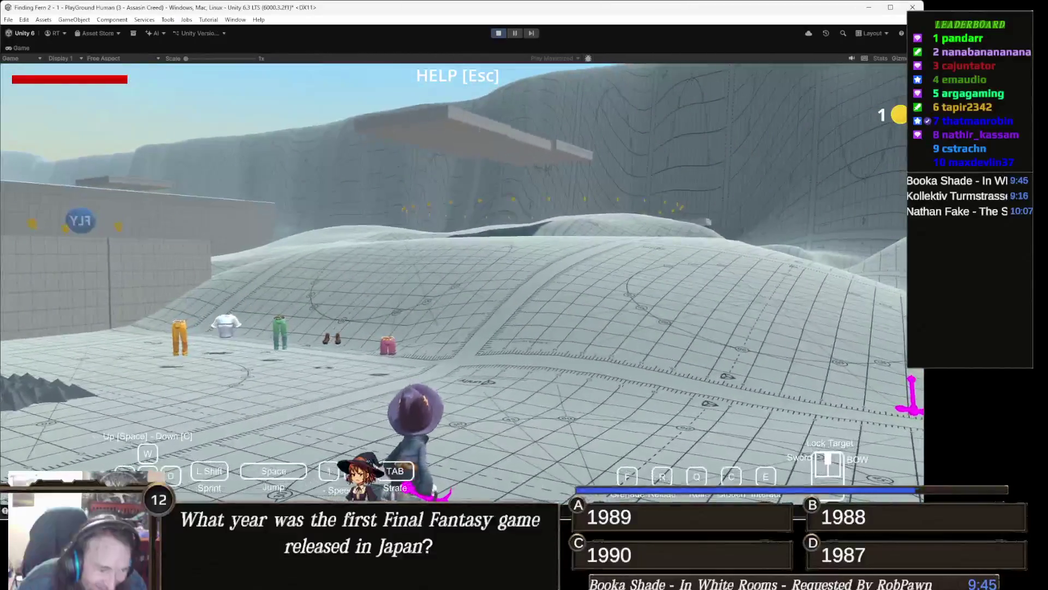
key(w)
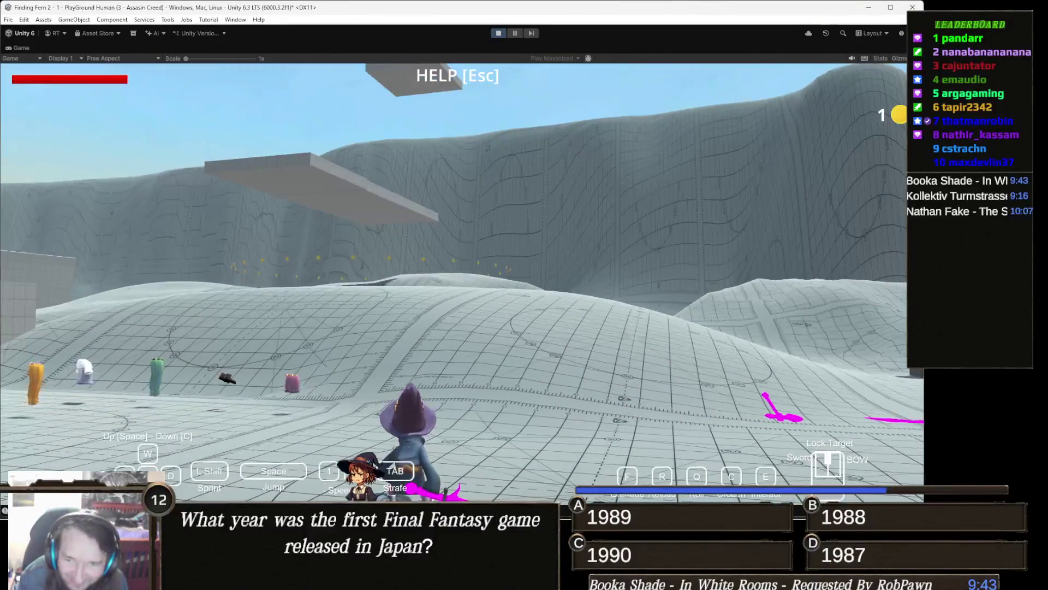
key(w)
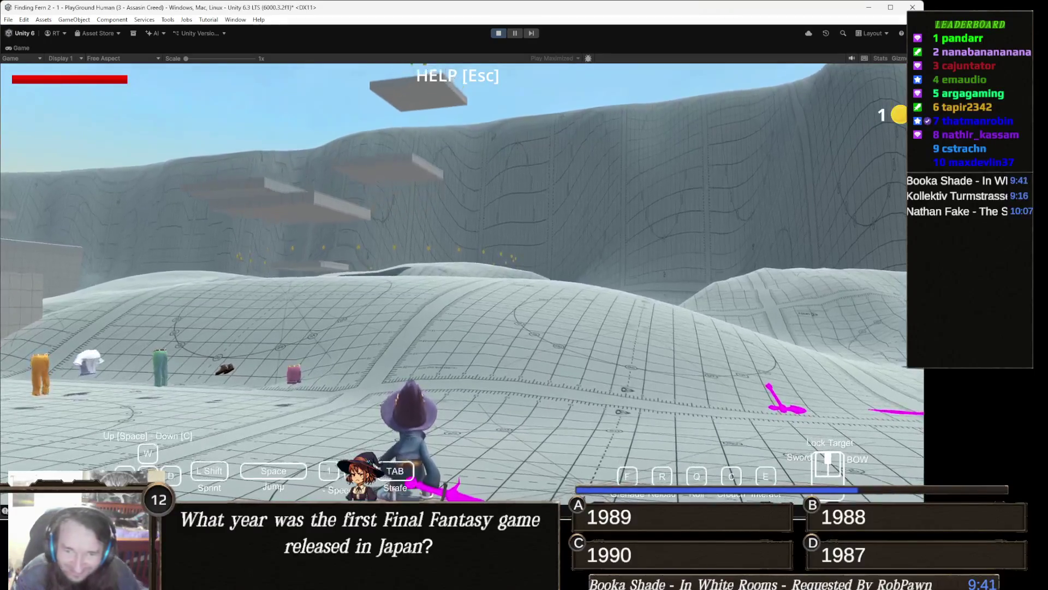
key(w)
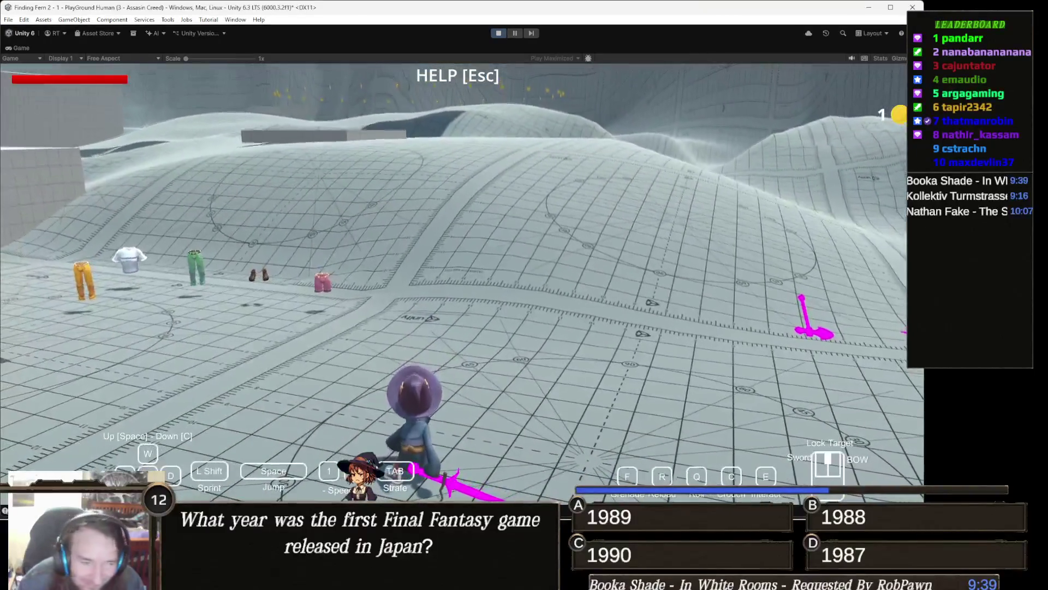
key(w)
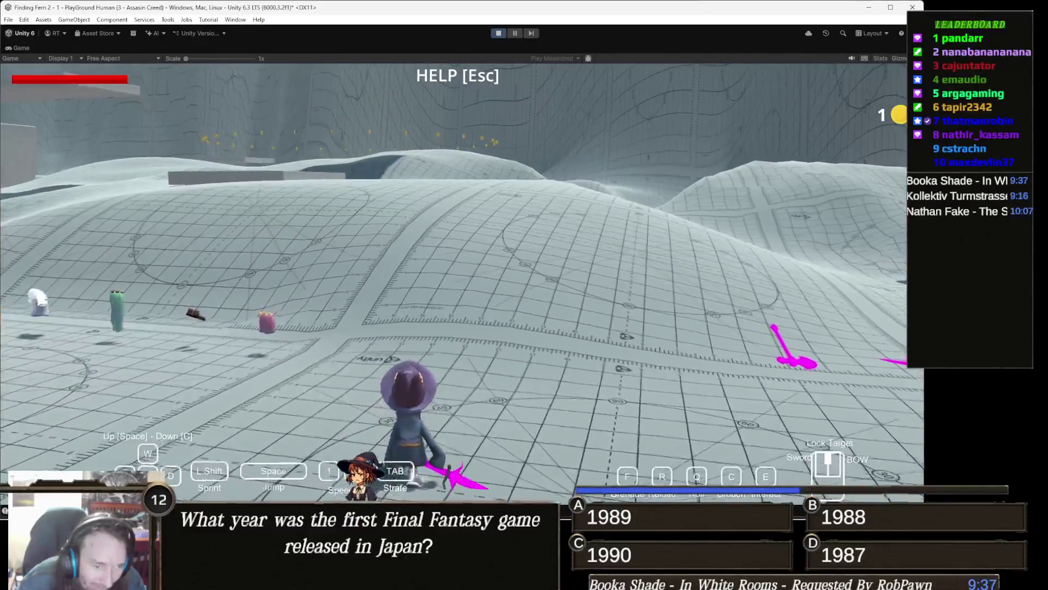
key(w)
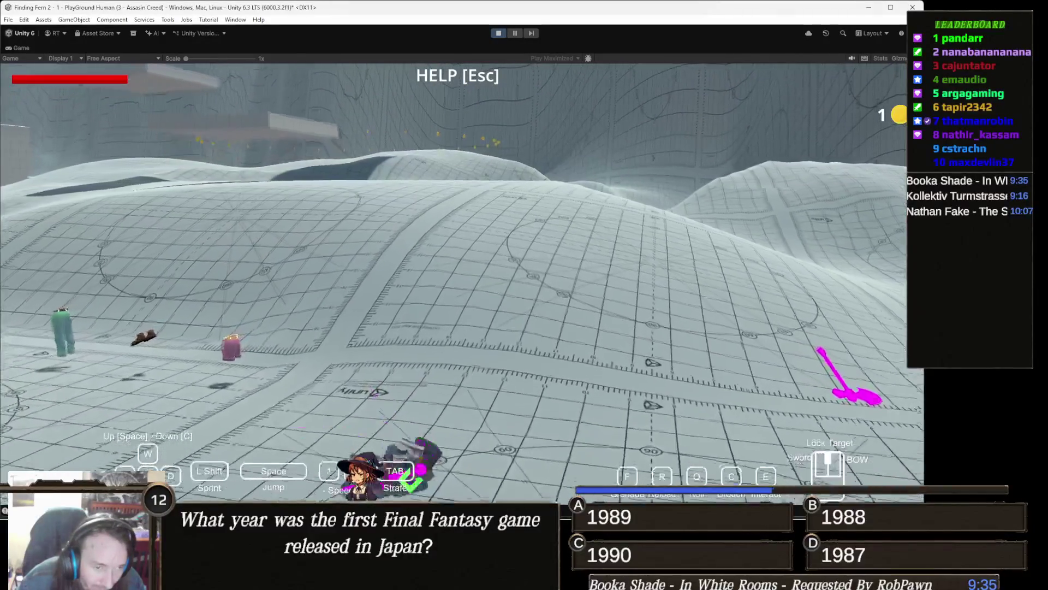
key(w)
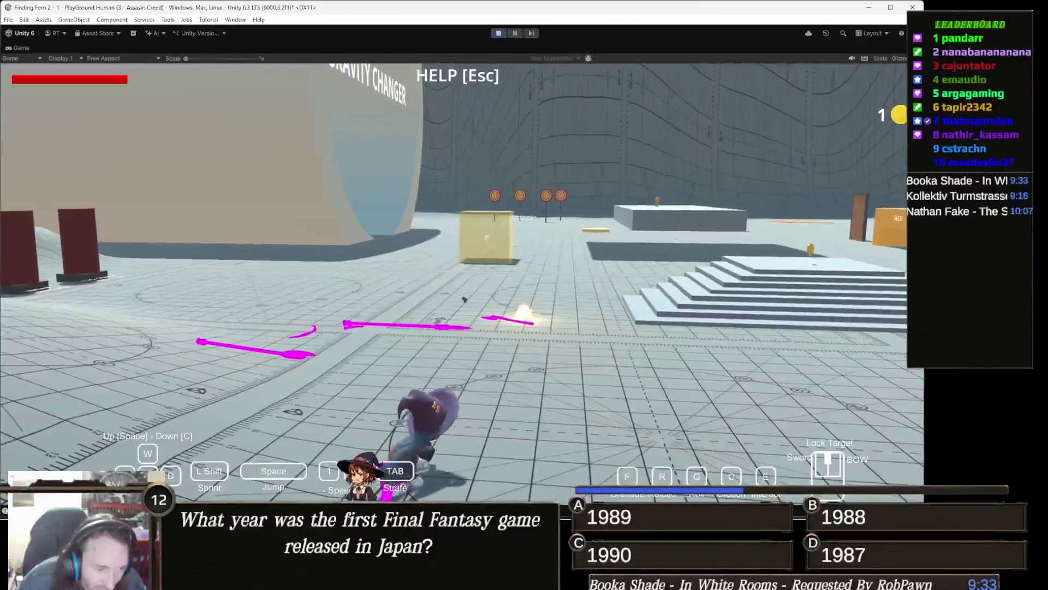
key(w)
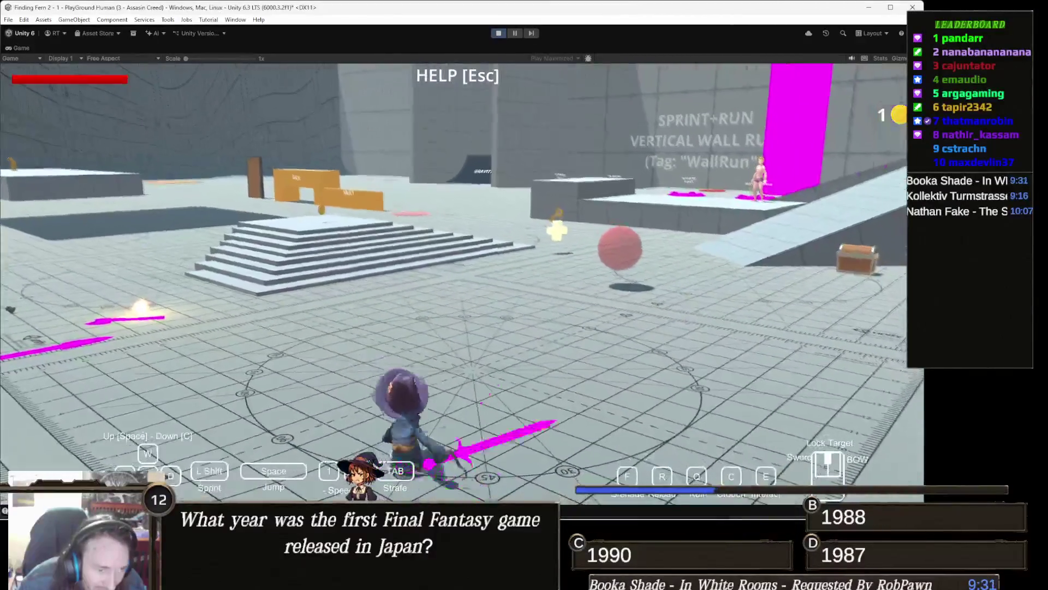
key(w)
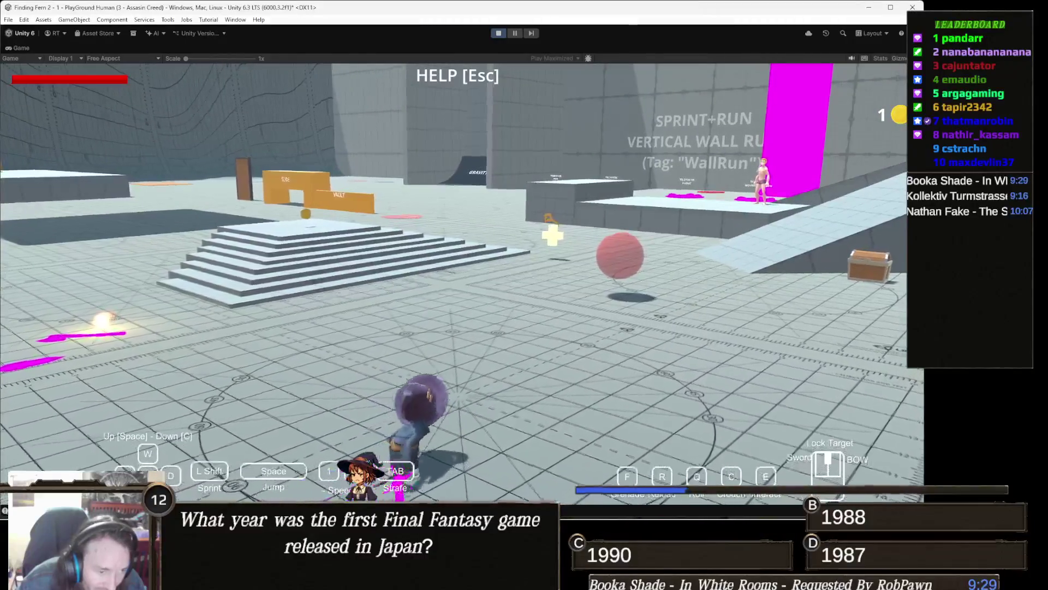
- Pick up the pink axe and swing it while advancing on the red pillars and checkpoint
key(w)
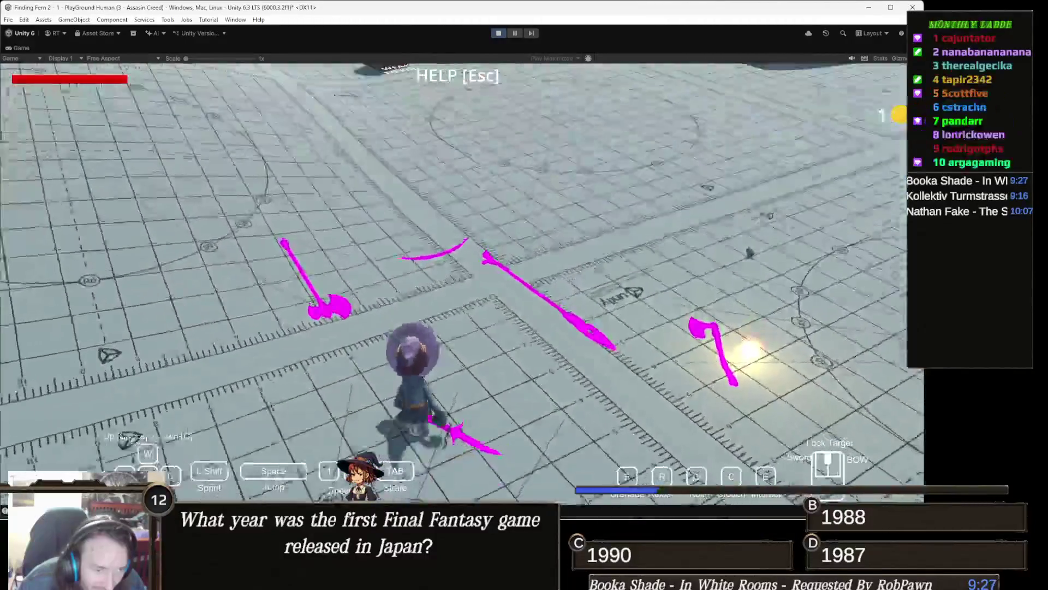
key(w)
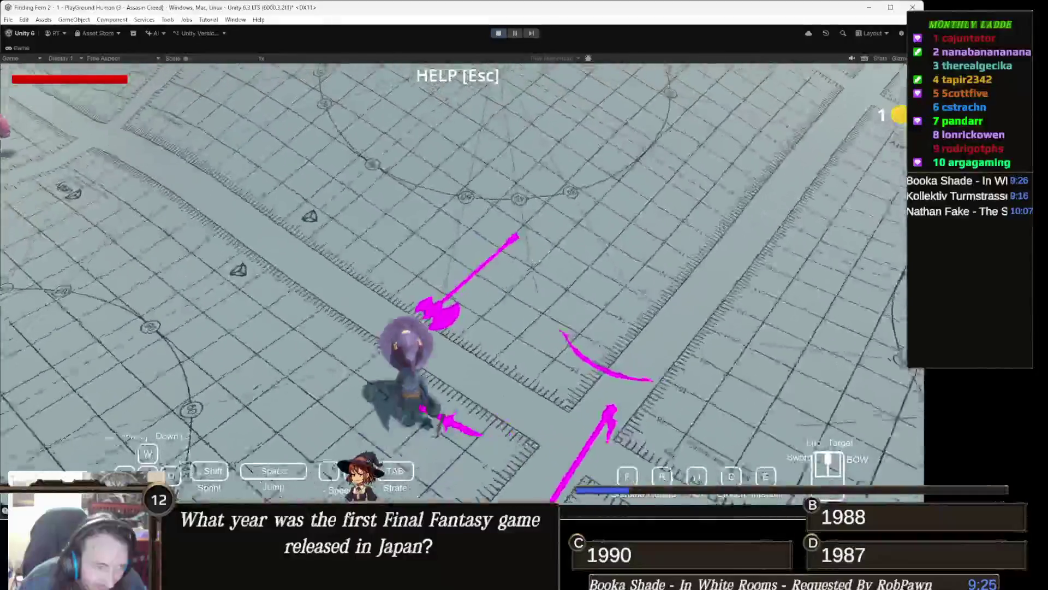
key(w)
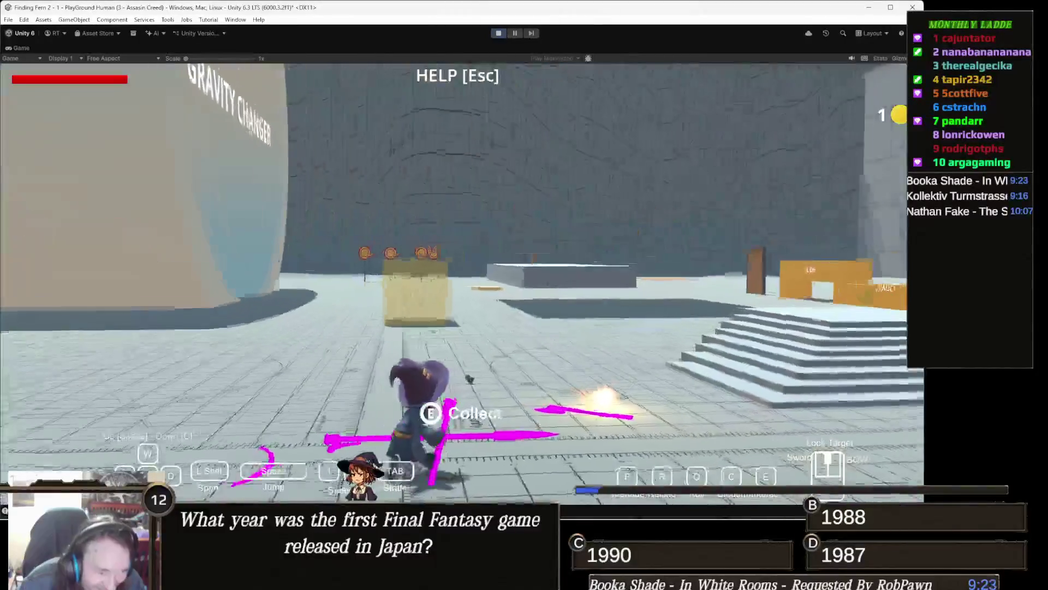
key(w)
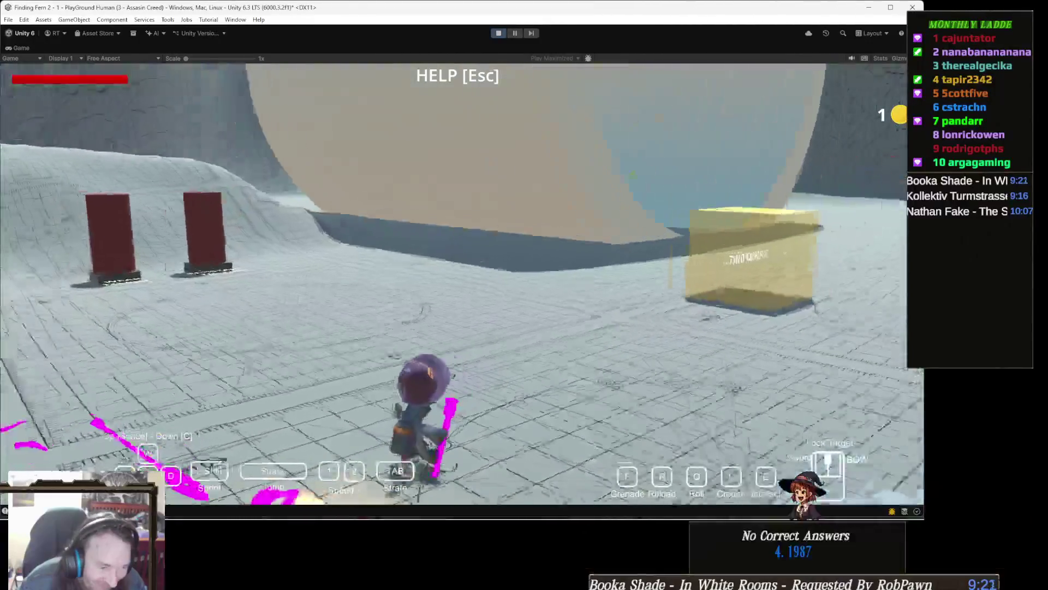
key(w)
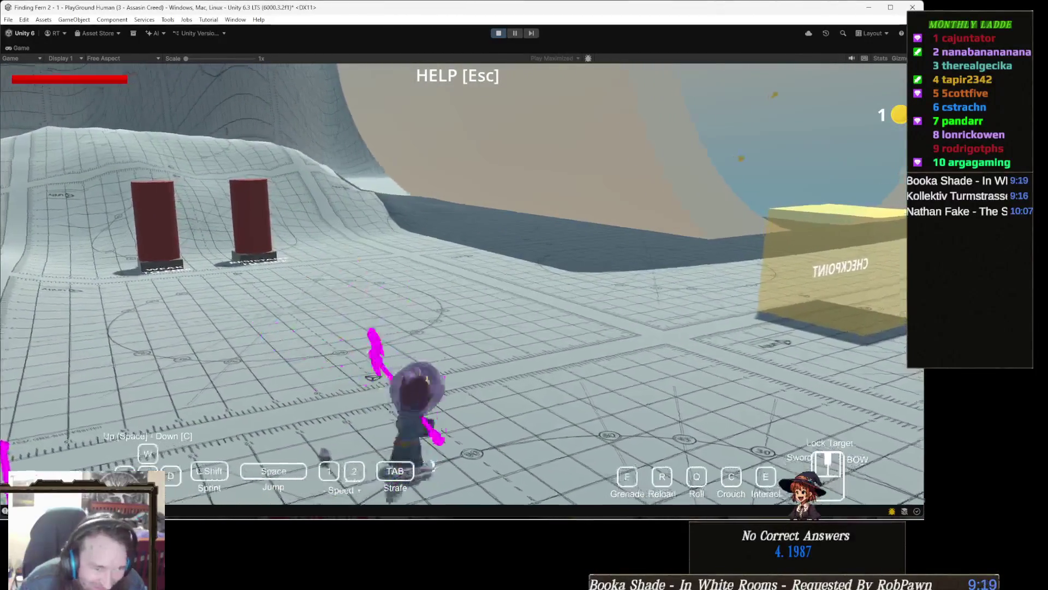
key(w)
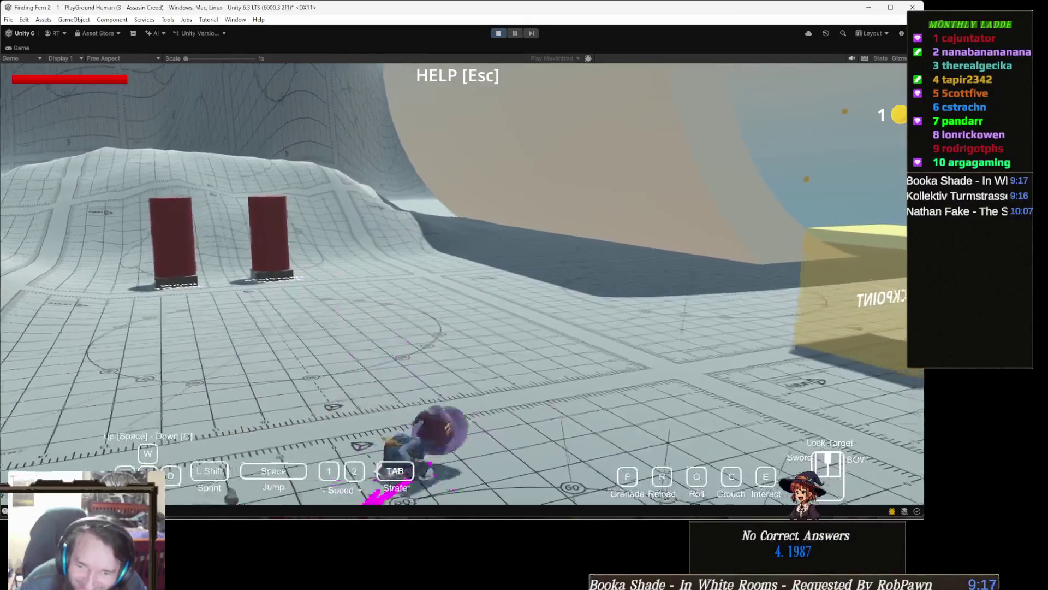
key(w)
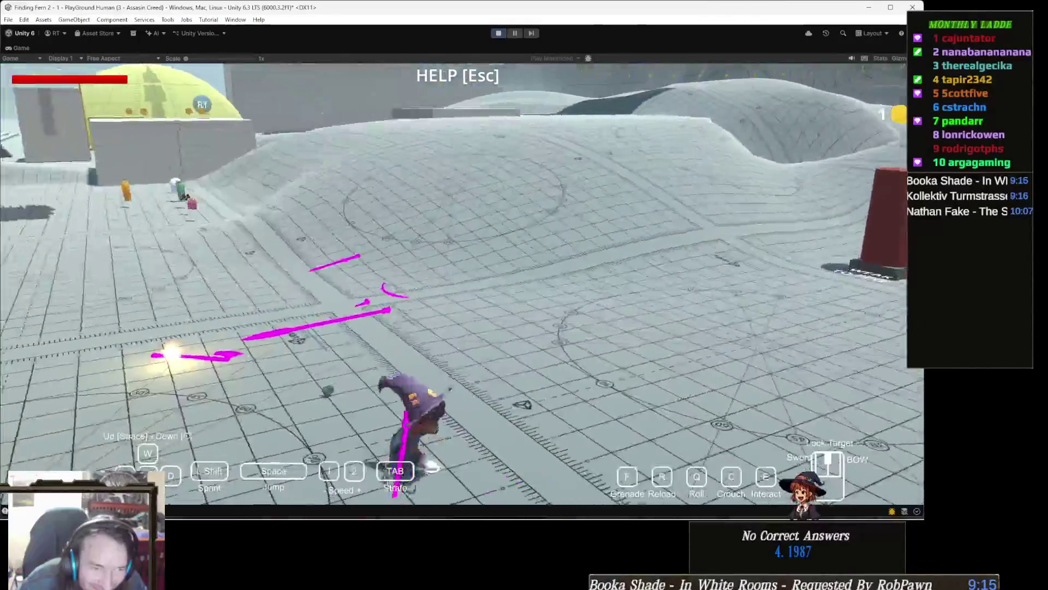
key(w)
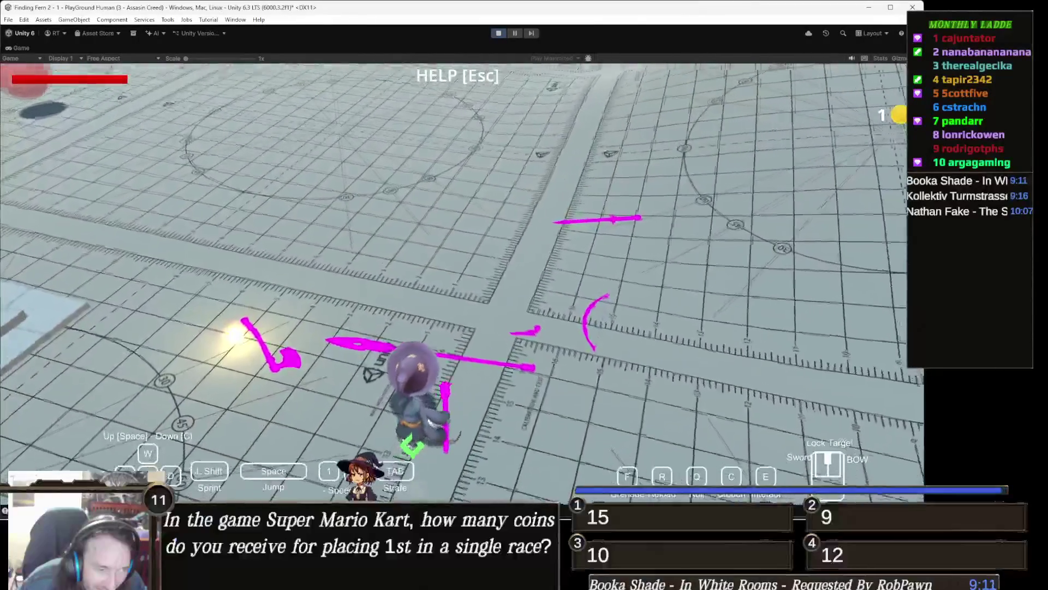
key(w)
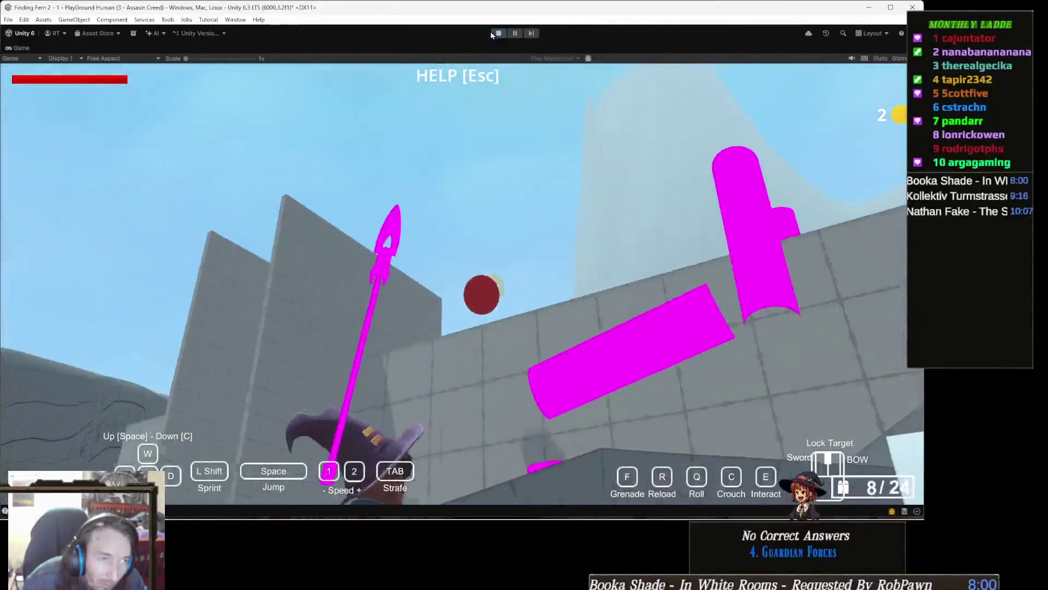
- Restart play mode and run the witch past the stairs toward the glowing pickup
click(496, 33)
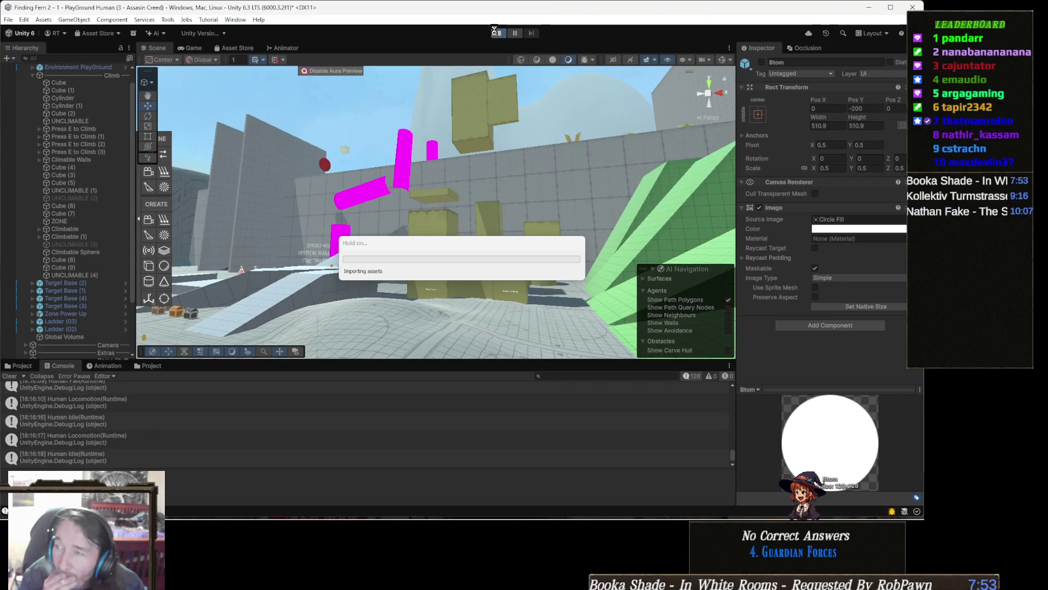
click(496, 33)
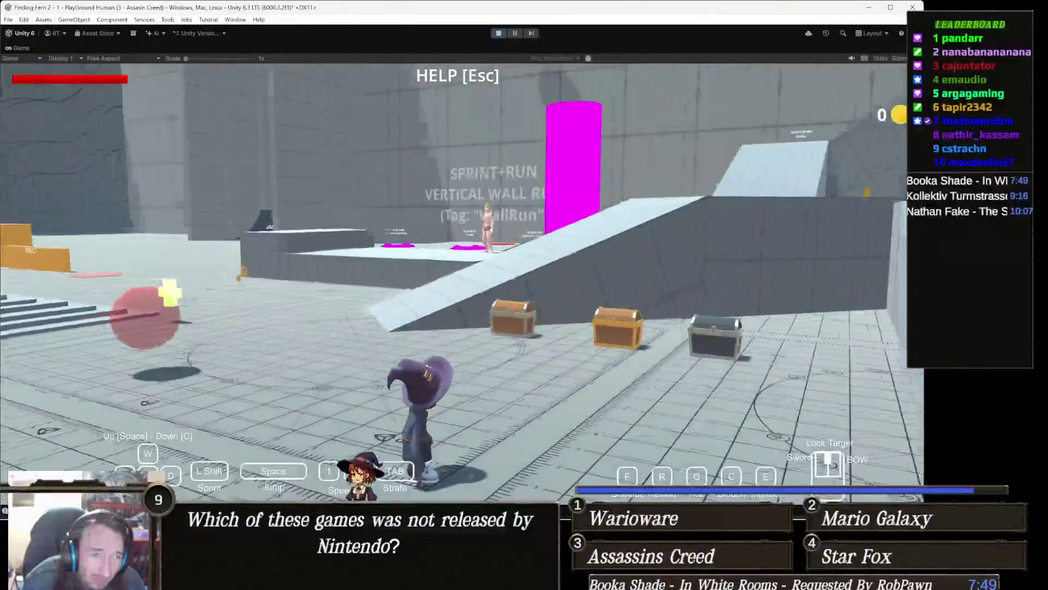
key(w)
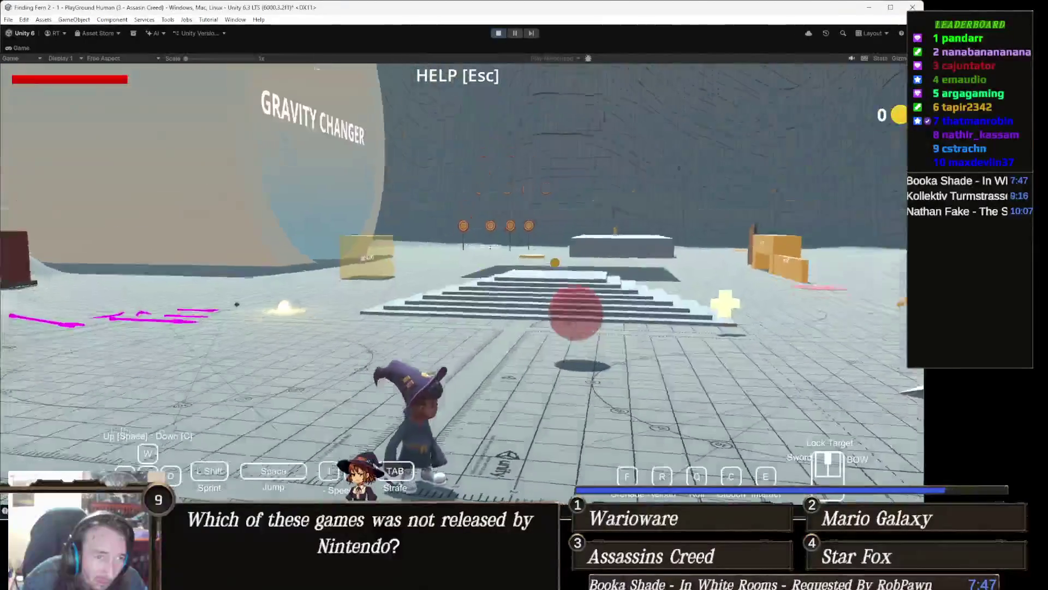
key(w)
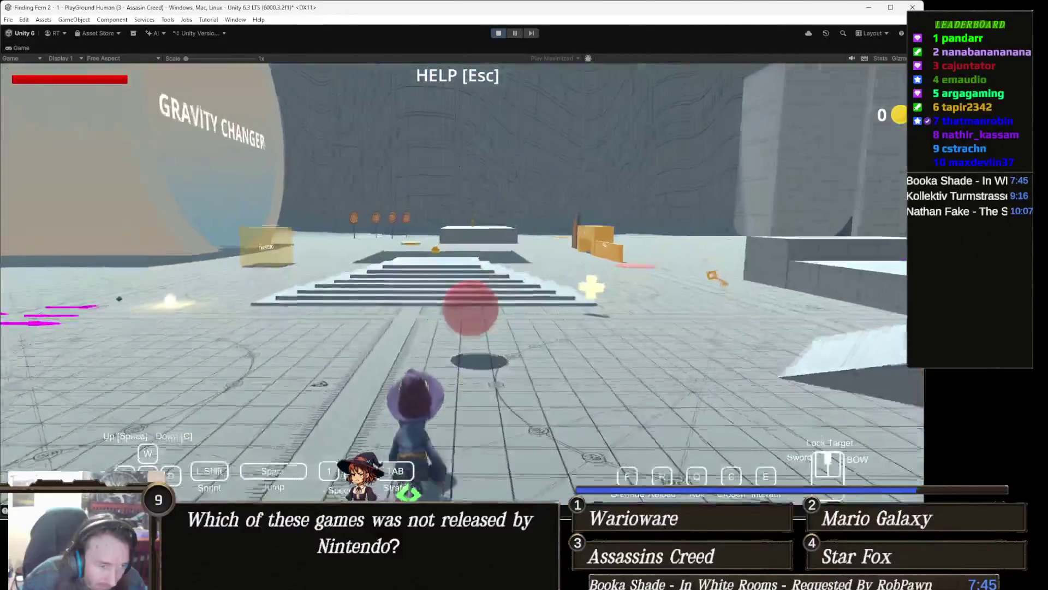
key(w)
key(w)
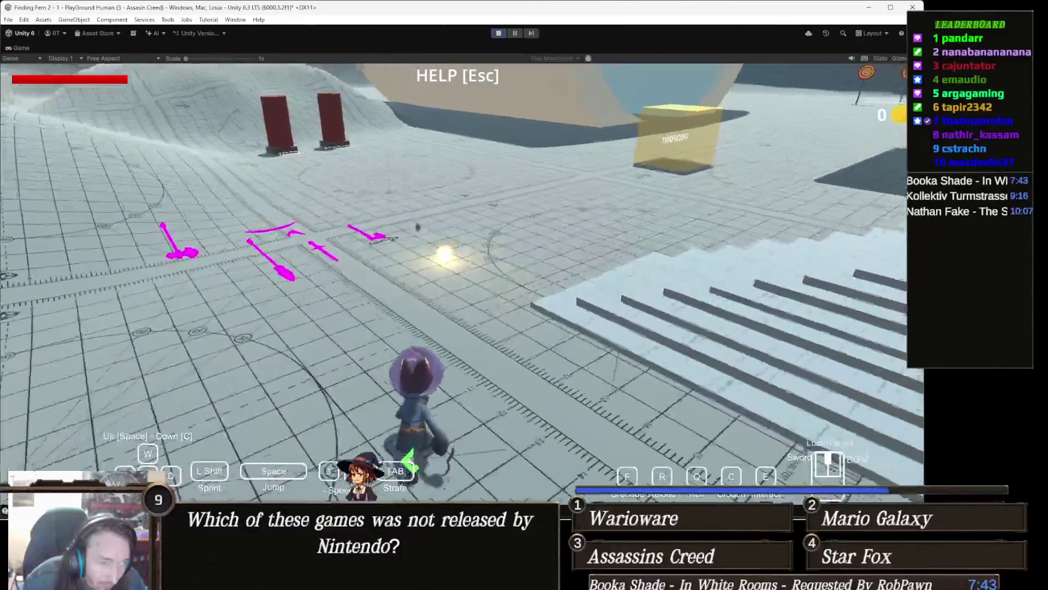
key(w)
key(w)
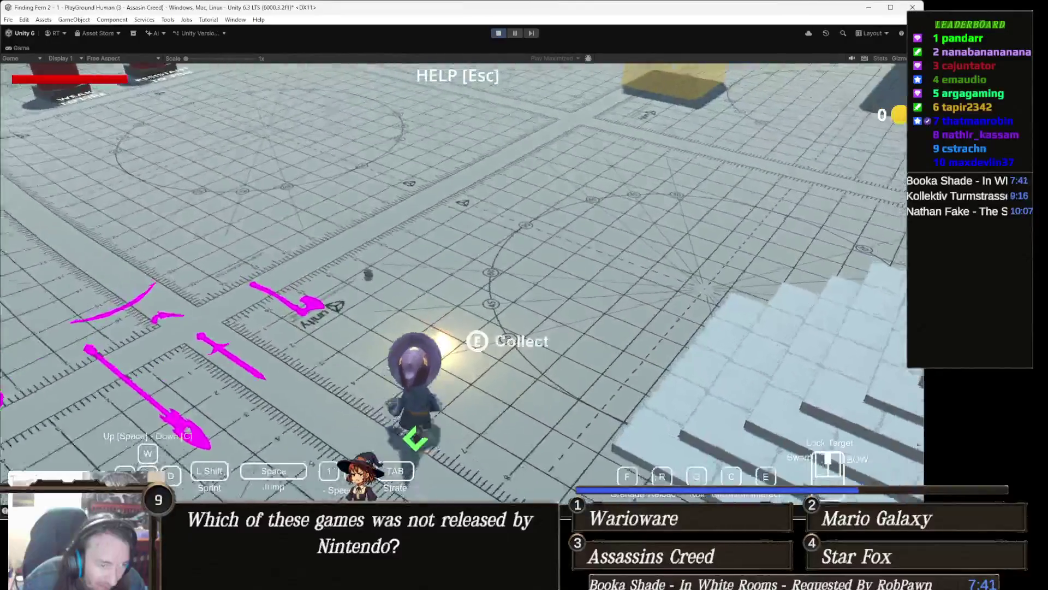
key(w)
- Reach the glowing pickup, sprint-jump toward the red pillars firing arrows, then stop the game
key(w)
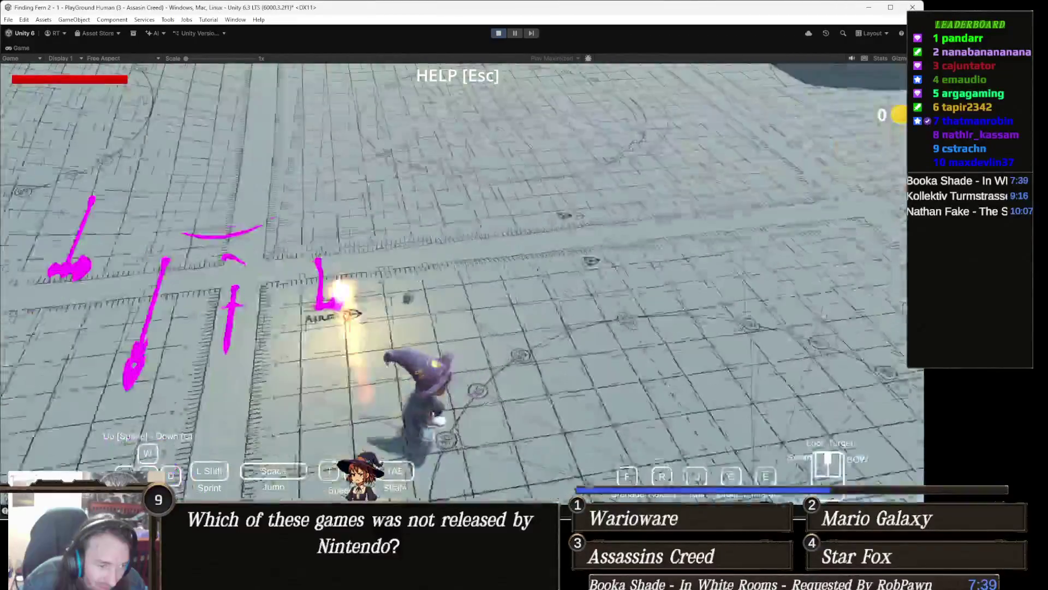
key(w)
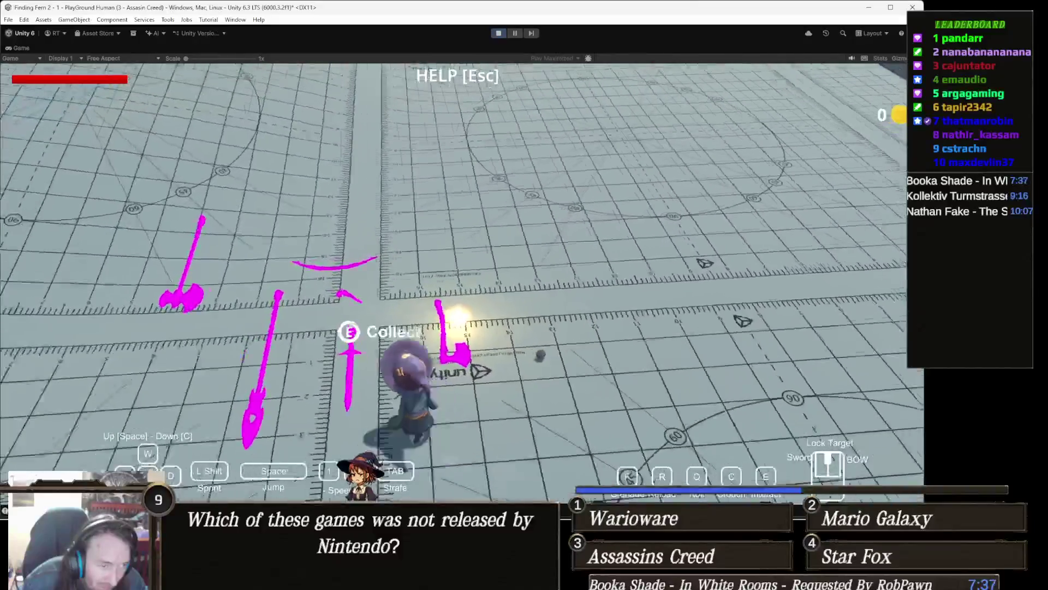
key(w)
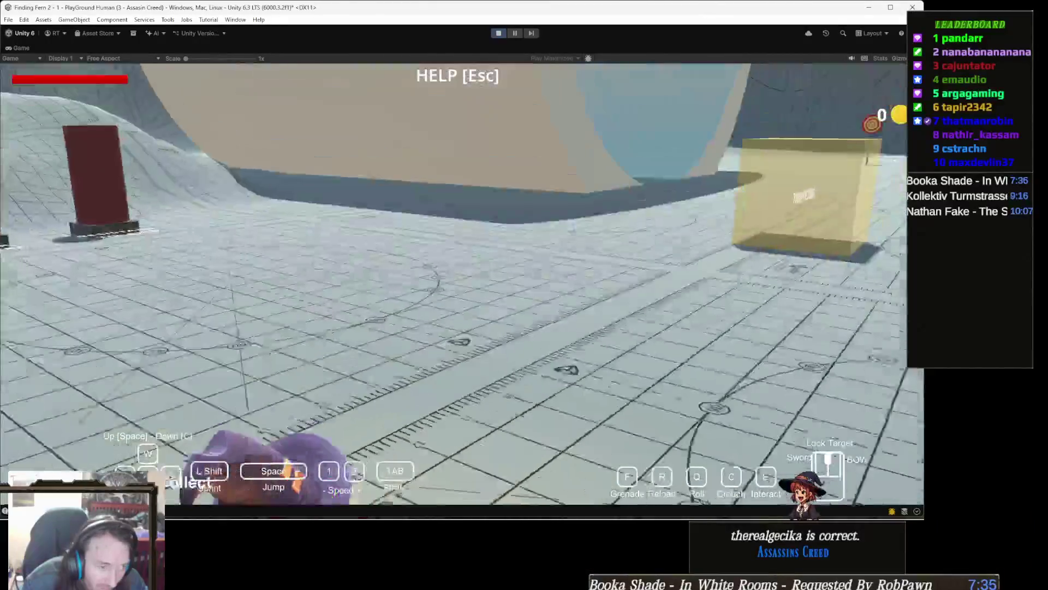
key(w)
key(w)
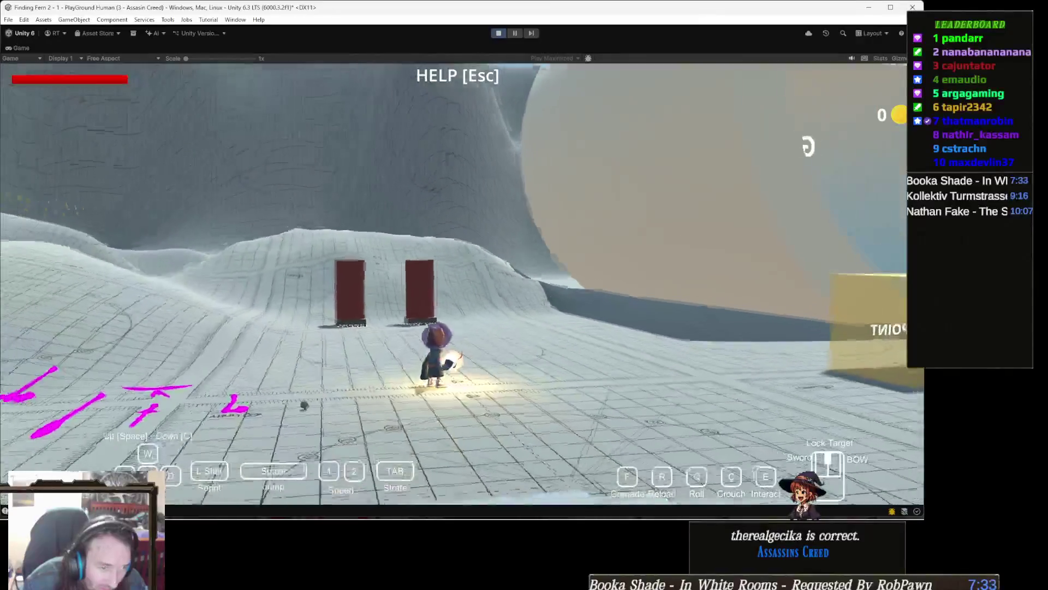
key(shift+space)
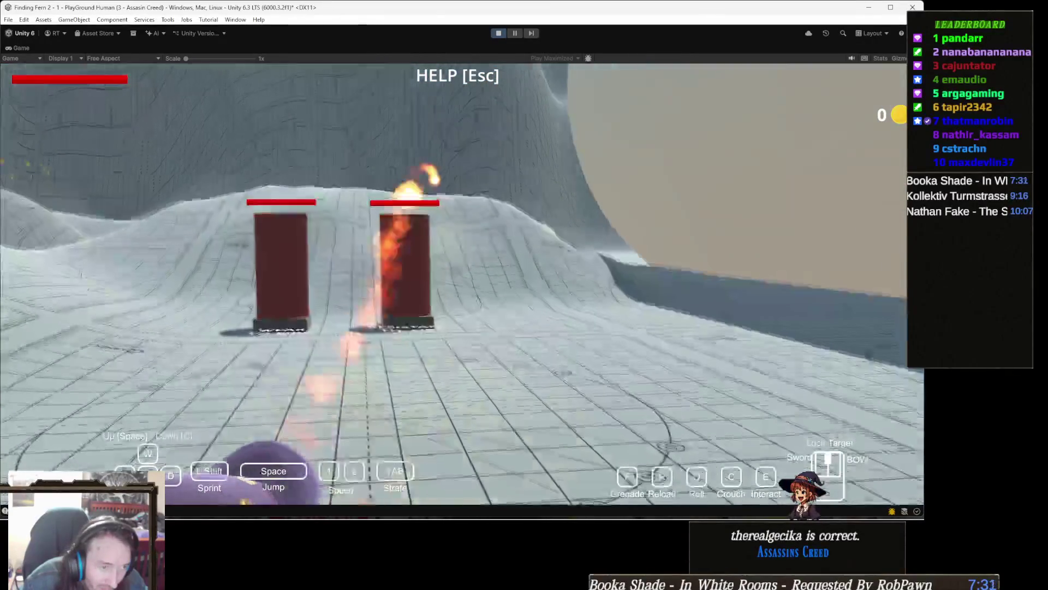
key(w)
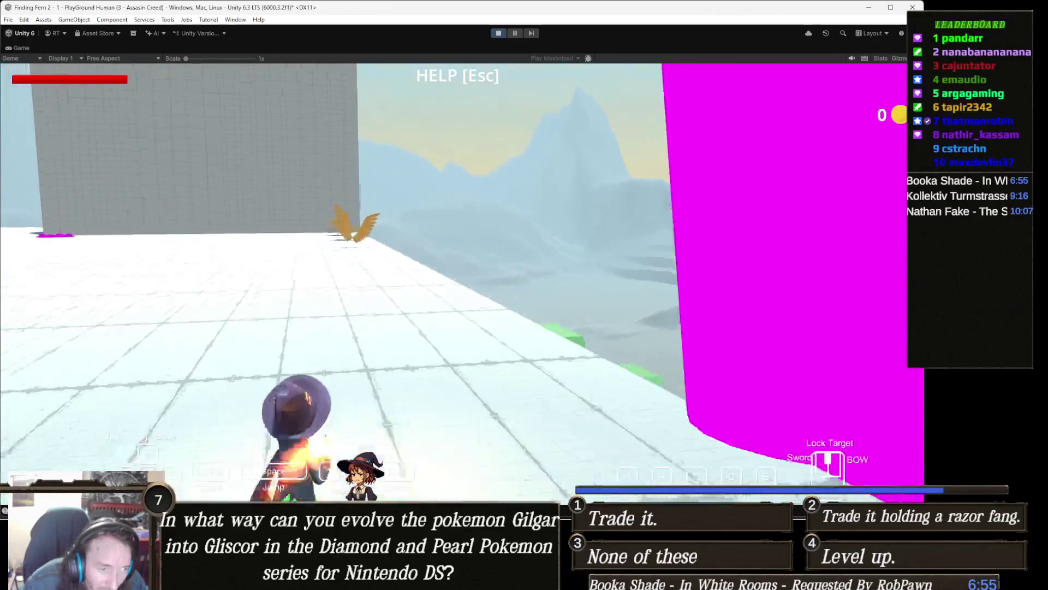
key(Tab)
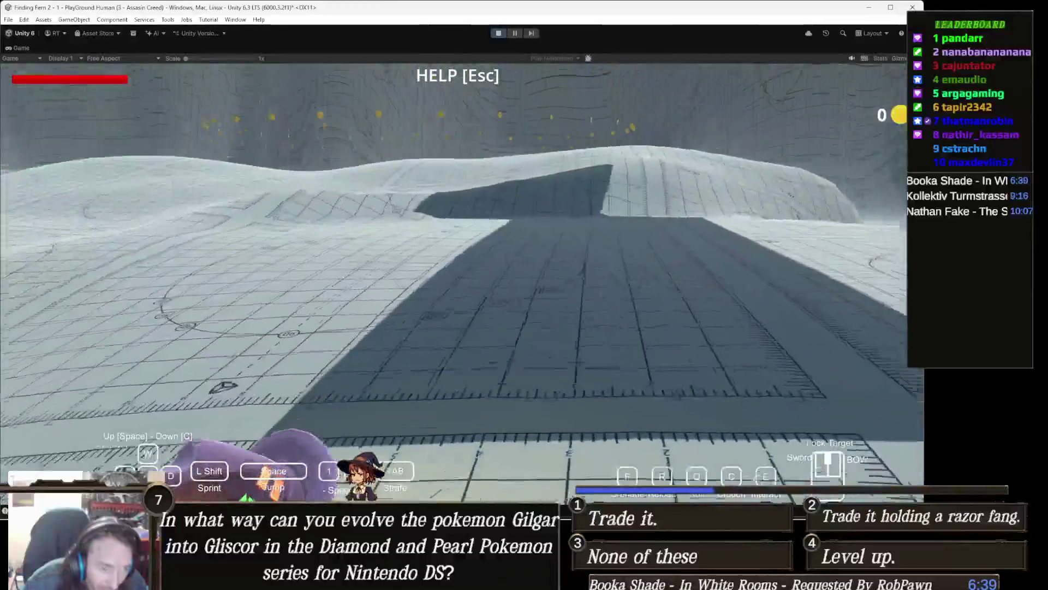
key(Escape)
click(496, 34)
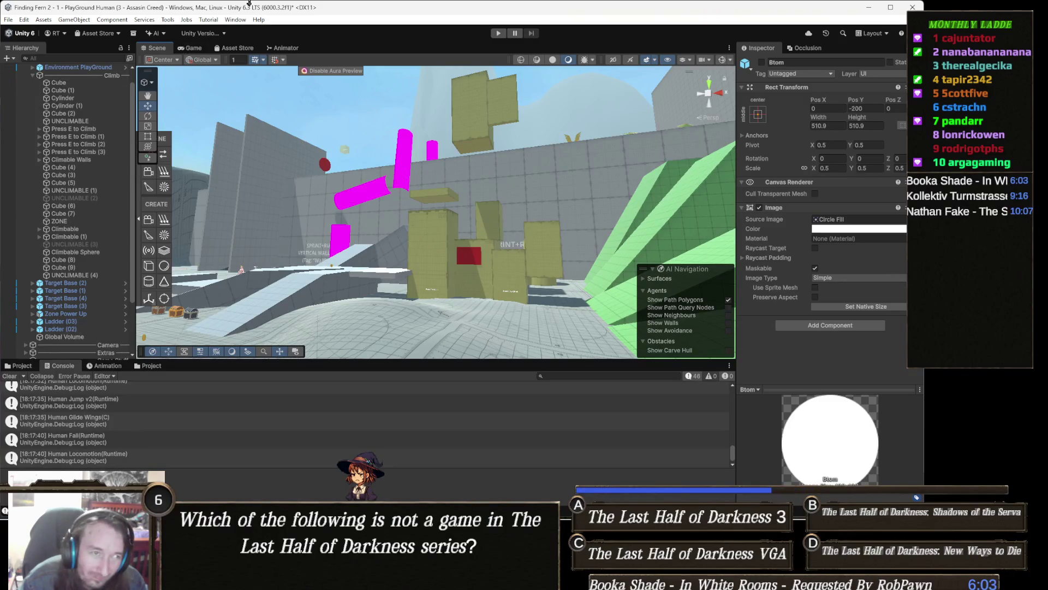
- Enter play mode once more to restart the playground level
click(496, 35)
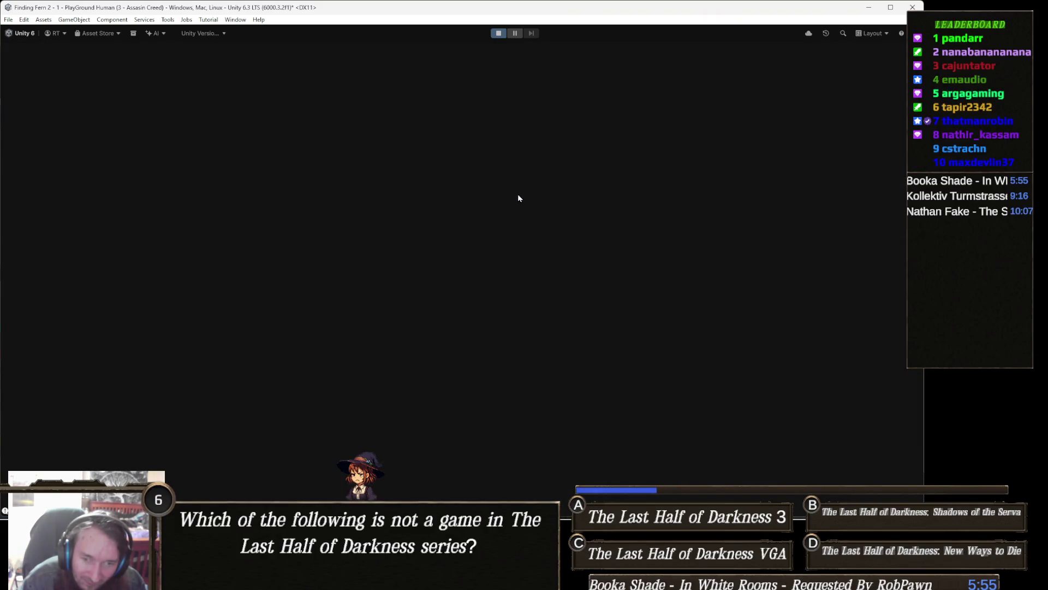
- Run to the yellow boxes, climb them with E, then glide off the white blocks toward the chests
key(w)
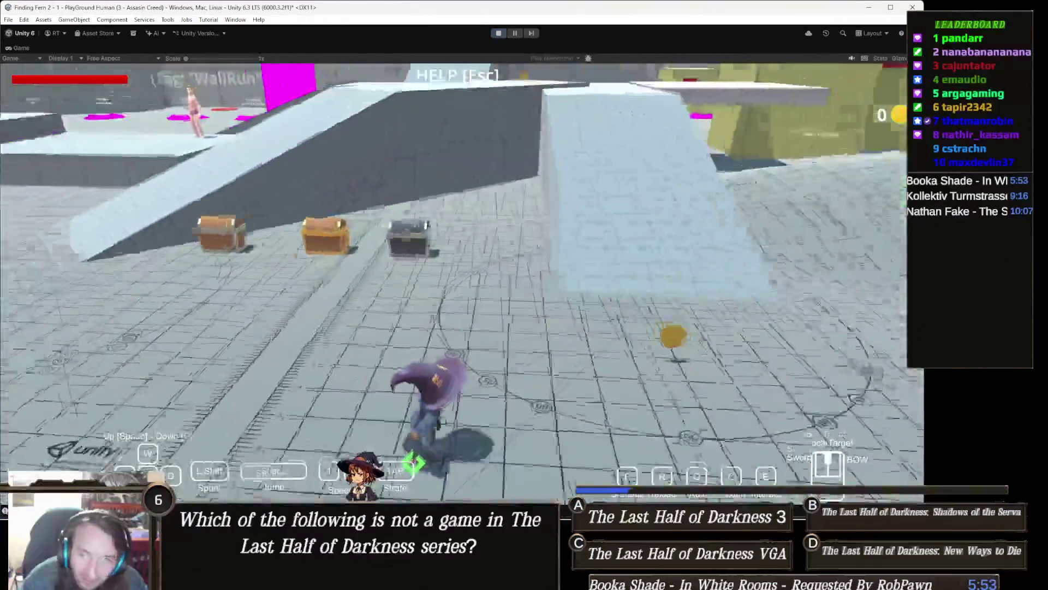
key(w)
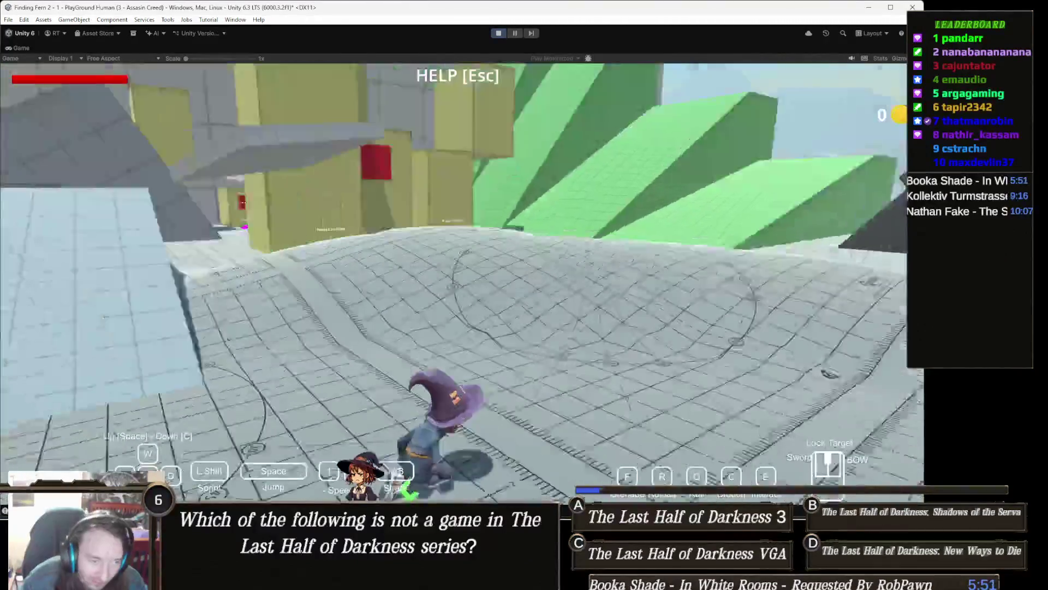
key(w)
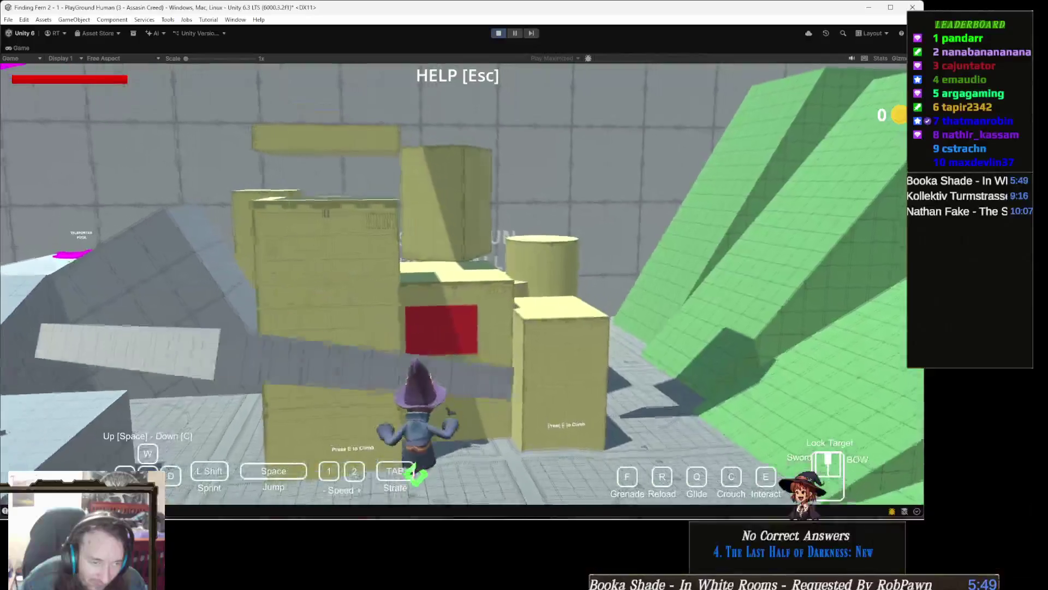
key(w)
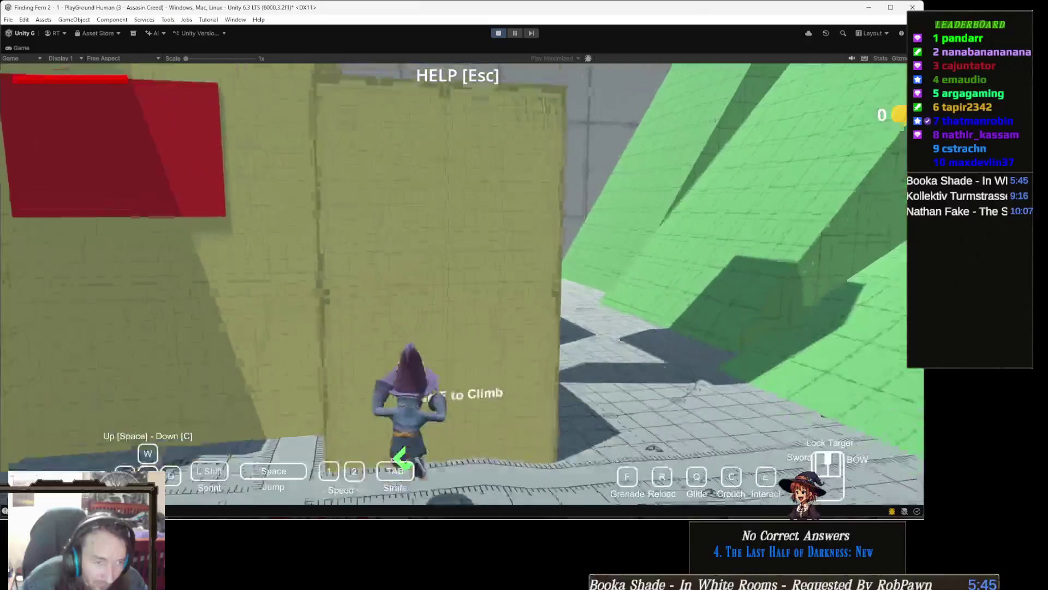
key(e)
key(w)
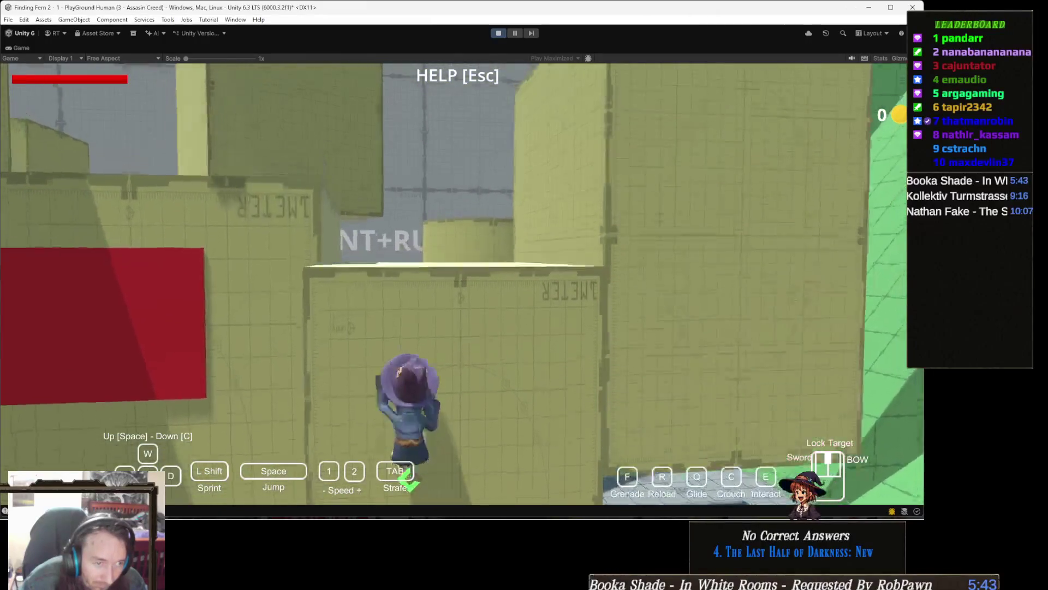
key(w)
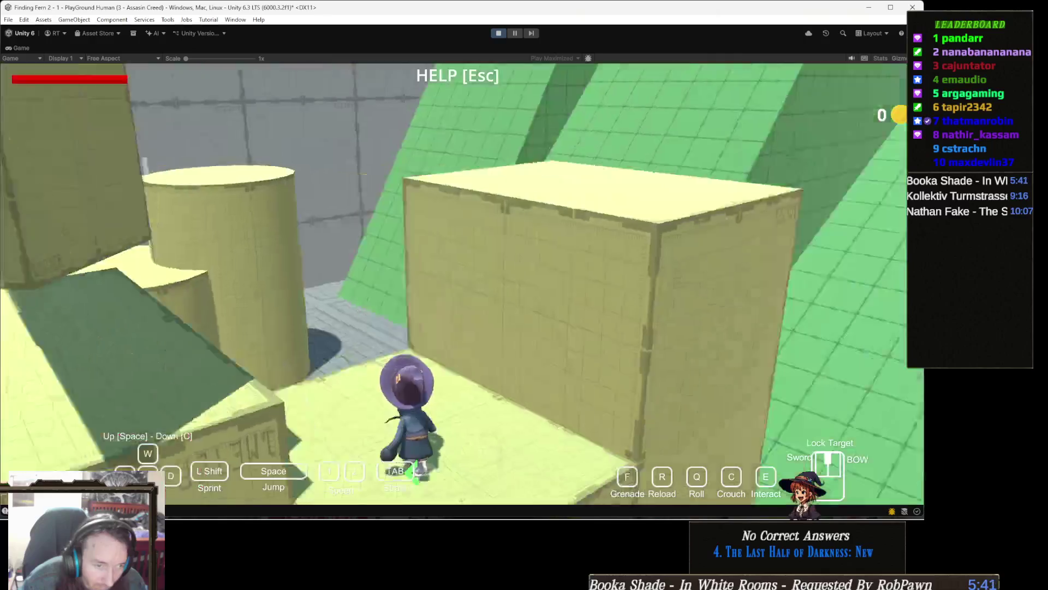
key(e)
key(w)
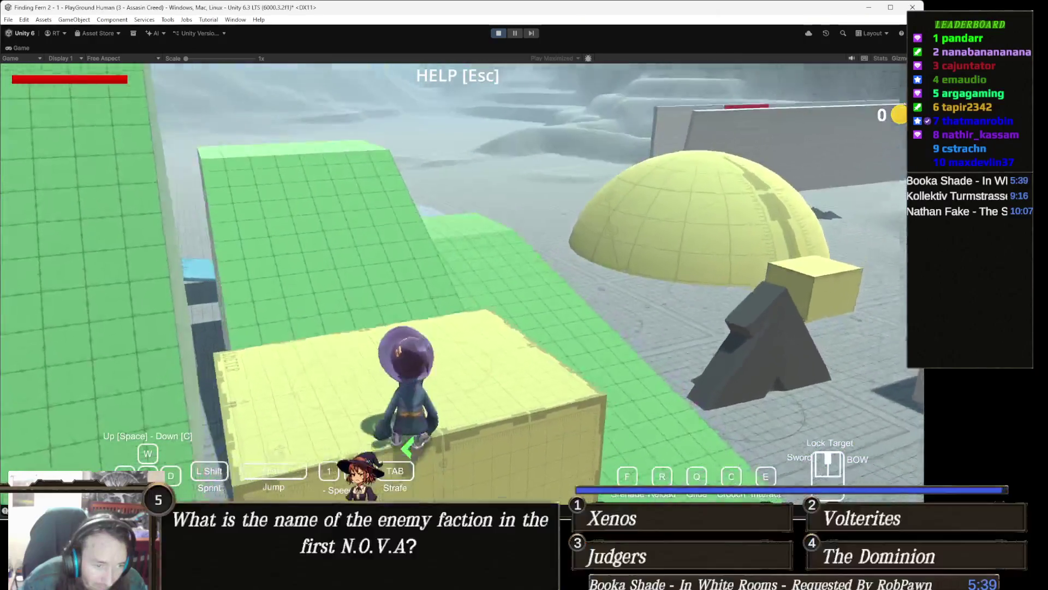
key(w)
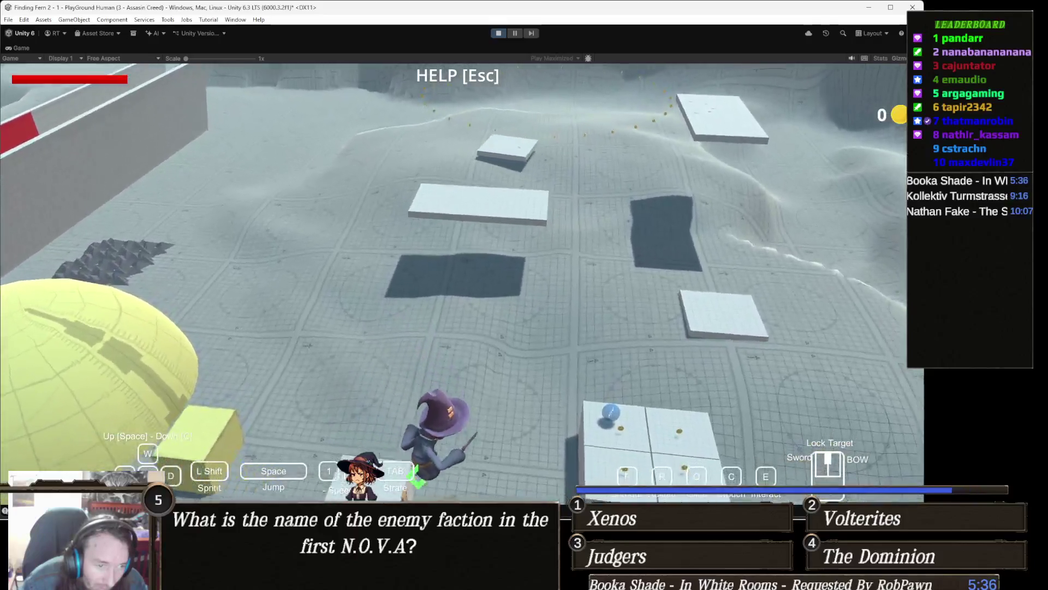
key(e)
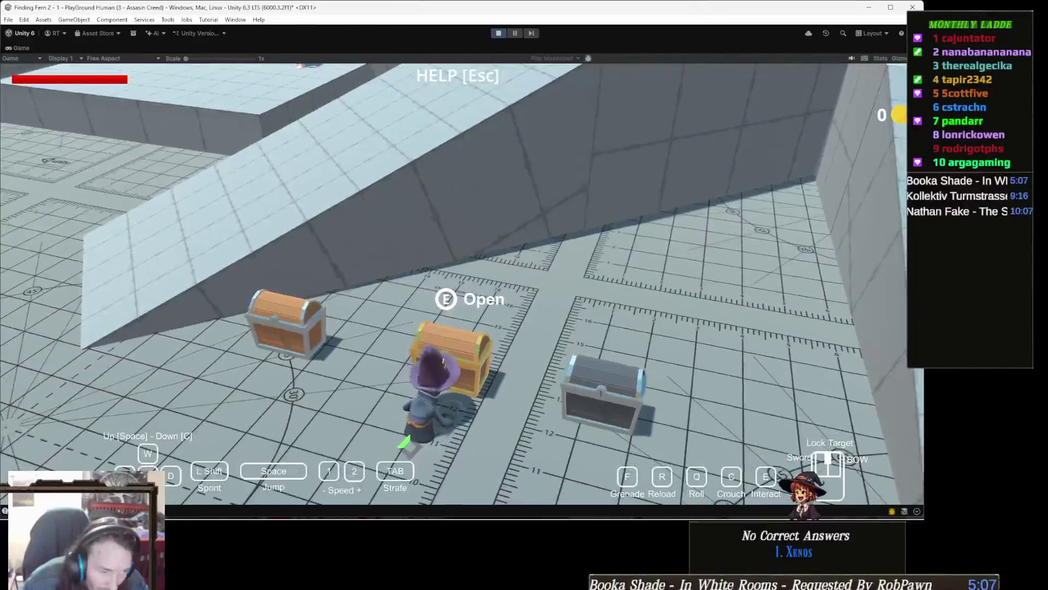
- Open the middle chest and the adjacent chest with E to collect their coins
key(e)
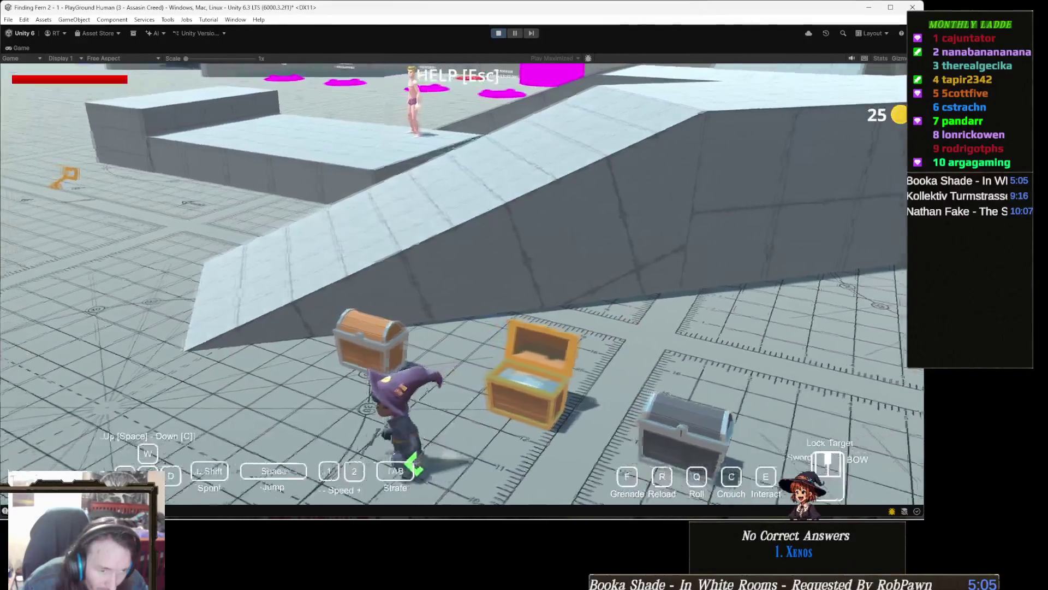
key(e)
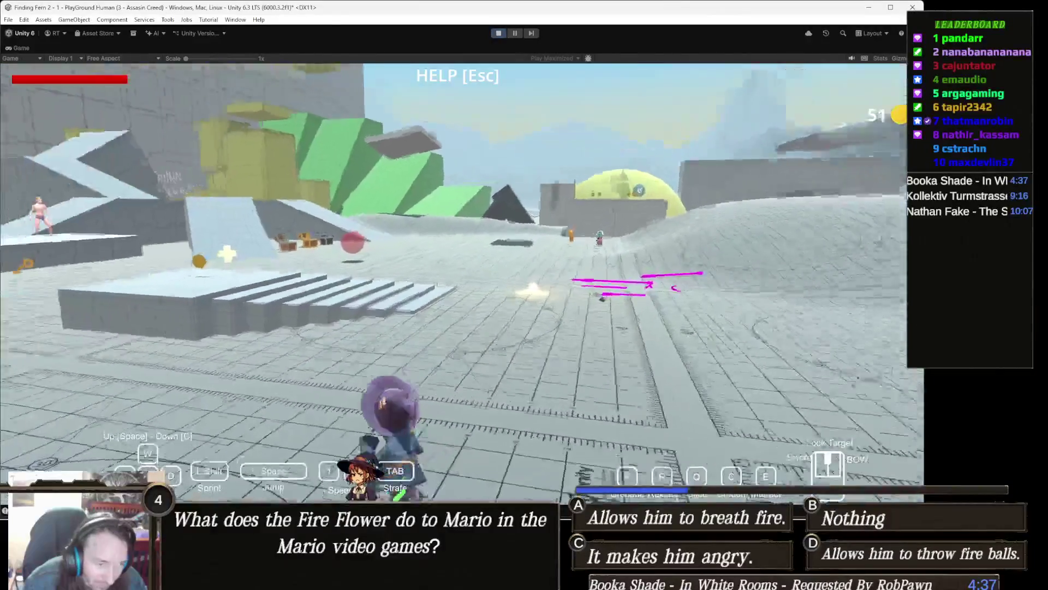
- Glide, then run the witch past the NPC toward the red pillars and yellow dome; exit play mode with Ctrl+P
key(space)
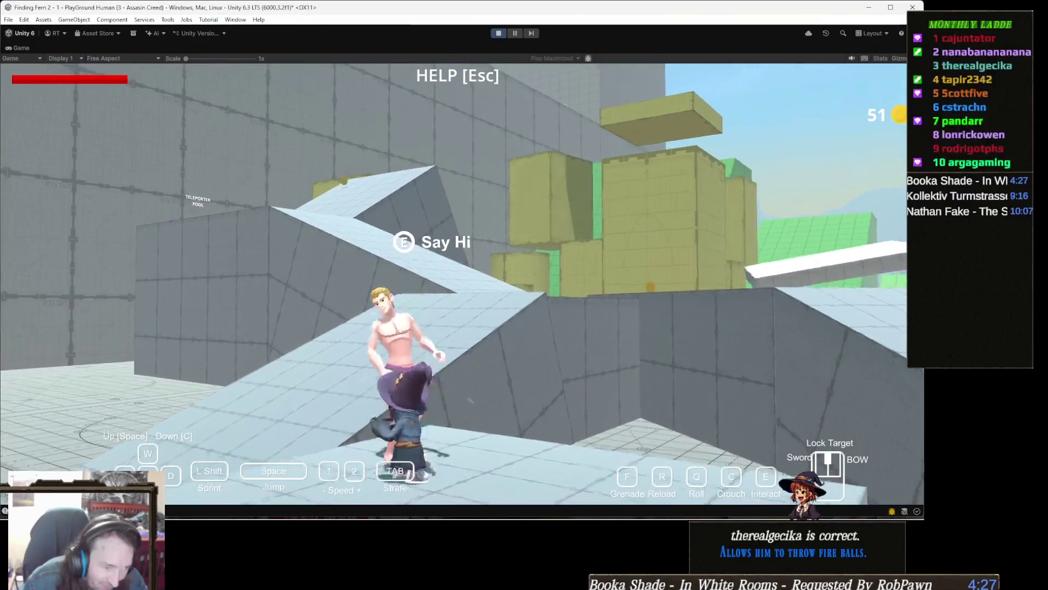
key(w)
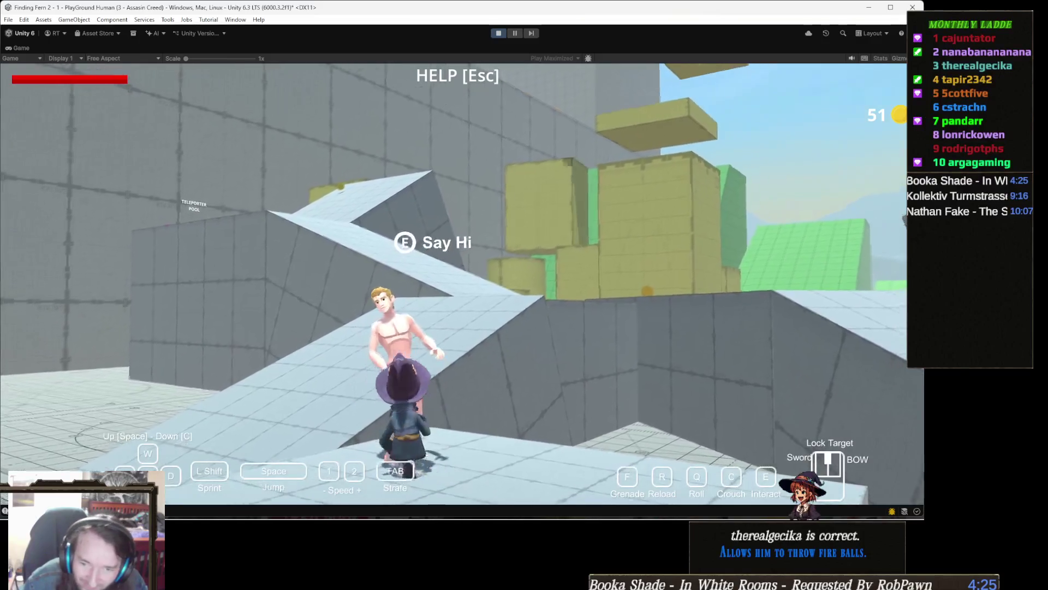
key(w)
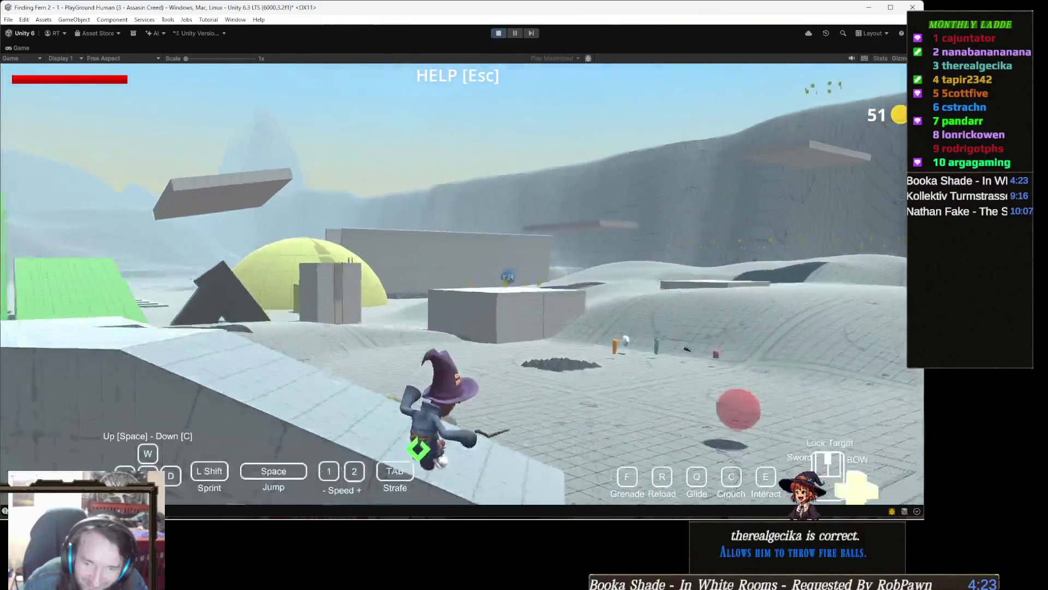
key(w)
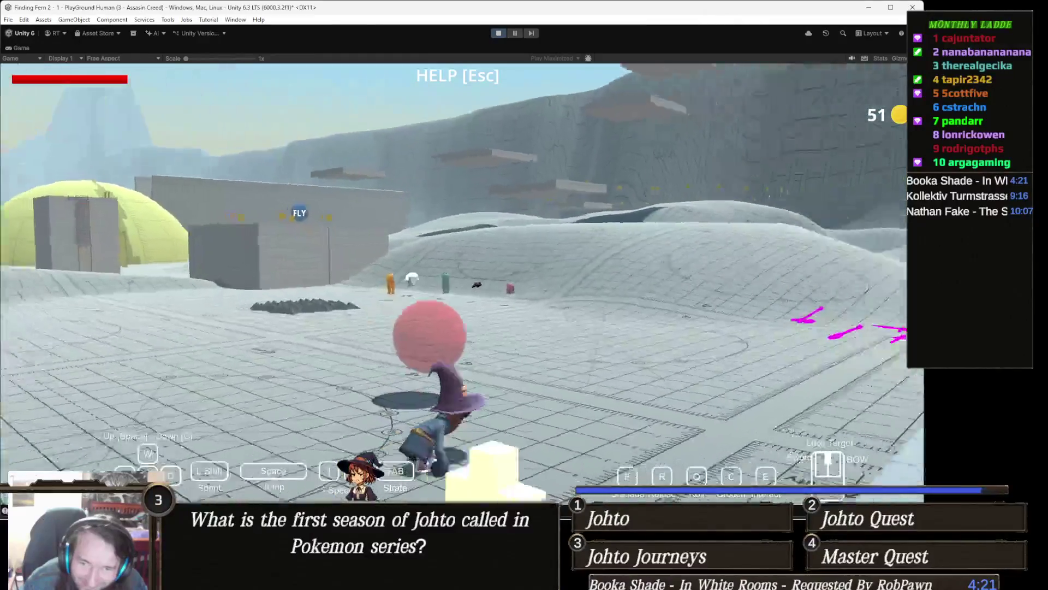
key(w)
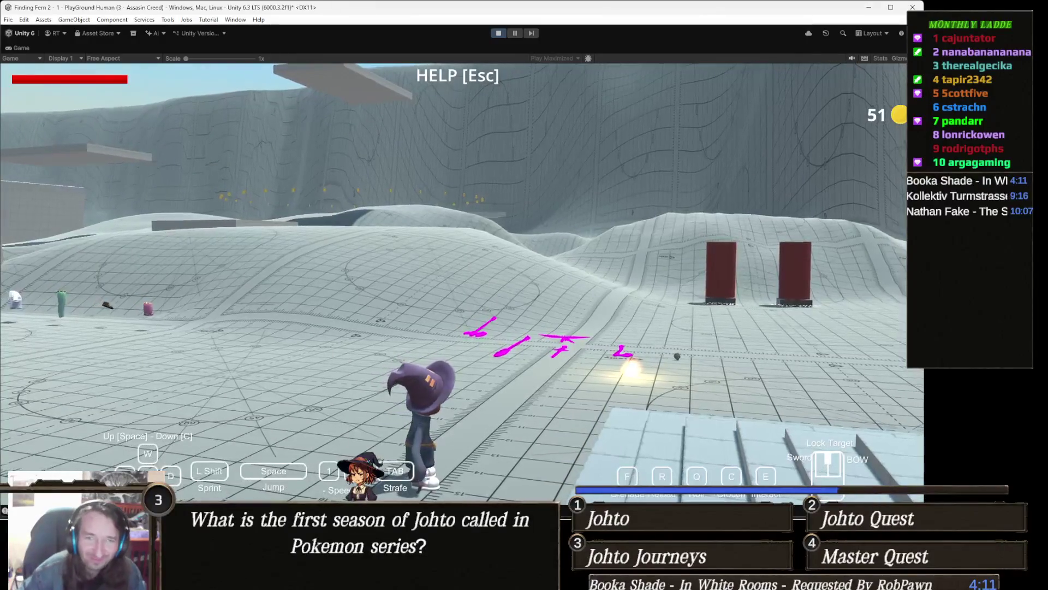
key(a)
key(w)
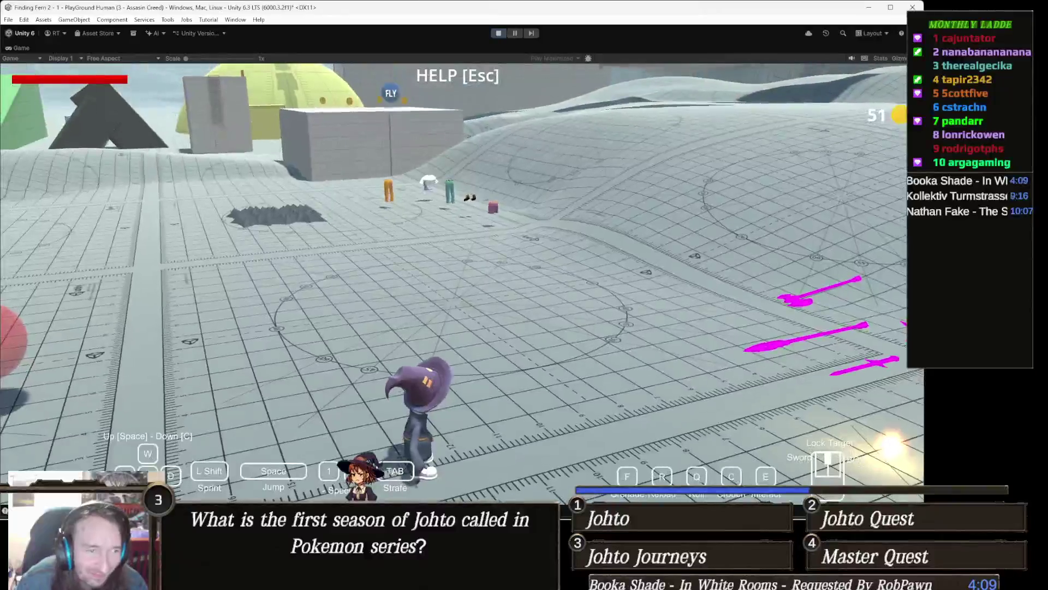
key(w)
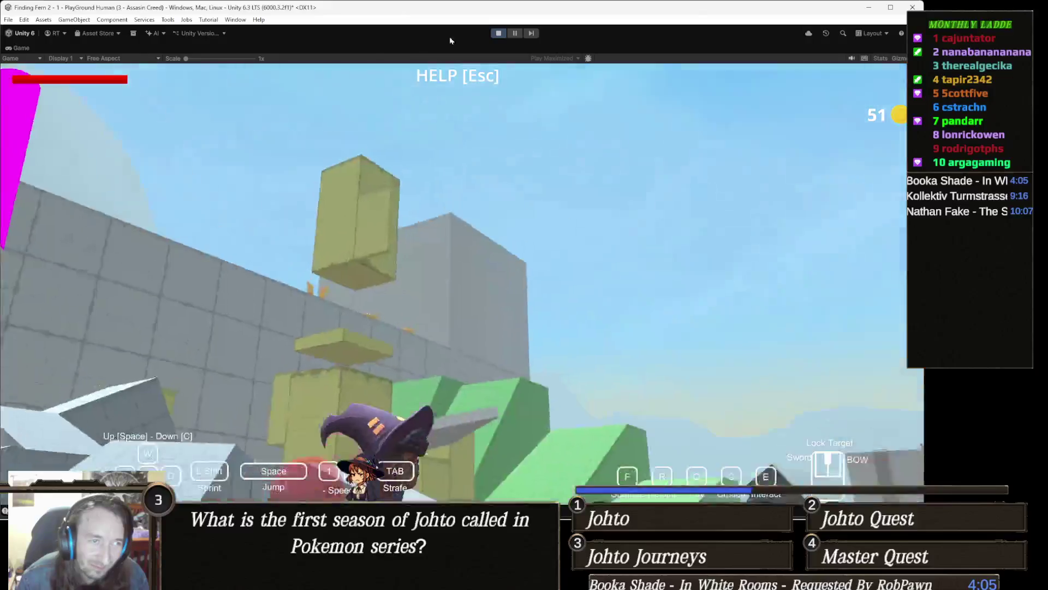
key(ctrl+p)
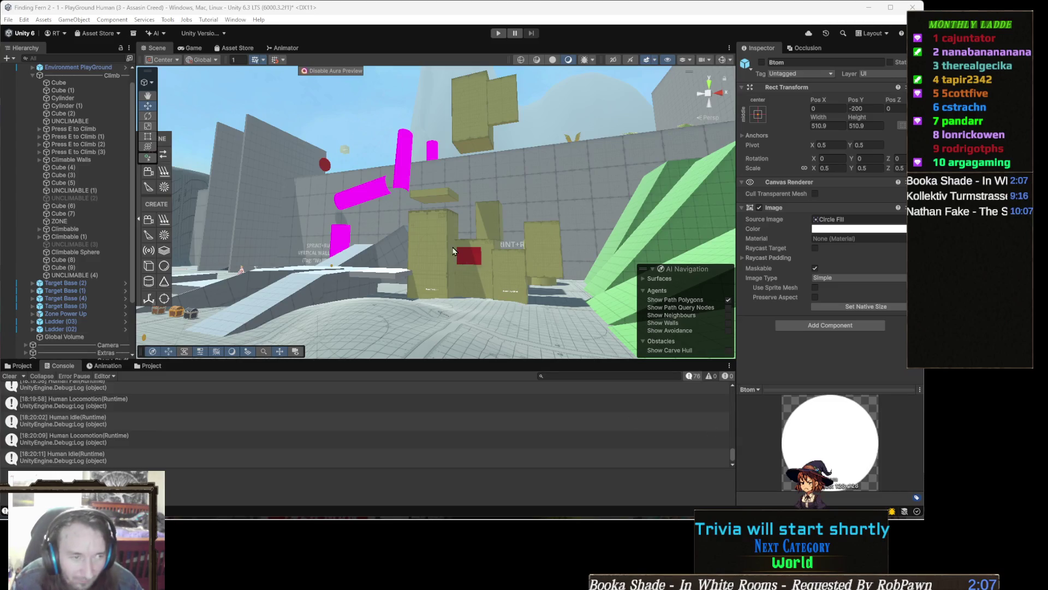
- Orbit the Scene view camera around the climbing course with its yellow blocks and ramps
mouse_move(431, 242)
mouse_down()
mouse_move(389, 220)
mouse_move(431, 218)
mouse_move(469, 241)
mouse_up()
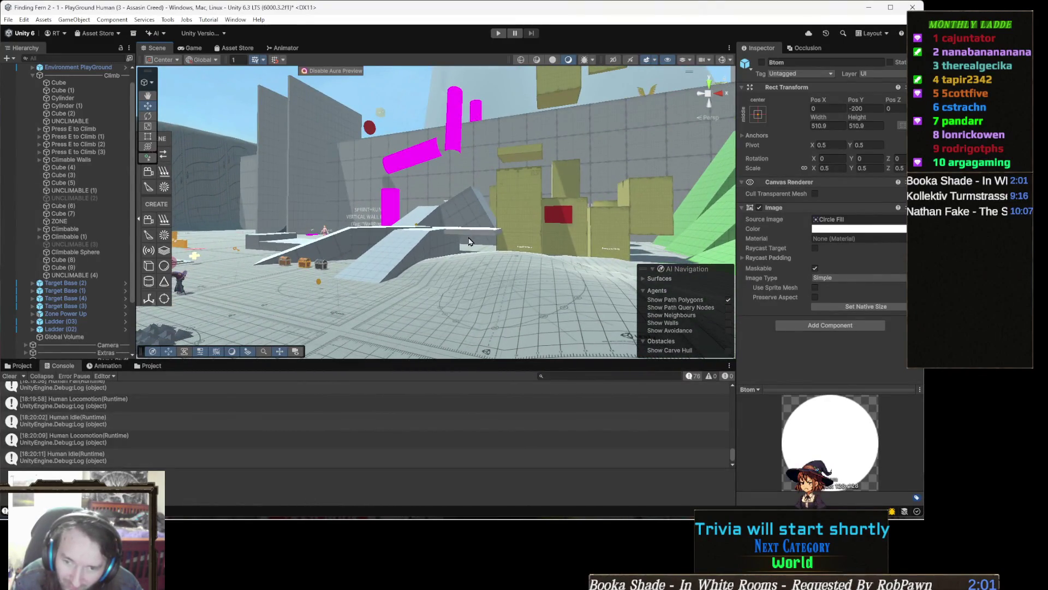